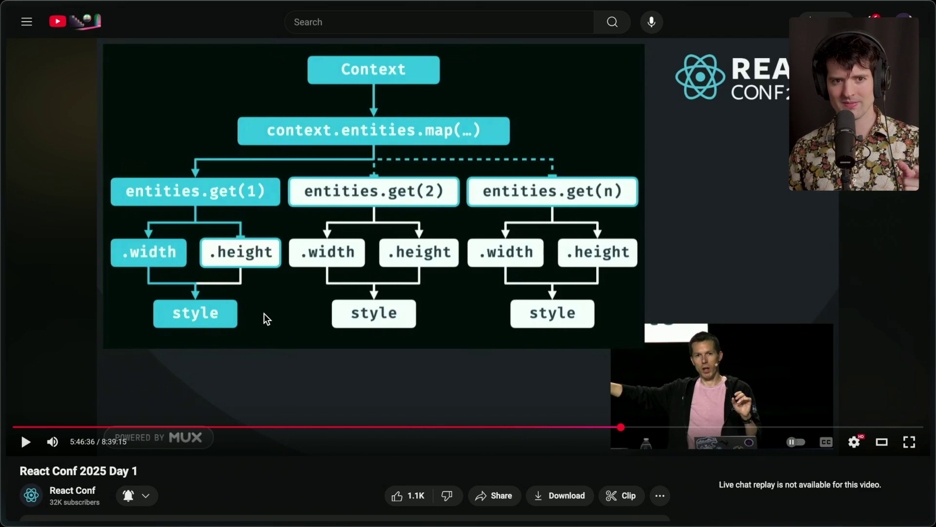
Step: Switch from the React Conf YouTube stream to the Twitch Stream Manager tab
click(829, 138)
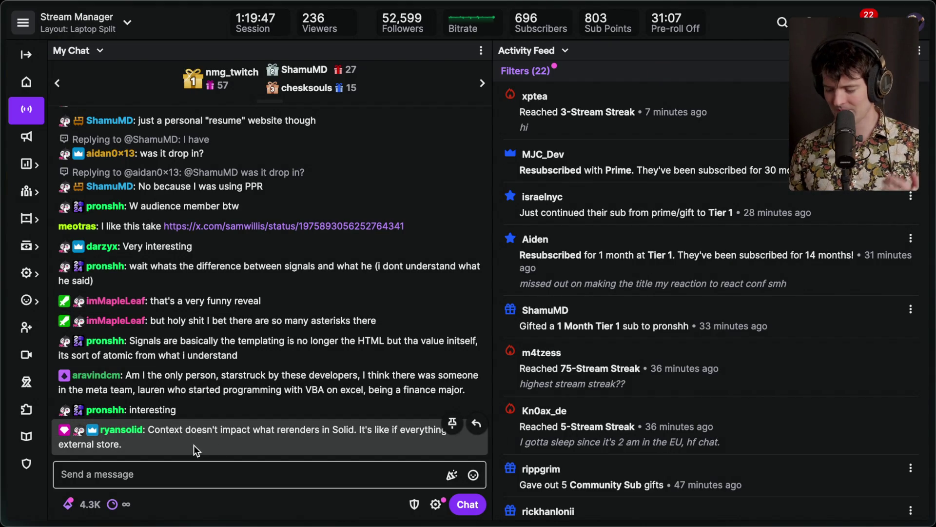
Step: Flip to the React Conf 2025 Day 2 video, then back to Day 1
mouse_move(932, 313)
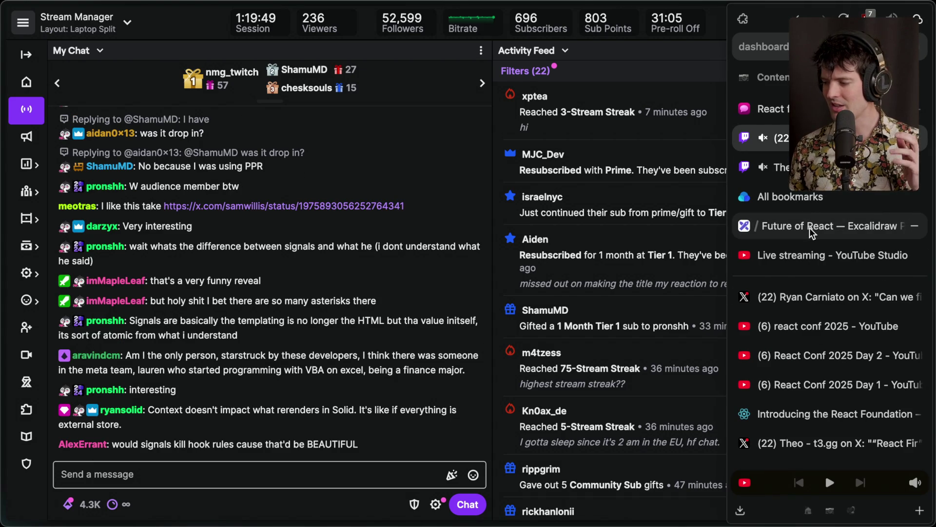
click(812, 355)
click(831, 384)
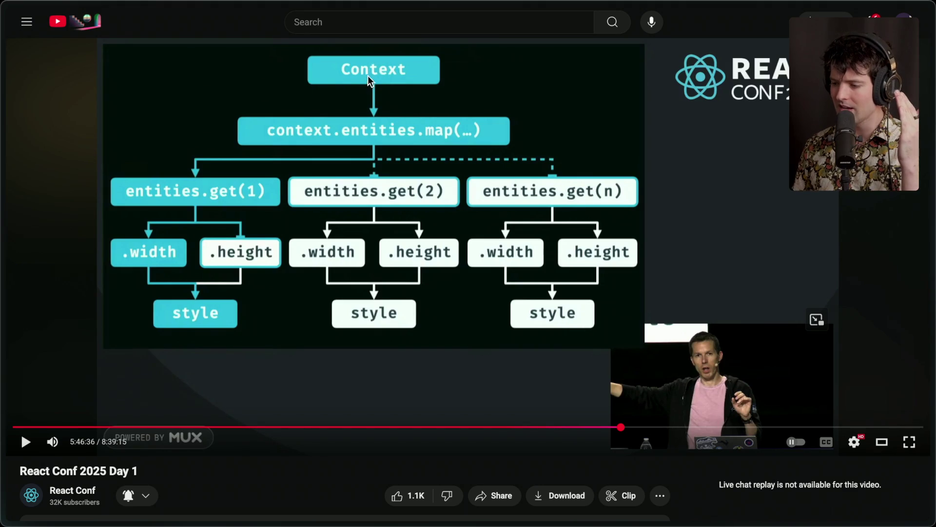
Step: Bring the Helium browser forward, then cycle applications over to Cursor
mouse_move(279, 524)
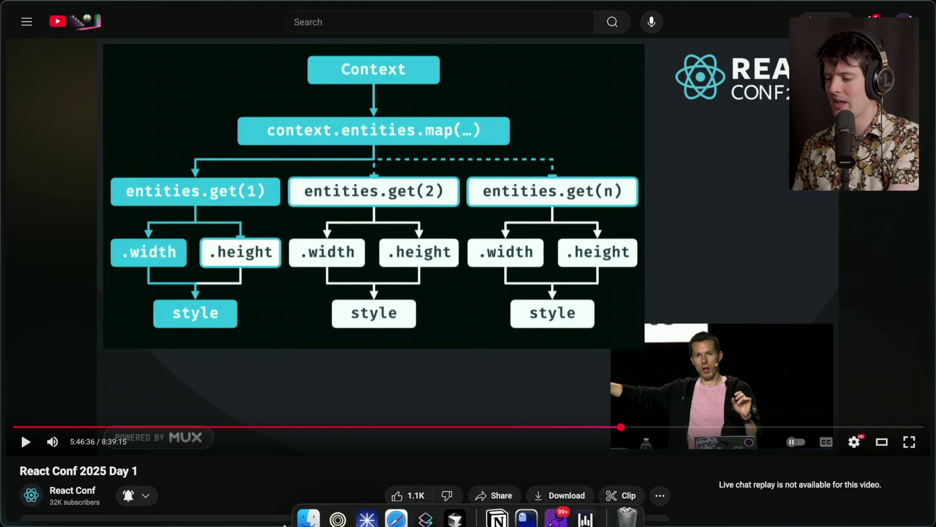
click(368, 517)
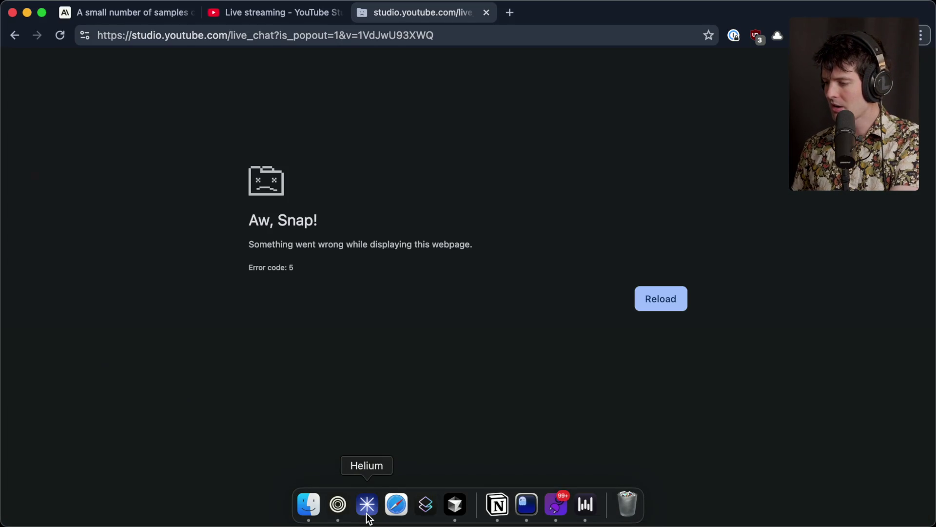
key(super+Tab)
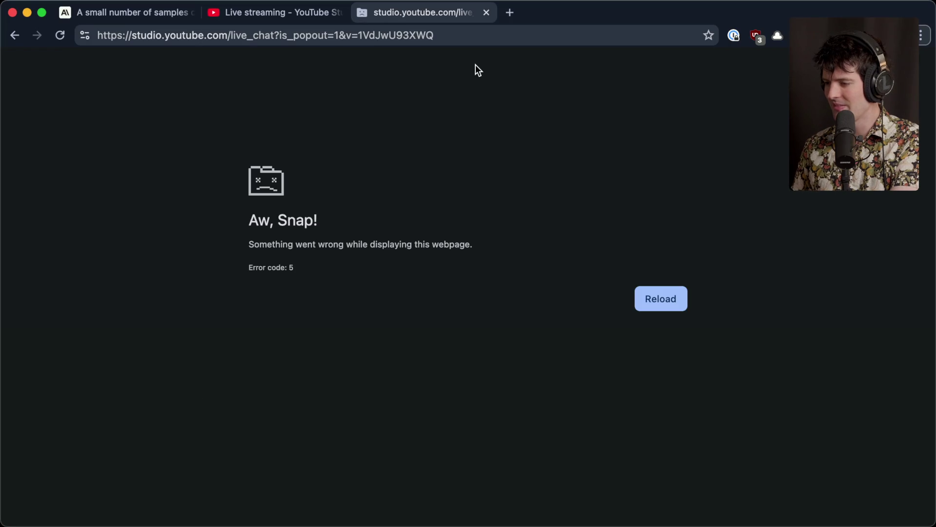
key(super+Tab)
key(super+Tab)
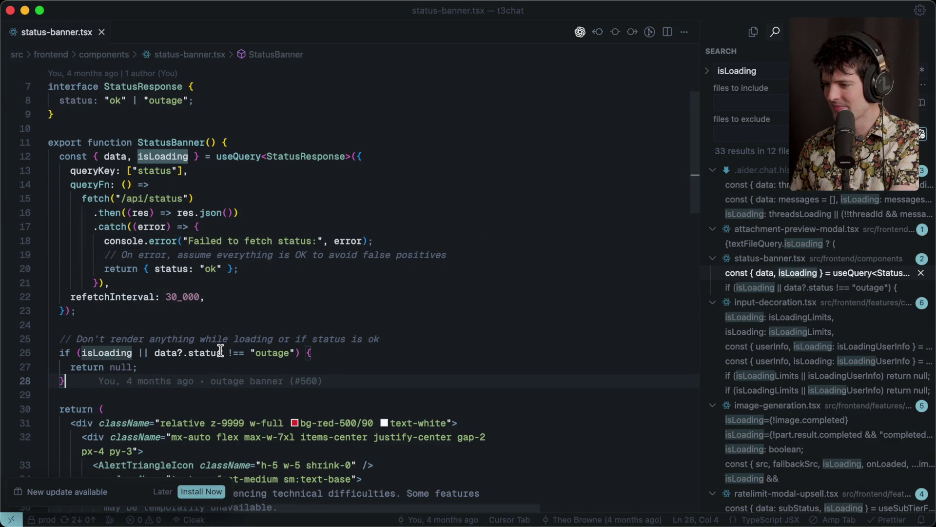
Step: In a new untitled file, start an exported DemoComponent arrow function with an open return ( block
scroll(221, 350, up, 2)
key(super+n)
text(<)
key(BackSpace)
text(export const d)
key(BackSpace)
text(DemoComponent = () => {)
key(Return)
key(Return)
key(Return)
text(return )
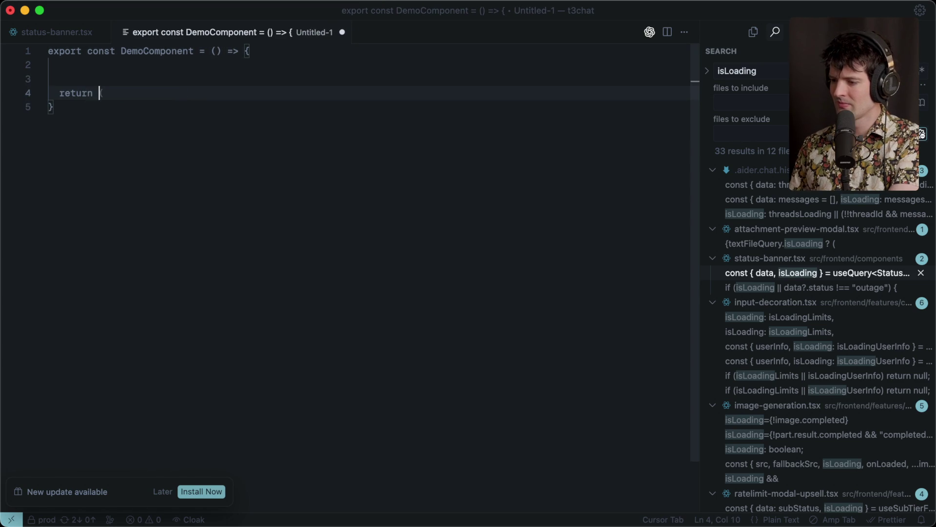
text(()
key(Return)
Step: Type an opening ContextProvider and Layer1 with a self-closing <Layer2 /> inside
text(<)
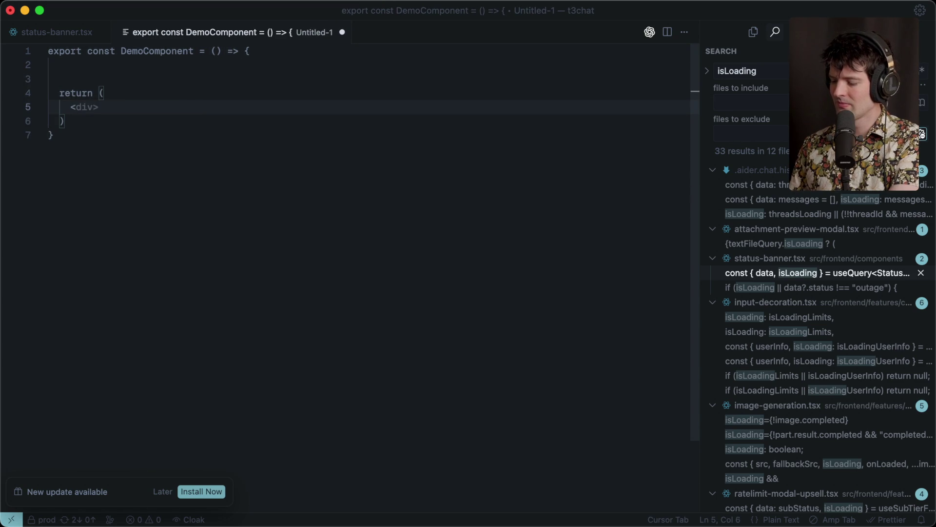
text(ContextProvider>)
key(Return)
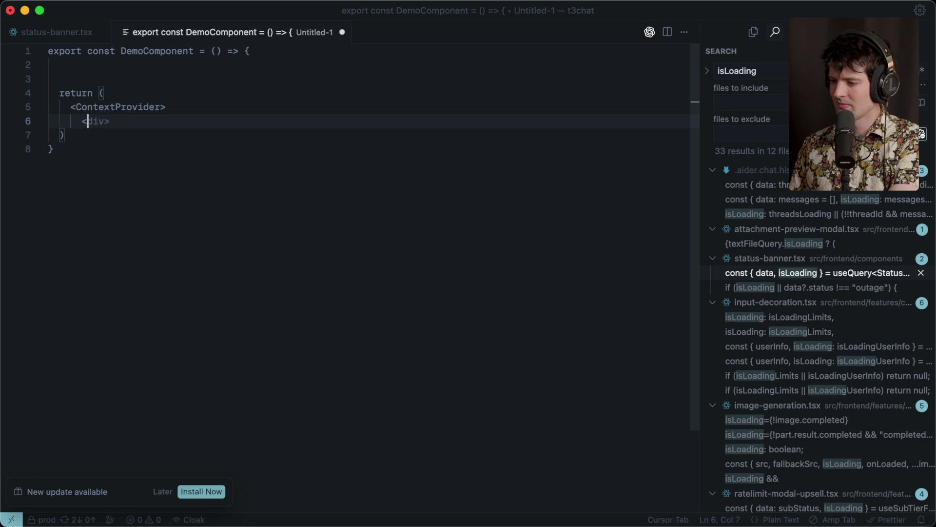
text(Layer1>)
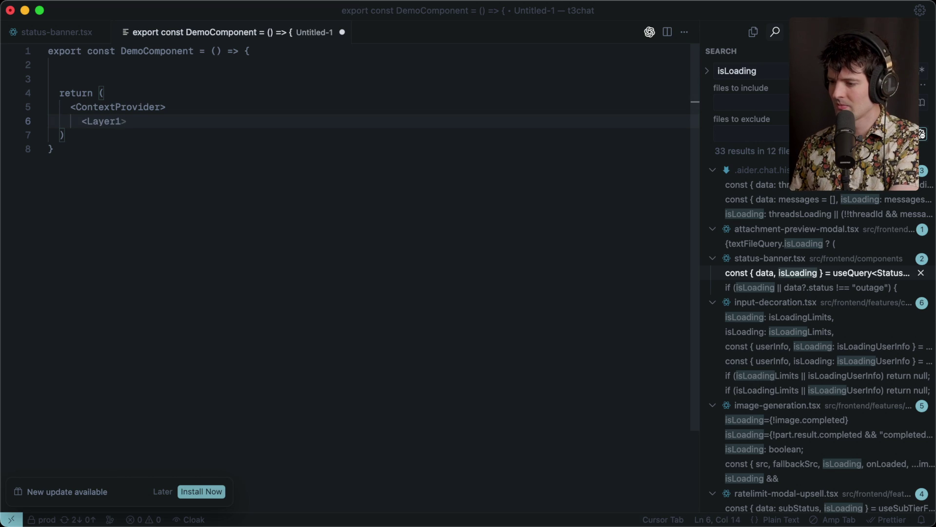
key(Return)
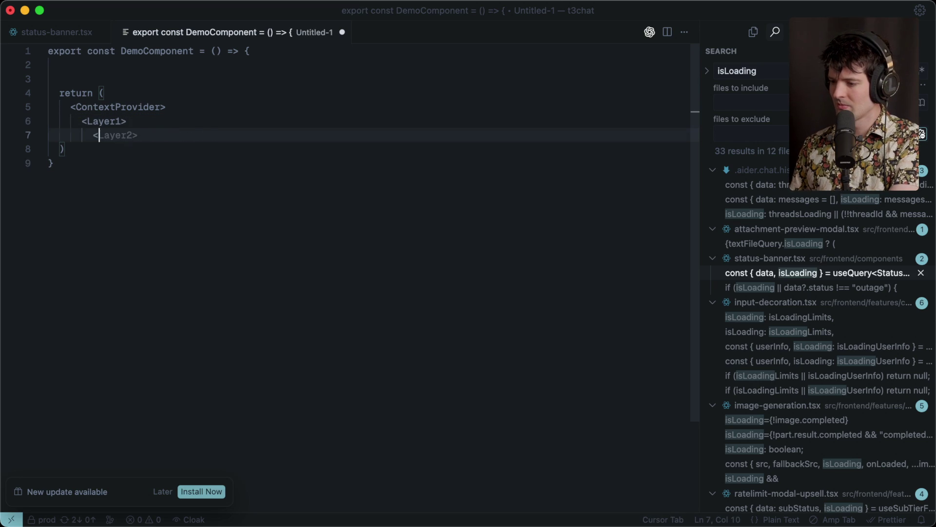
text(<Layer2 )
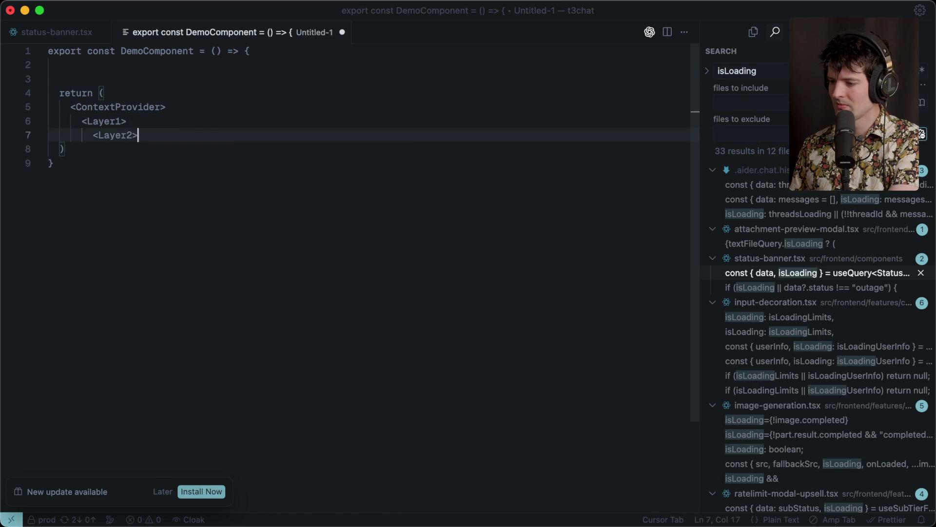
text(/>)
key(Return)
Step: Close the Layer1 and ContextProvider tags and fix their indentation
key(BackSpace)
text(<)
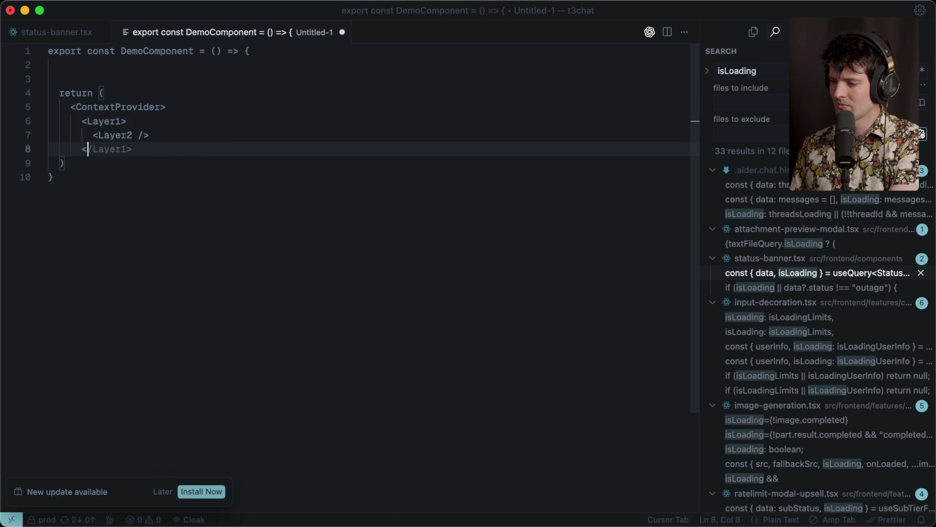
text(/Layer1)
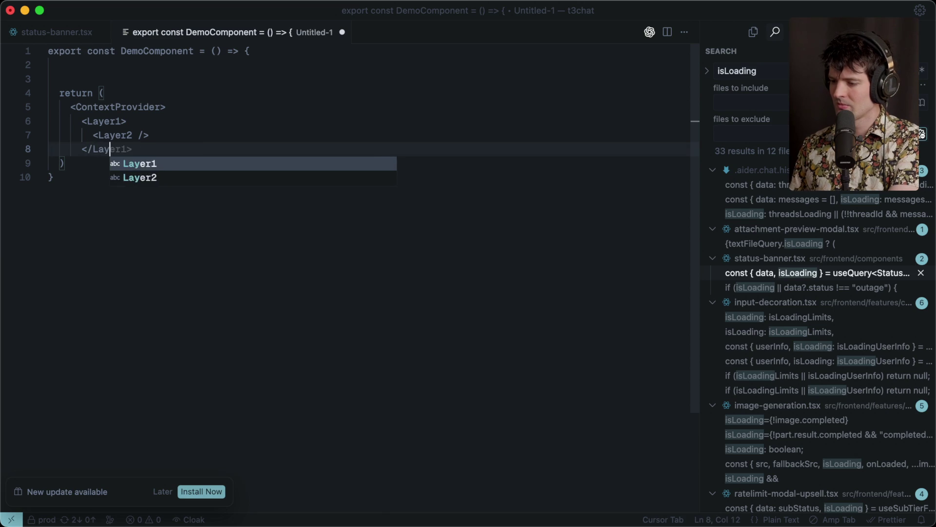
text(>)
key(Return)
key(BackSpace)
text(</ContextProvider>)
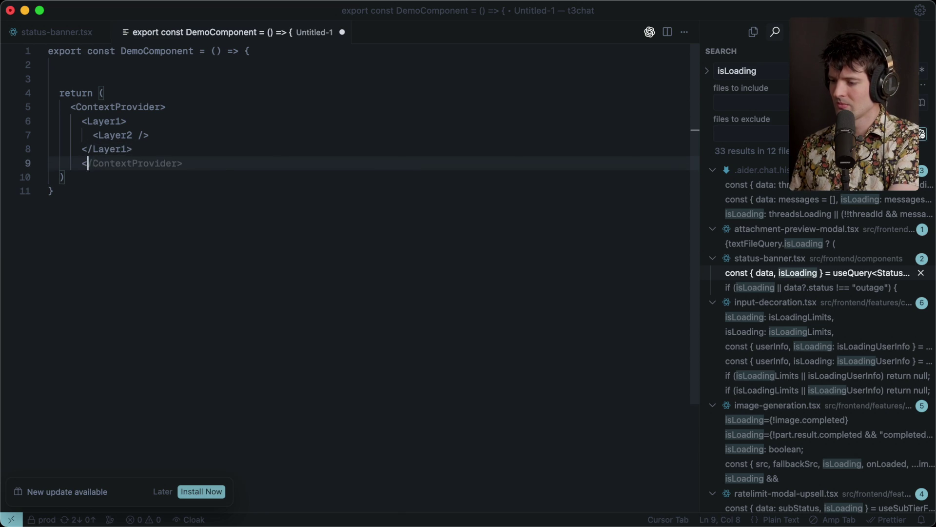
click(82, 163)
key(shift+Tab)
key(Tab)
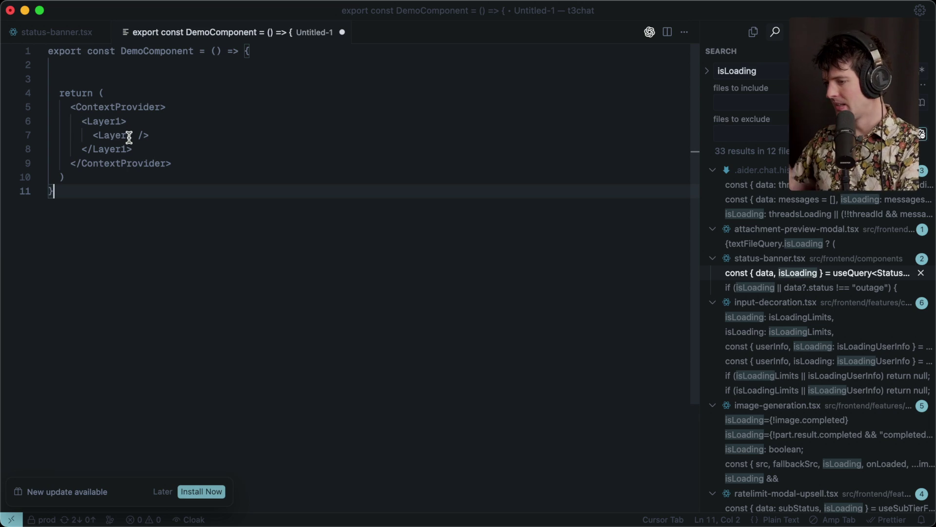
Step: Add the suggested value={value} prop to ContextProvider, undoing the extra Layer nesting and layer1Value
double_click(79, 107)
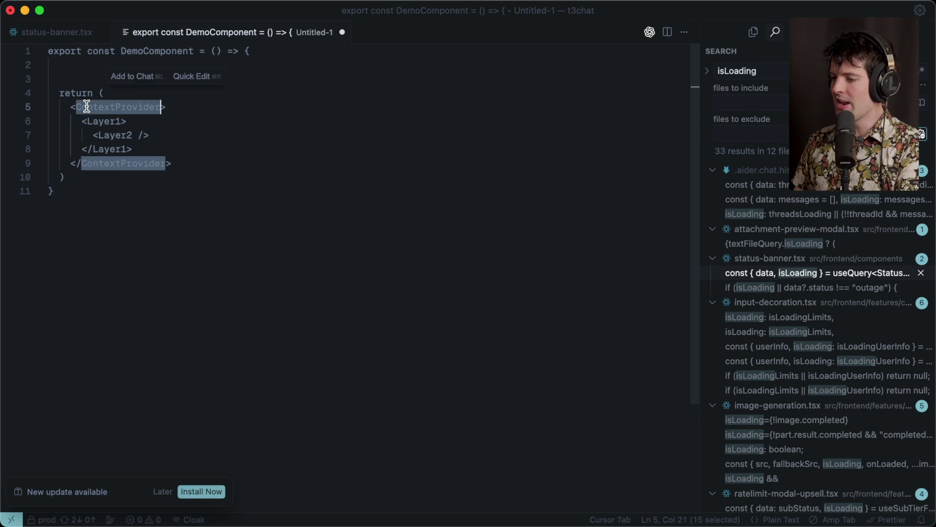
key(Tab)
click(120, 121)
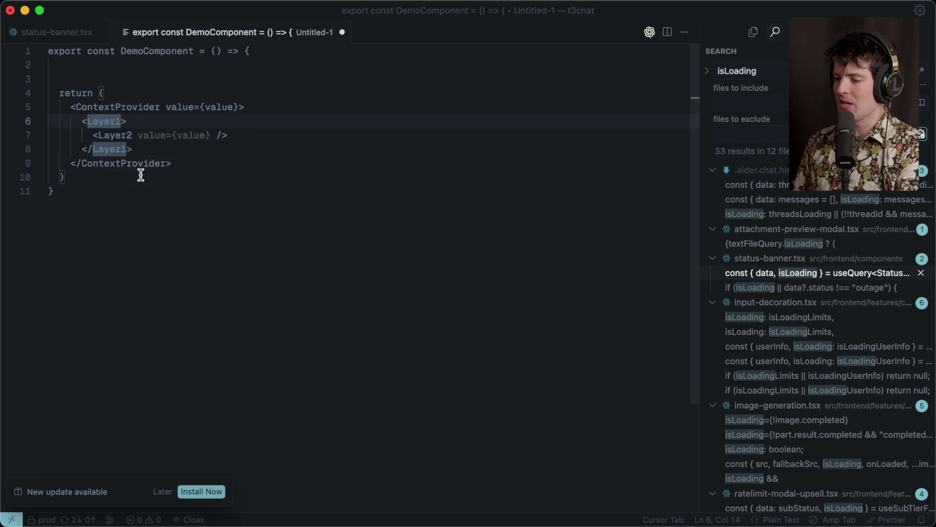
key(Tab)
key(Tab)
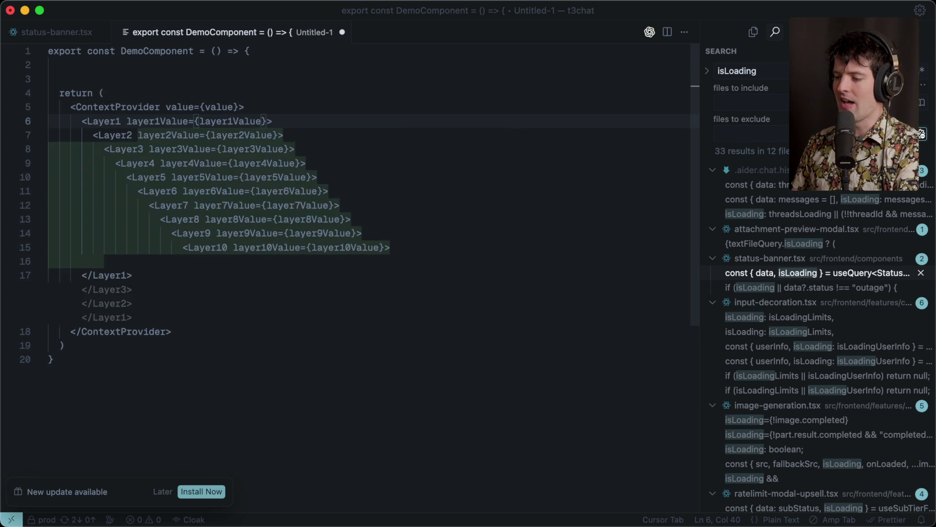
key(Tab)
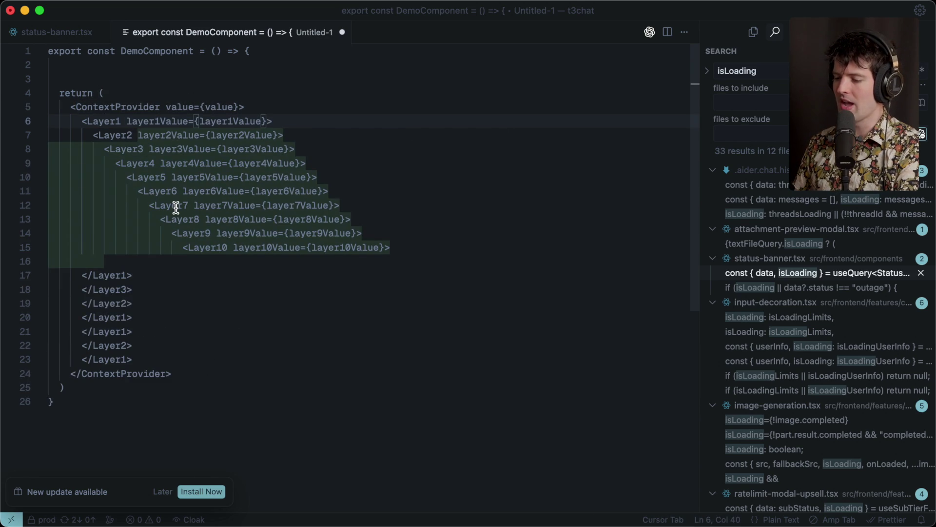
key(ctrl+z)
key(ctrl+z)
key(ctrl+z)
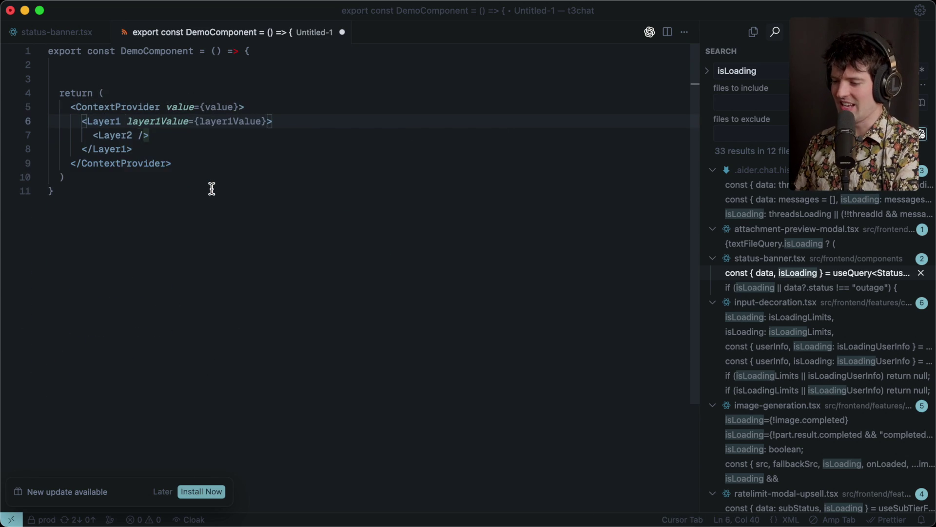
key(ctrl+z)
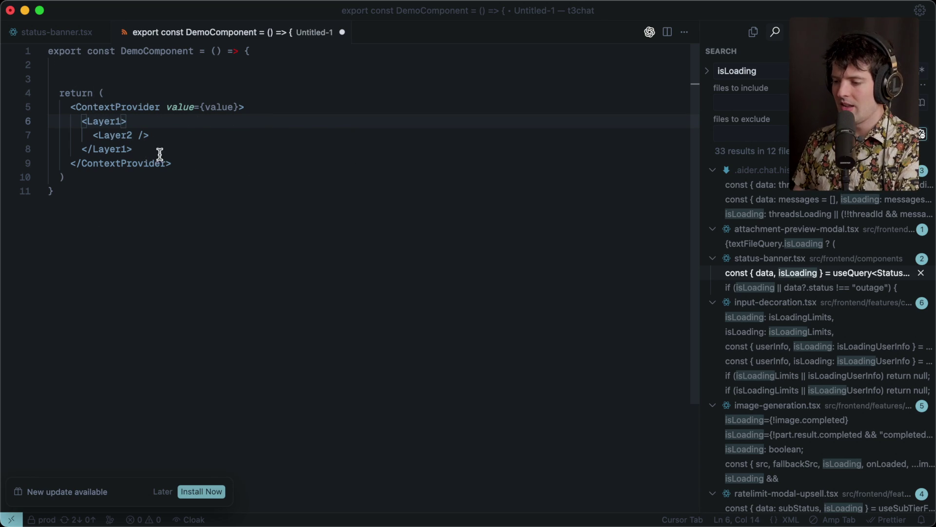
click(144, 72)
Step: Add the suggested const [value, setValue] = useState(initialValue) line, dismissing the save dialog
key(Return)
text(const [)
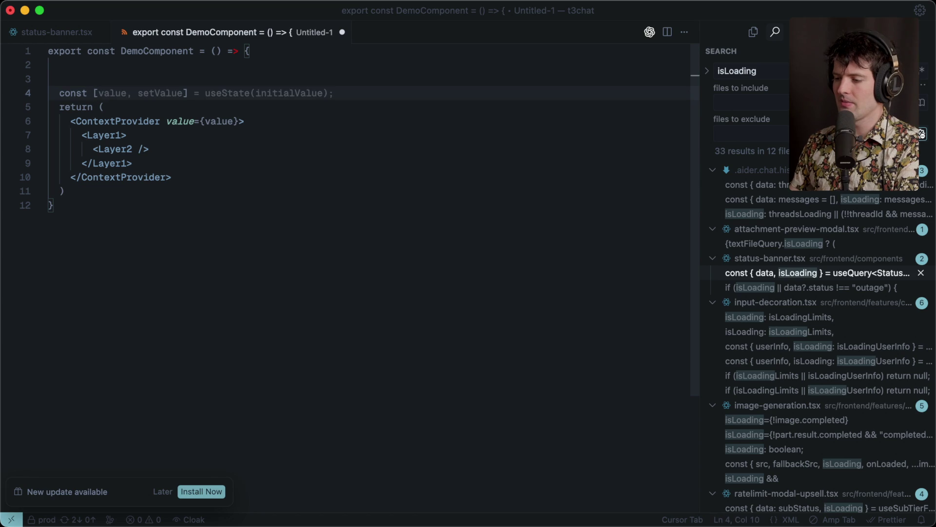
key(Tab)
key(Return)
key(super+s)
key(Escape)
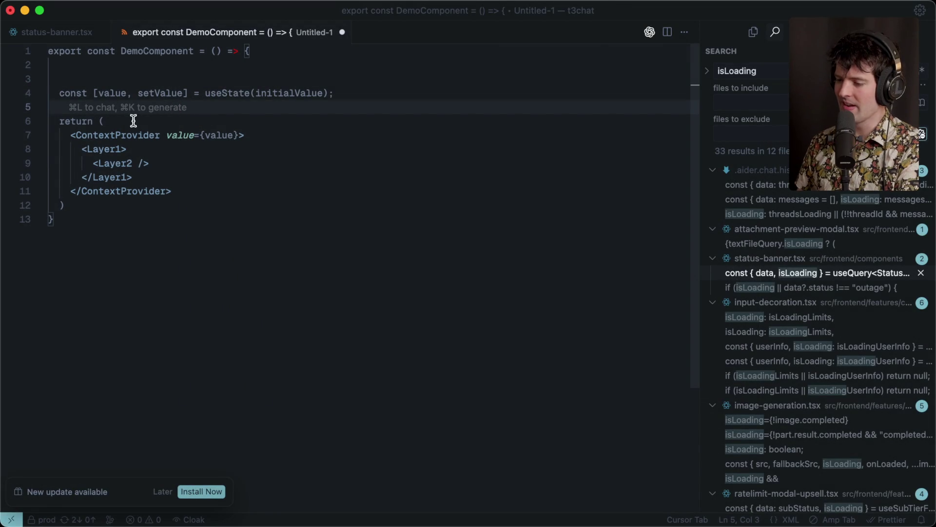
Step: Highlight the value name, the Layer1 tag and the useState lines, then go to the browser talk
double_click(102, 92)
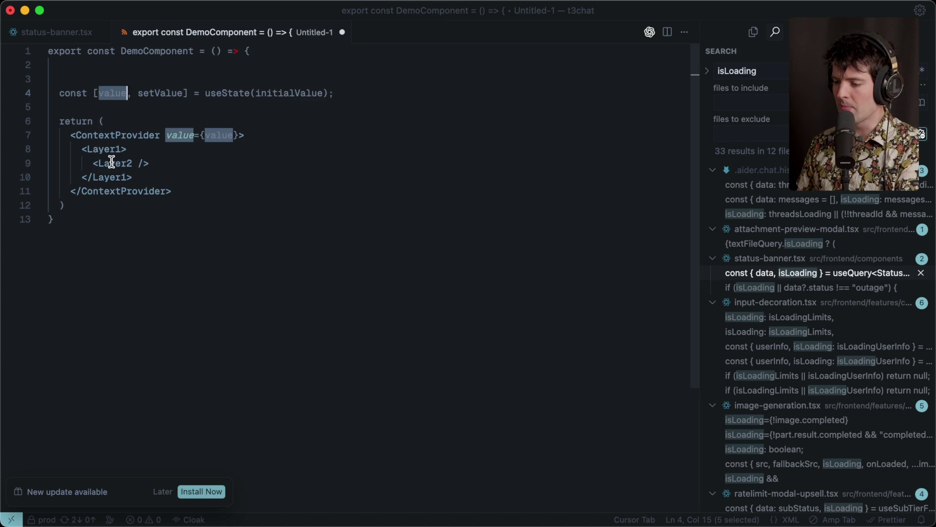
drag(76, 149, 135, 148)
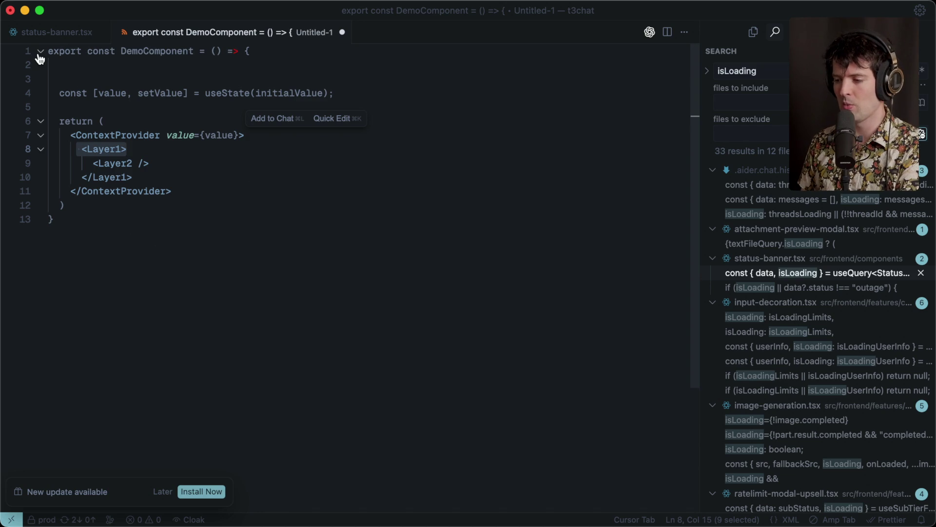
drag(364, 92, 365, 77)
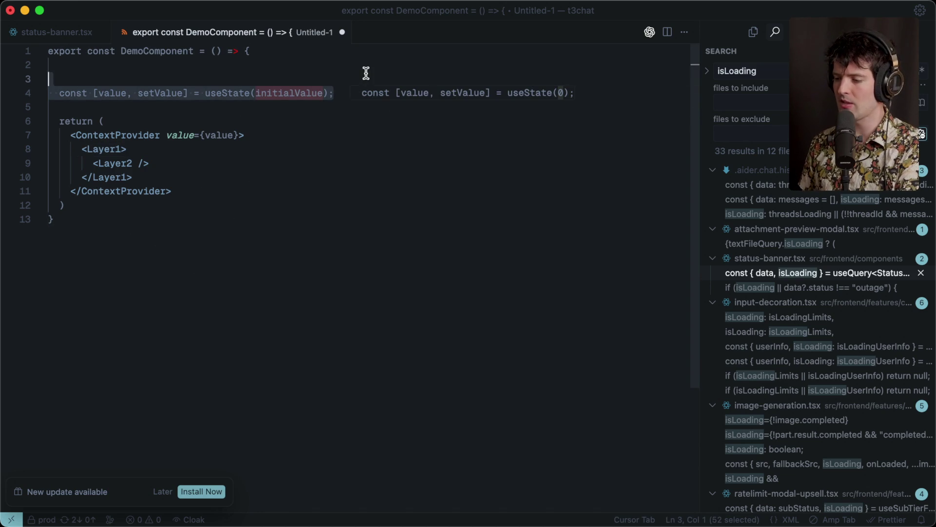
key(super+Tab)
key(super+Tab)
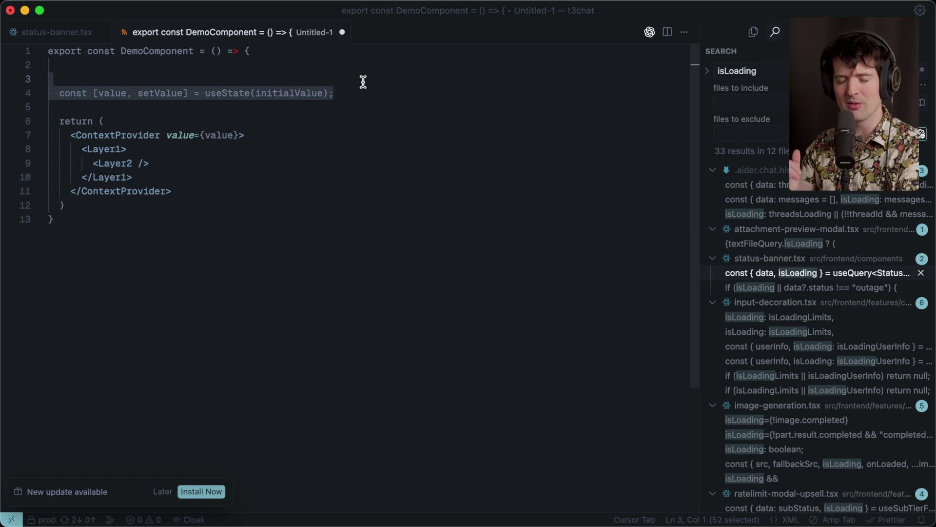
key(super+Tab)
key(super+Tab)
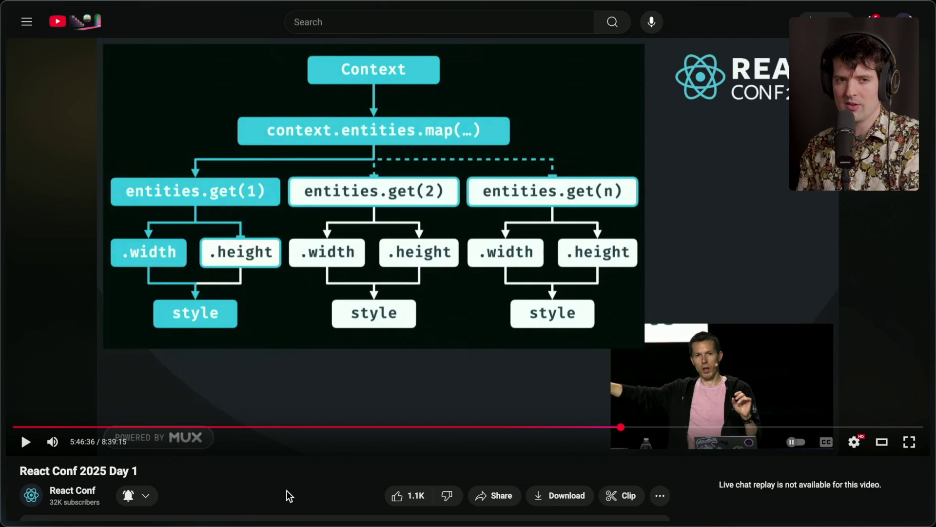
Step: Skip the talk ahead, step back to the experiment results chart, and pause on the comparison slide
key(Right)
key(Right)
key(Right)
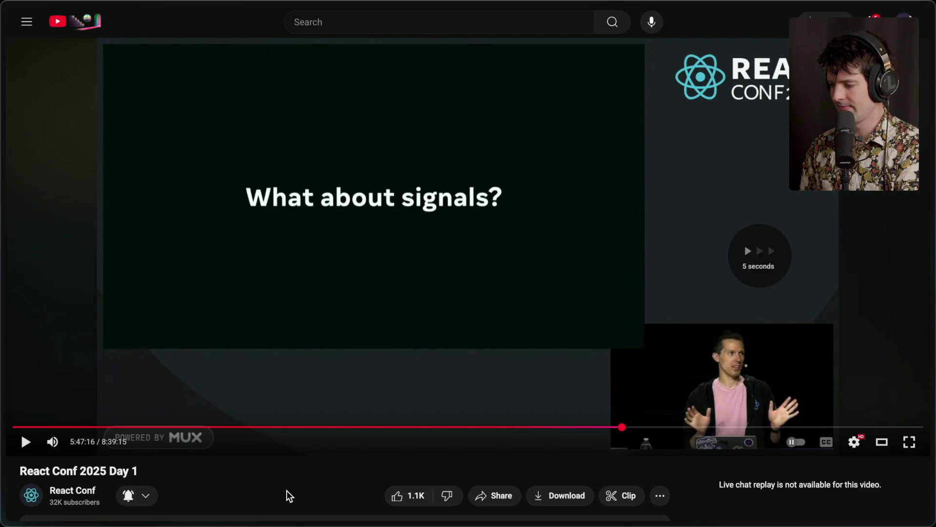
key(Right)
key(Right)
key(Right)
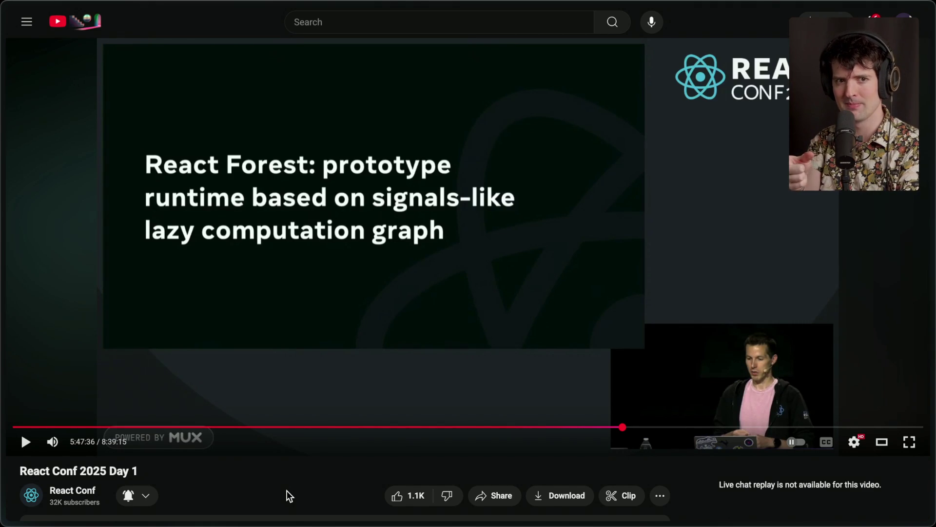
key(space)
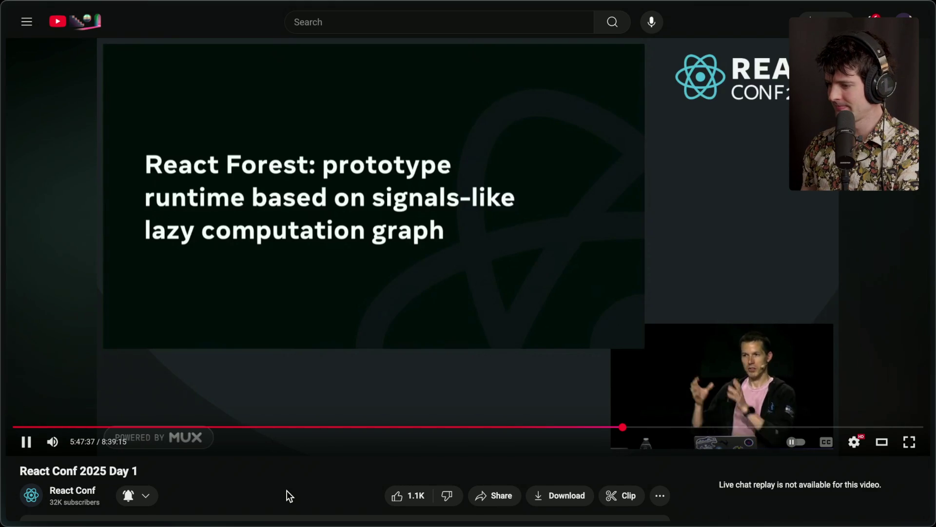
key(Right)
key(Right)
key(Right)
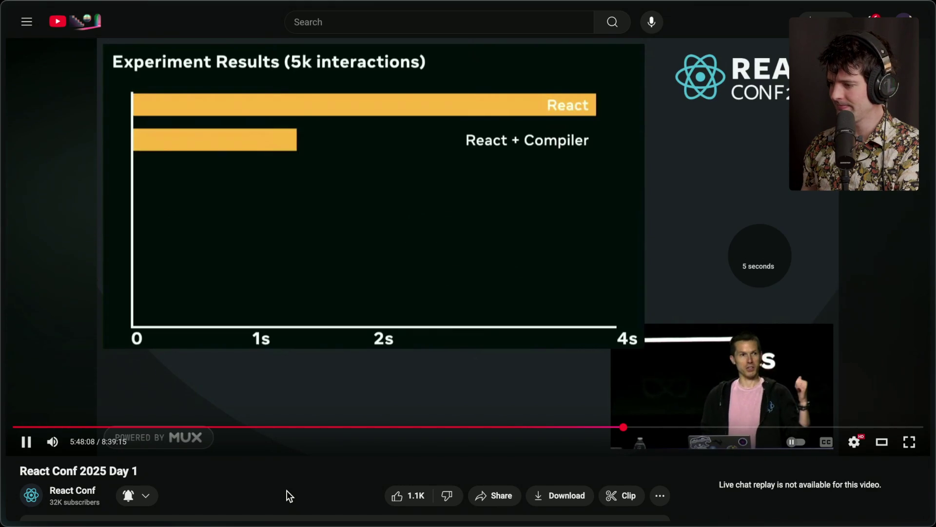
key(Left)
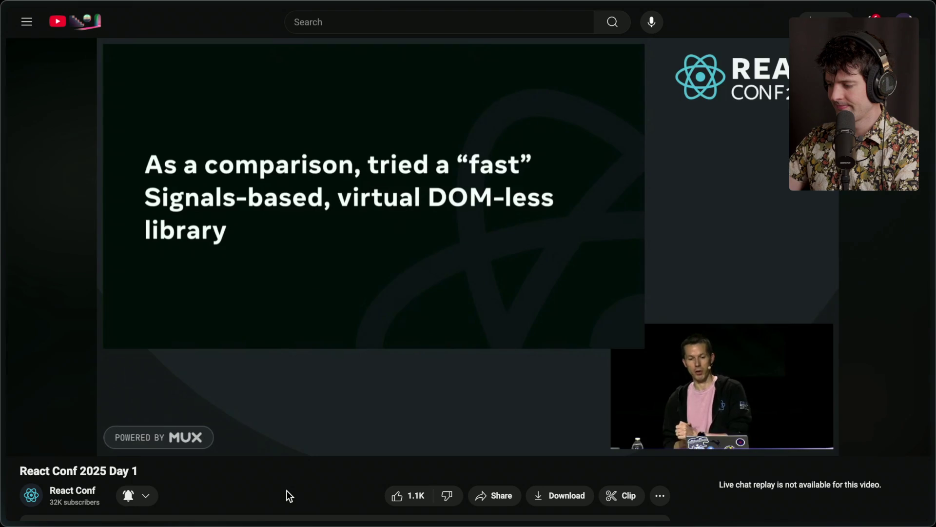
key(space)
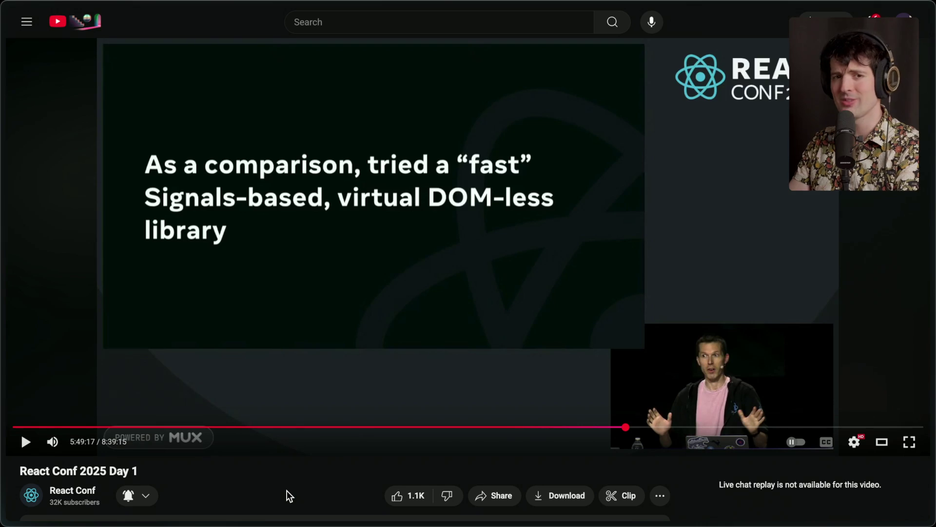
Step: Play on to the 'pull updates' slide, pause there, and go to Stream Manager
key(space)
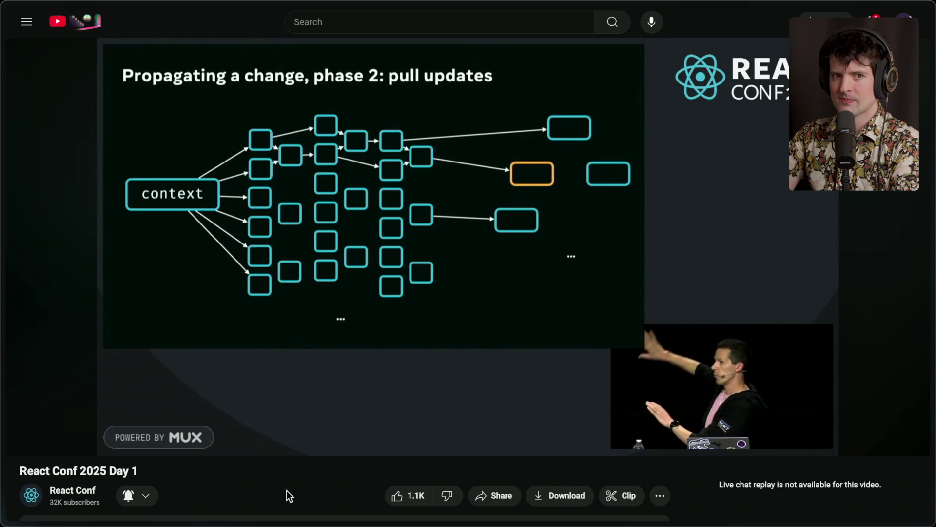
mouse_move(420, 369)
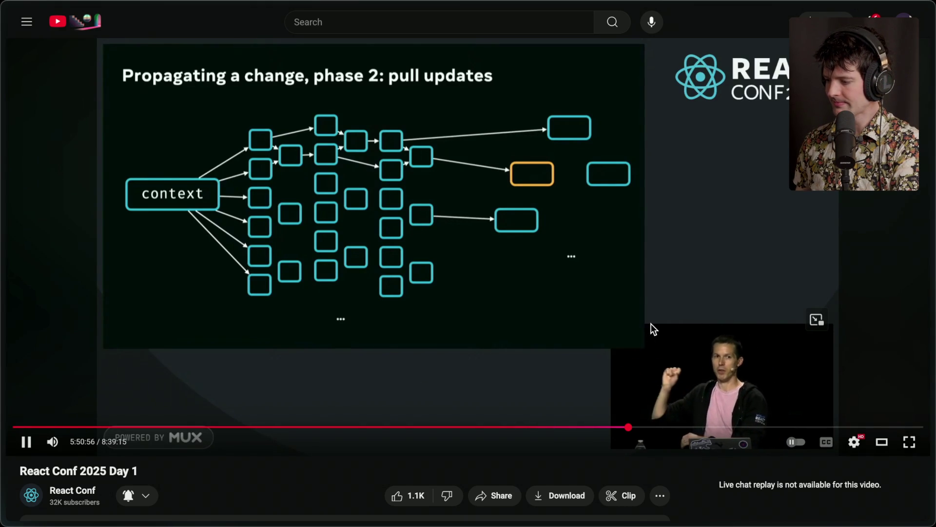
key(space)
key(space)
key(space)
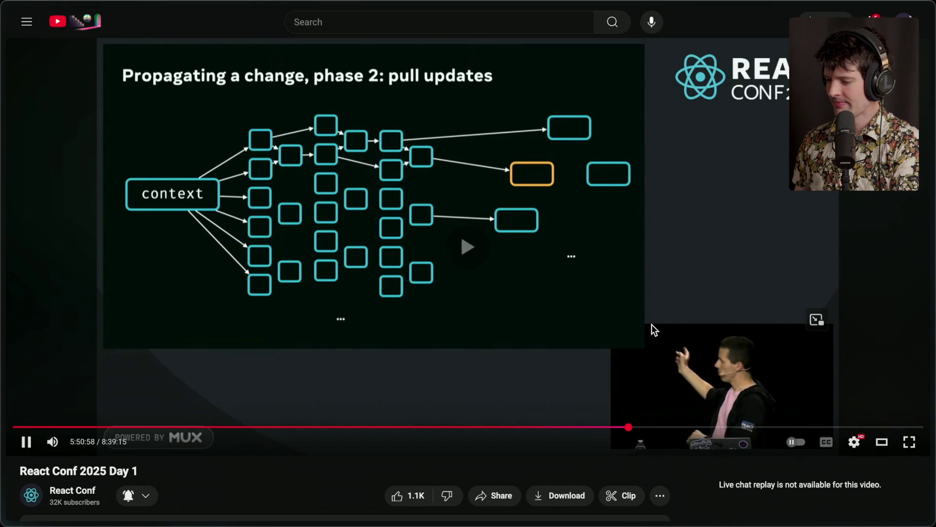
mouse_move(931, 248)
click(781, 138)
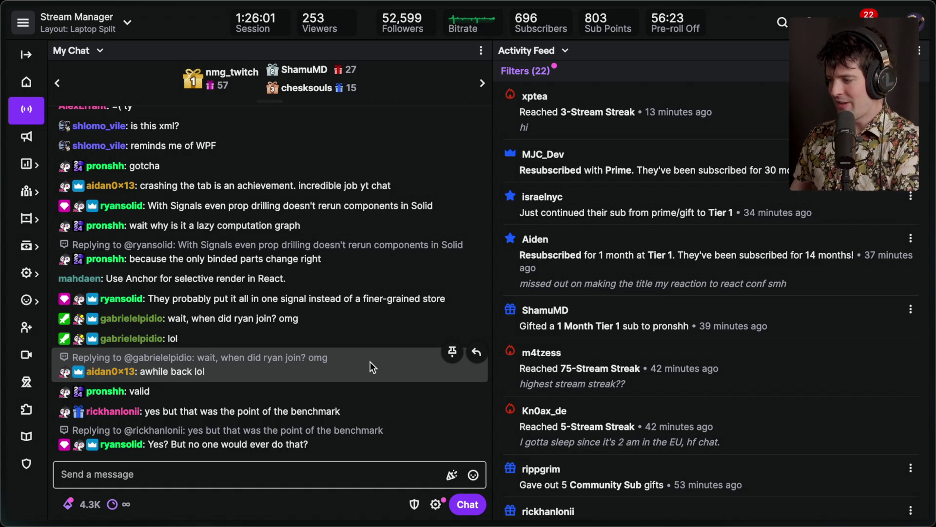
Step: Return from the Stream Manager chat to the DemoComponent code in Cursor
key(super+Tab)
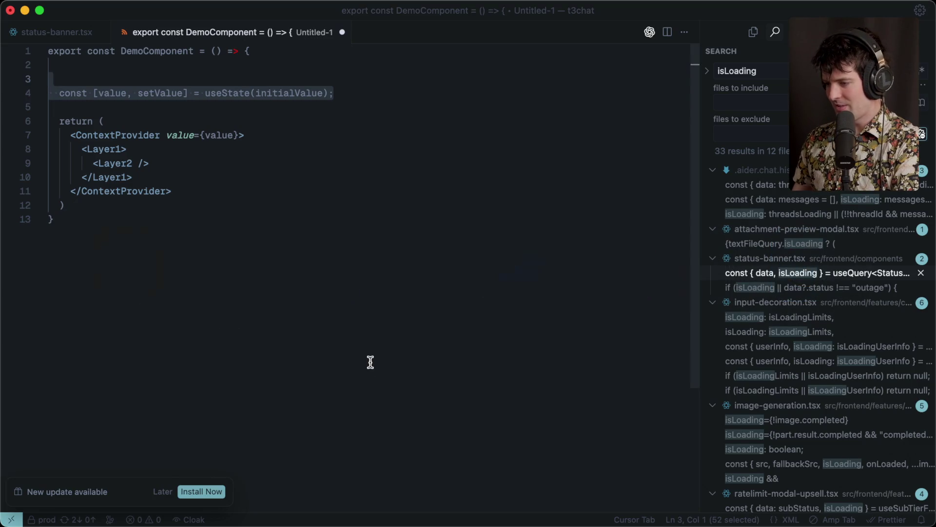
Step: In a new terminal window, create and enter a signals-wars folder inside content
click(142, 288)
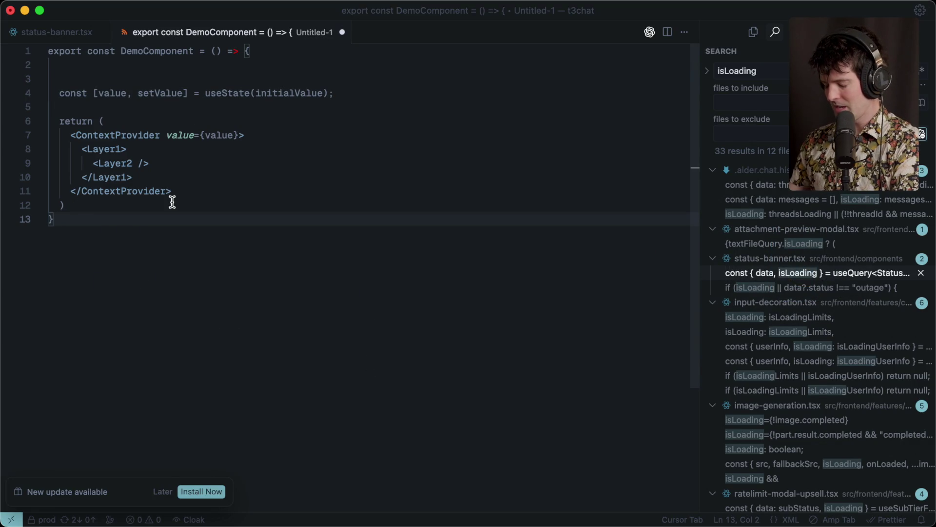
key(super+Tab)
key(ctrl+b)
text(ccd )
text(content)
key(Return)
text(mkdir )
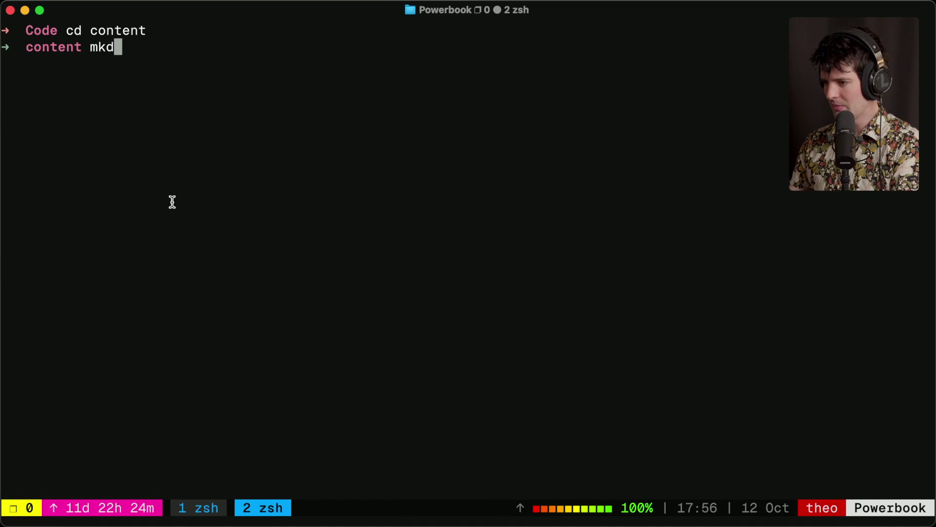
text(signals-wars)
key(Return)
text(cd signals-wars)
key(Return)
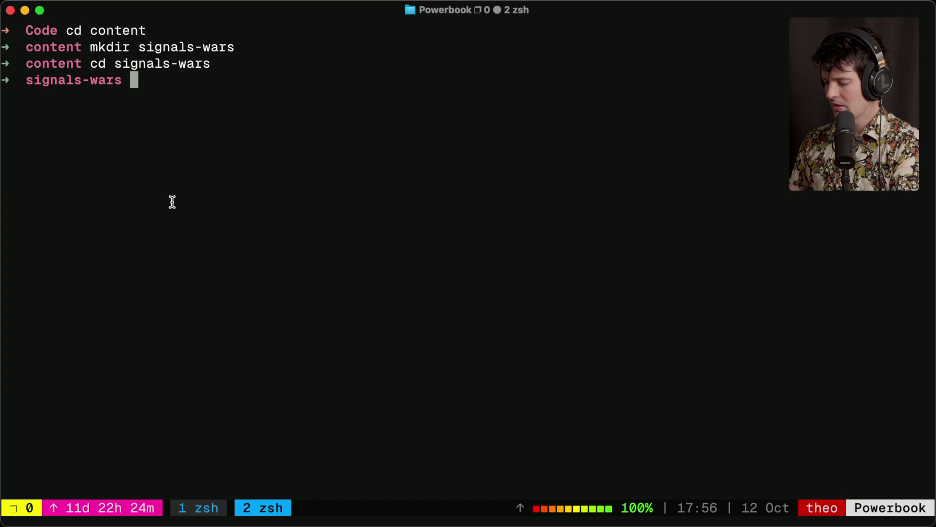
Step: Run bunx create-vite@latest and name the project react-context-hell
text(bunx create-vite)
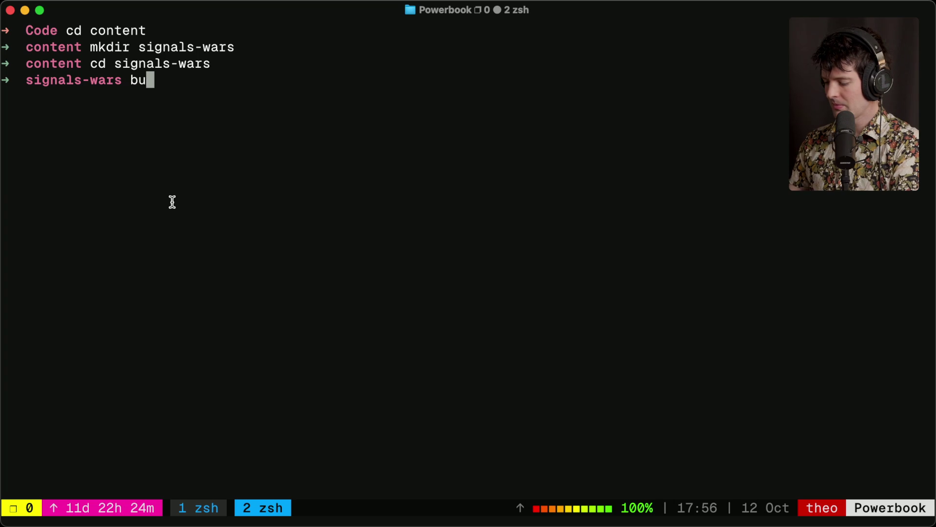
text(@latest)
key(Return)
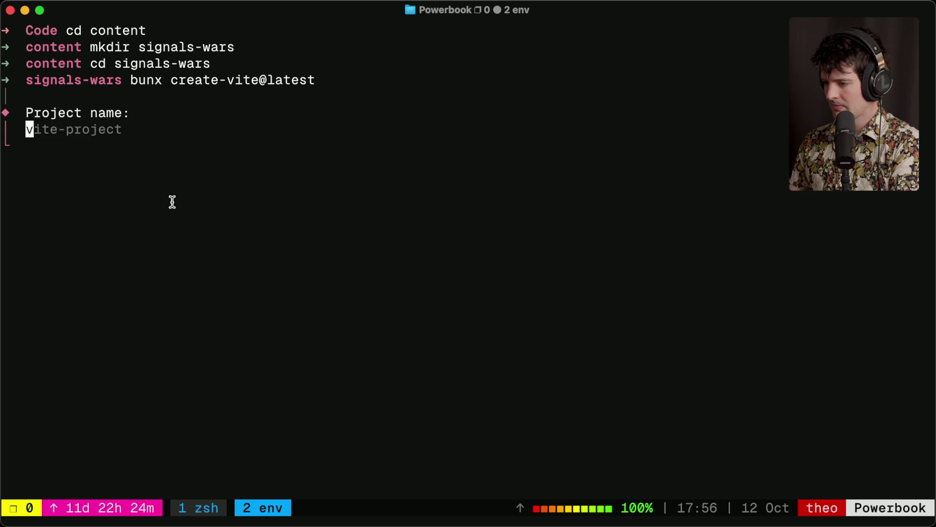
text(react-)
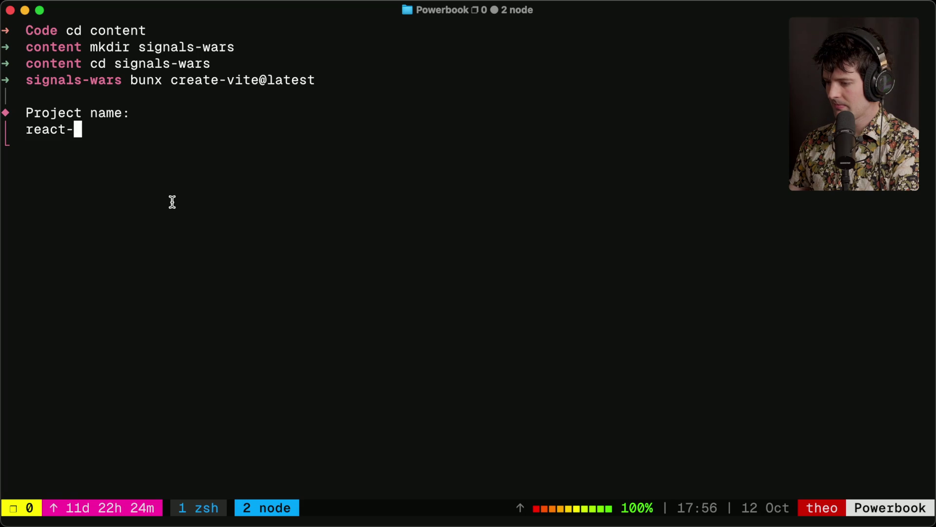
key(BackSpace)
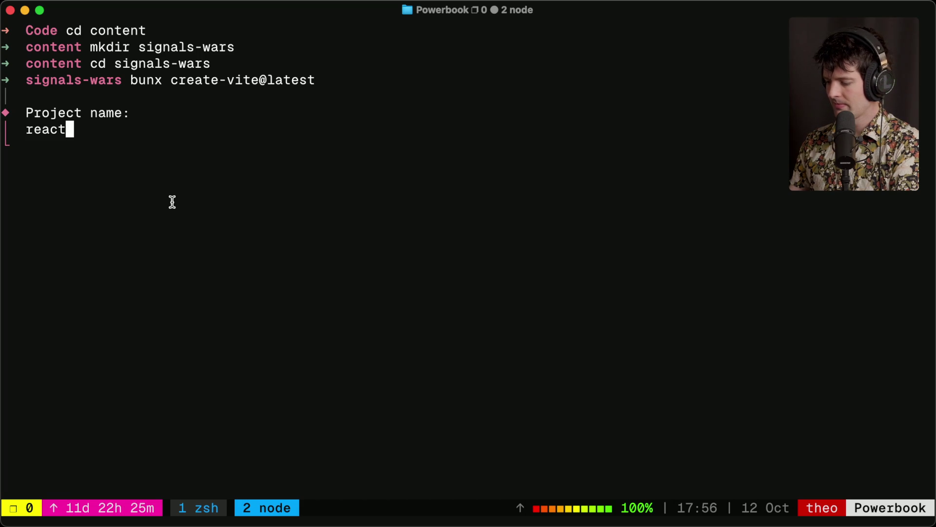
text(-context-hell)
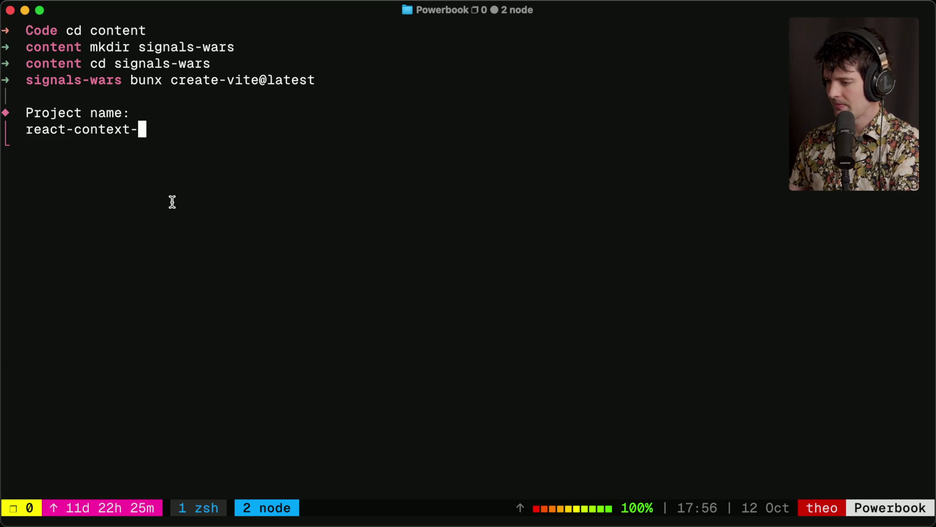
key(Return)
Step: Choose React with TypeScript + React Compiler, decline rolldown-vite, and install dependencies
key(Down)
key(Down)
key(Return)
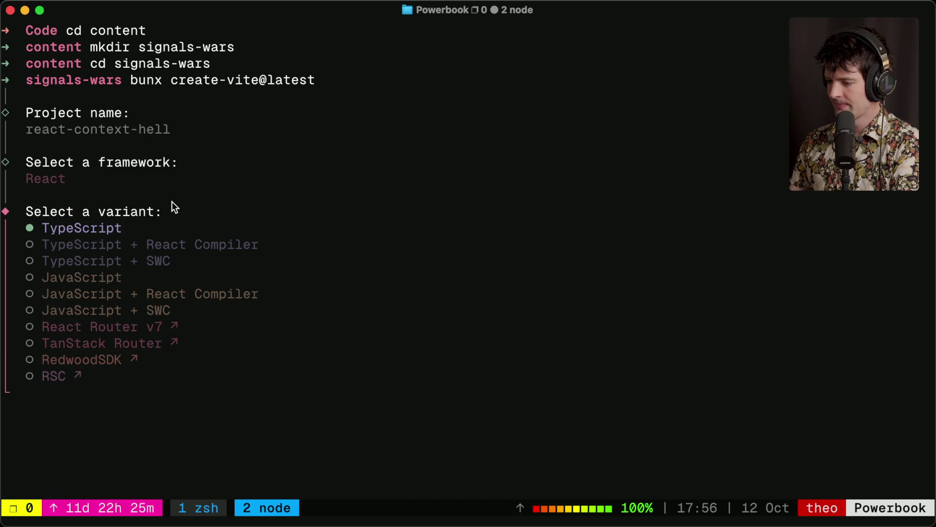
key(Down)
key(Return)
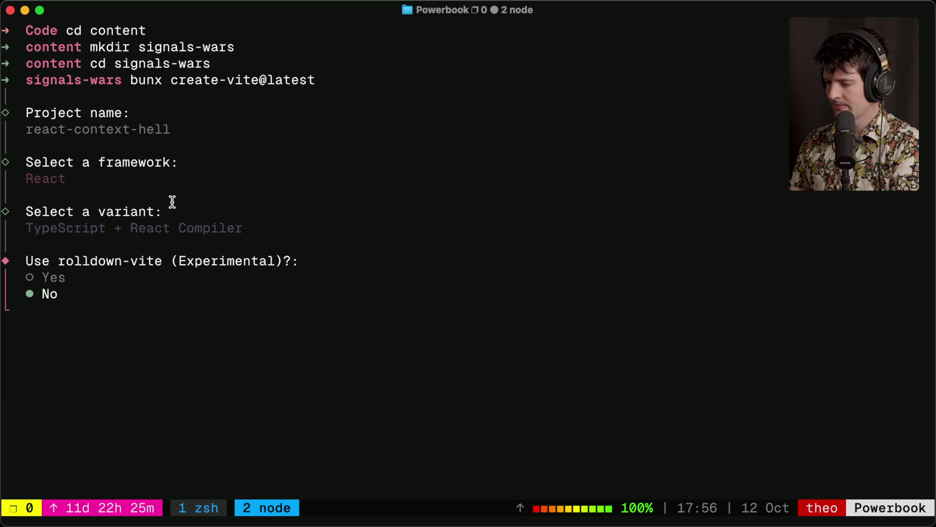
key(Up)
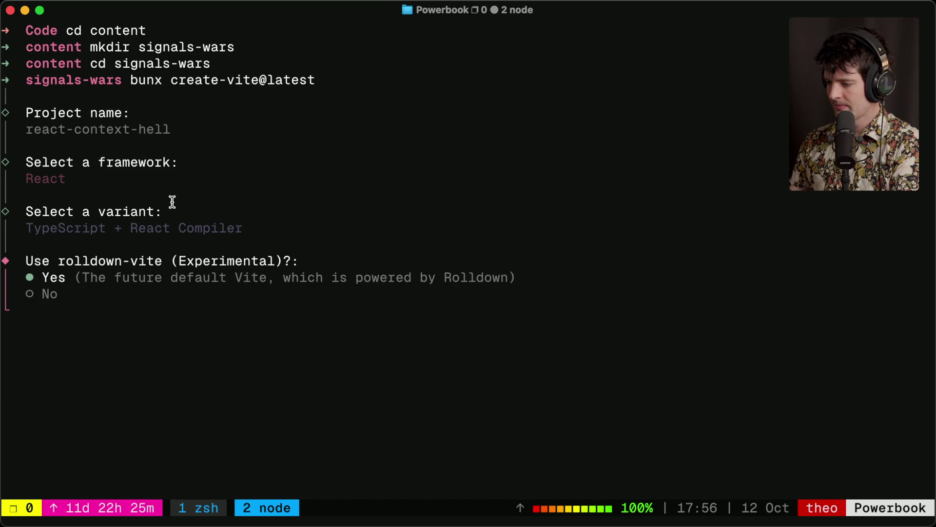
key(Down)
key(Return)
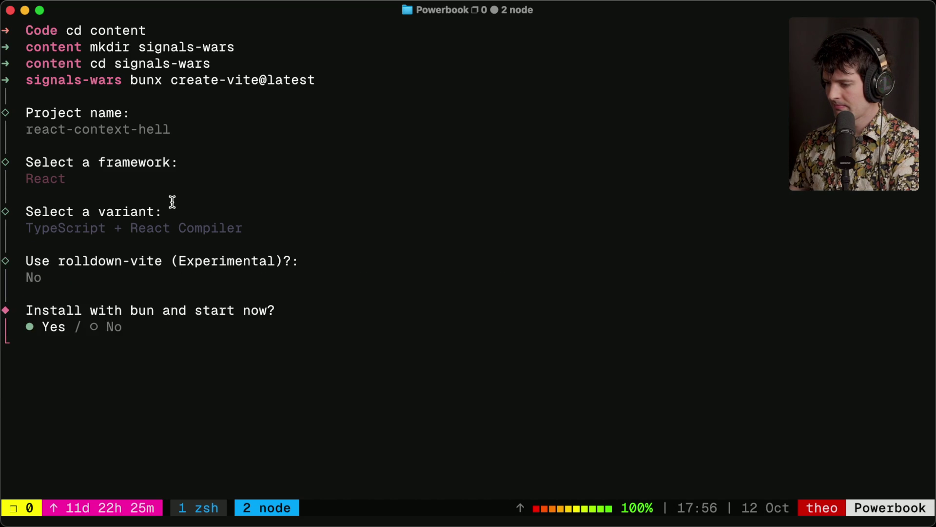
key(Return)
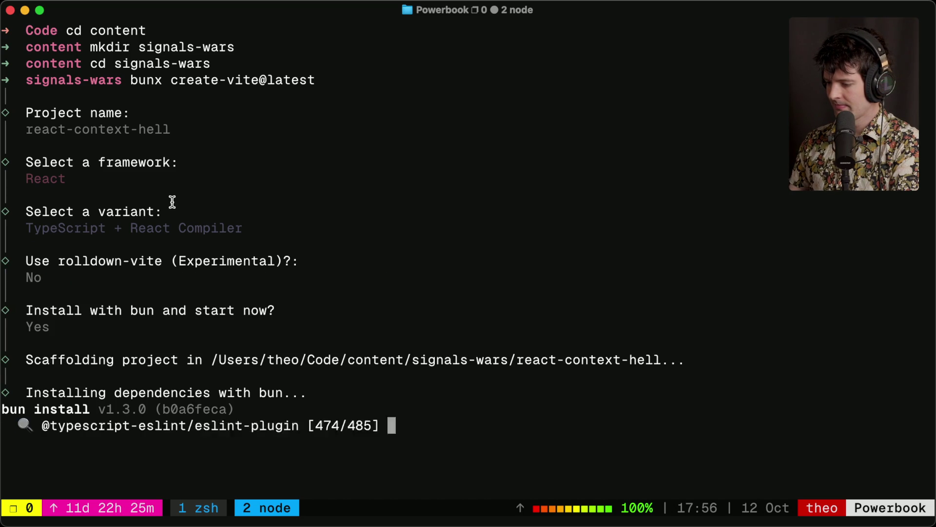
Step: Stop the dev server, enter react-context-hell, and open it with cursor
text(cd ^C)
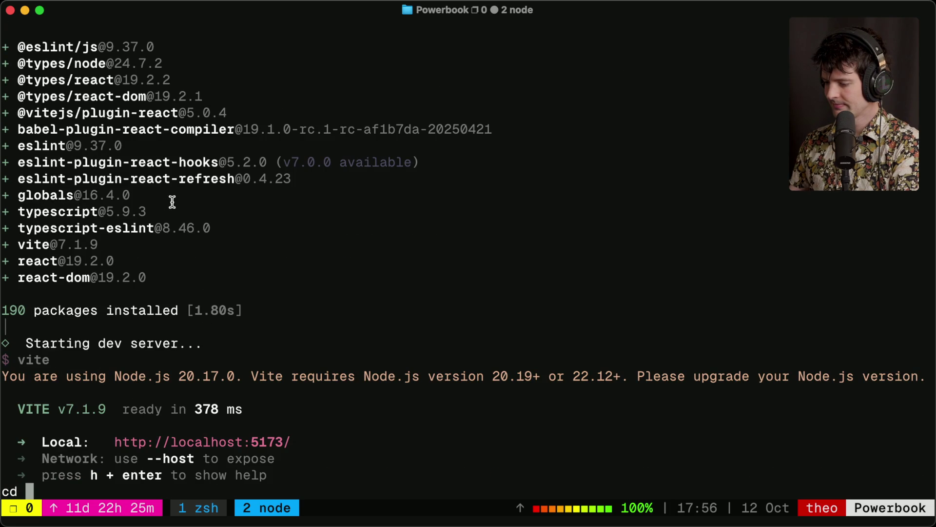
key(ctrl+c)
text(ls)
key(Return)
text(cd react-context-hell)
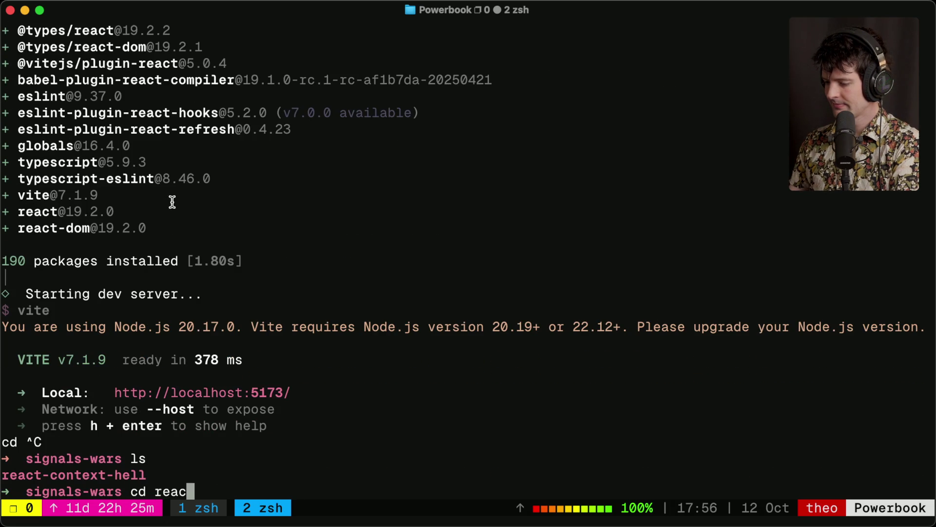
key(Tab)
key(Return)
text(cursor .)
key(Return)
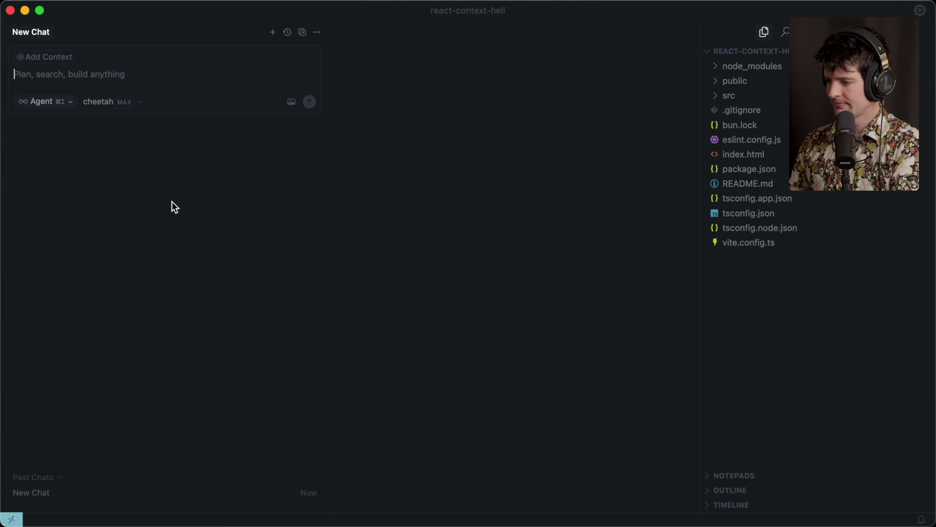
Step: Open src/App.tsx and hide the chat panel to widen the editor
click(731, 96)
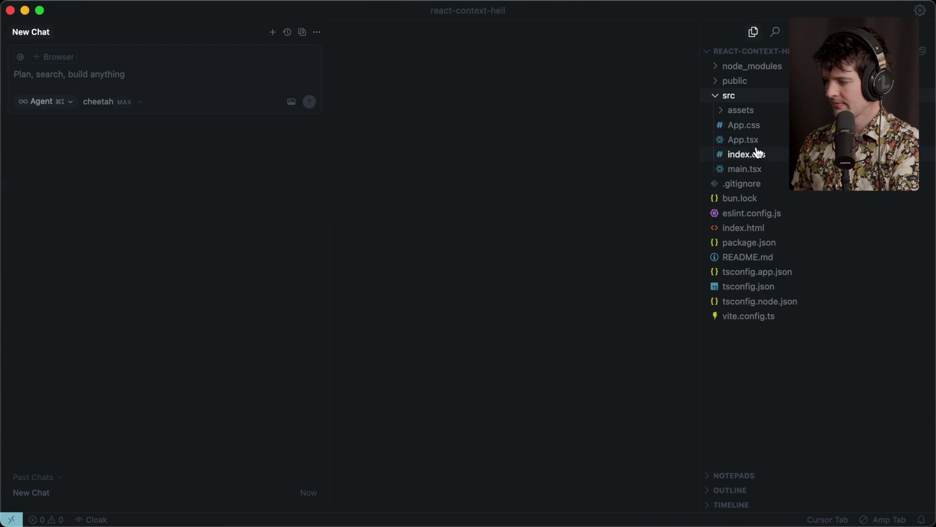
click(756, 144)
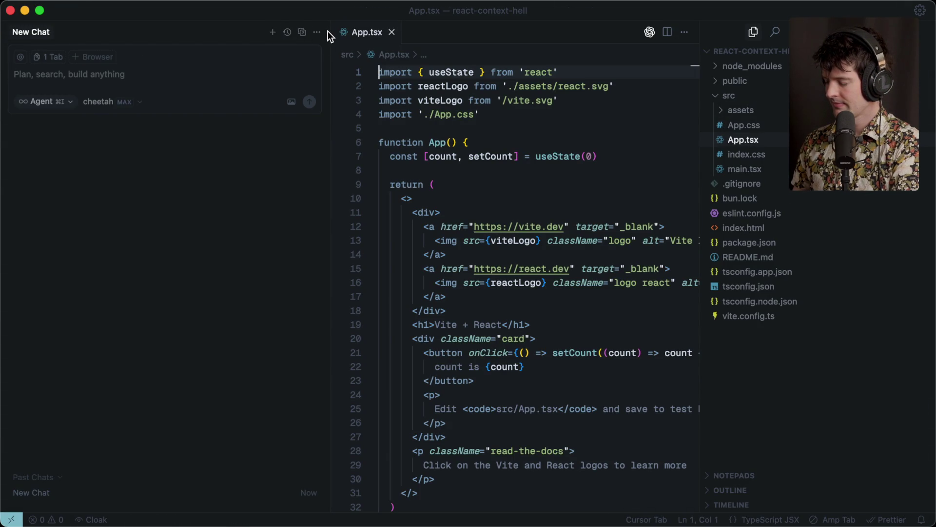
key(super+alt+b)
scroll(293, 253, down, 3)
scroll(292, 254, up, 3)
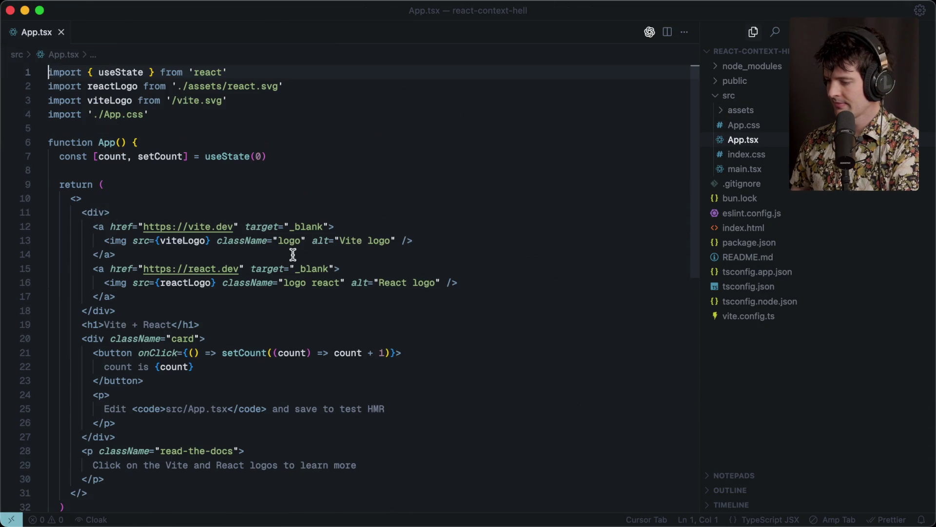
Step: Declare a createContext context with count: 0 and a setCount stub, importing createContext from react
click(209, 117)
key(Return)
key(Return)
text(const )
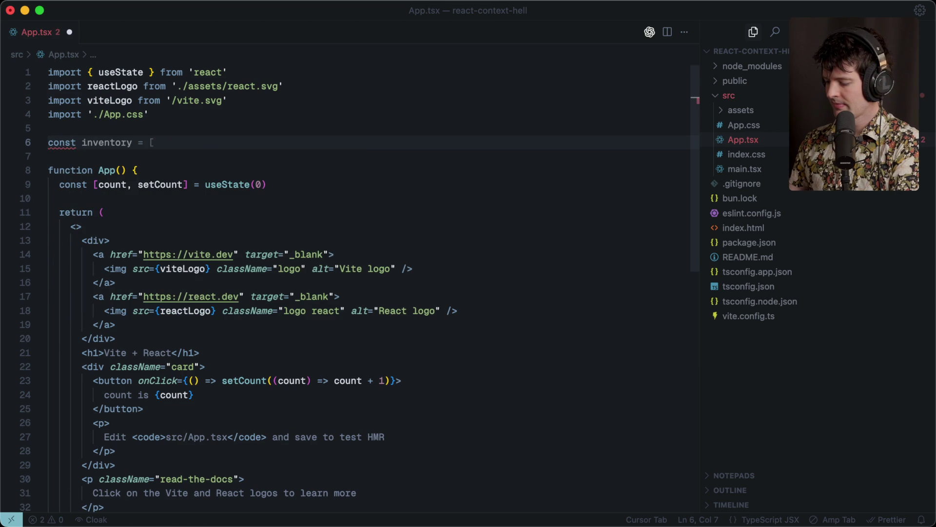
text(Context =)
key(Tab)
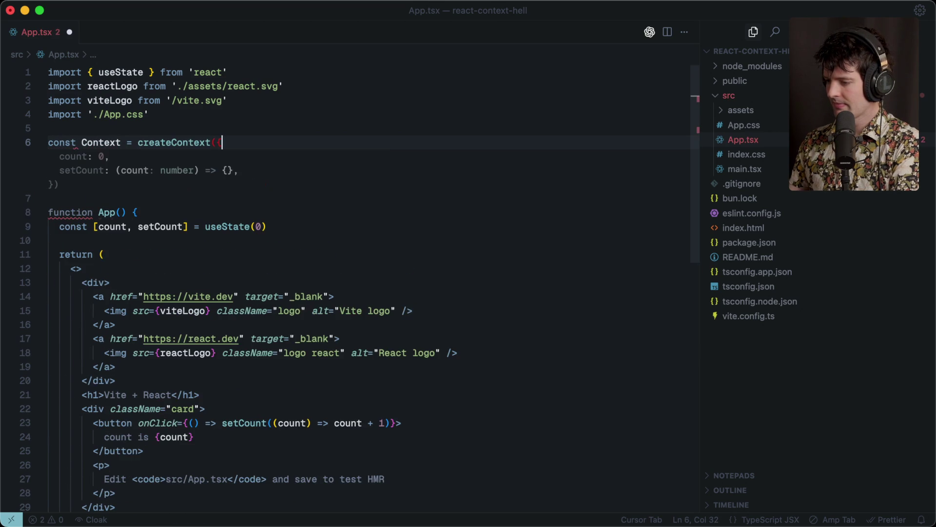
key(Tab)
click(212, 142)
key(Tab)
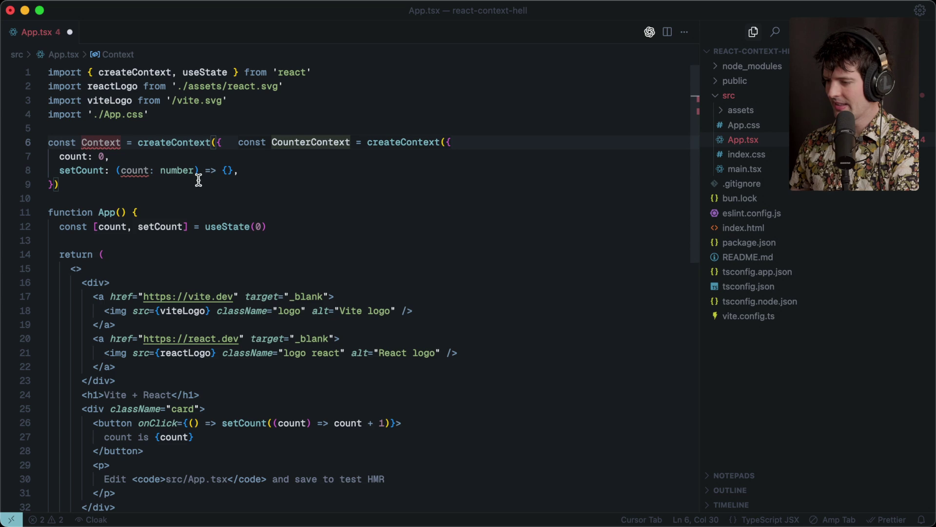
key(Tab)
Step: Rename the context to GraphContextDemo and add blank lines above its declaration
double_click(121, 143)
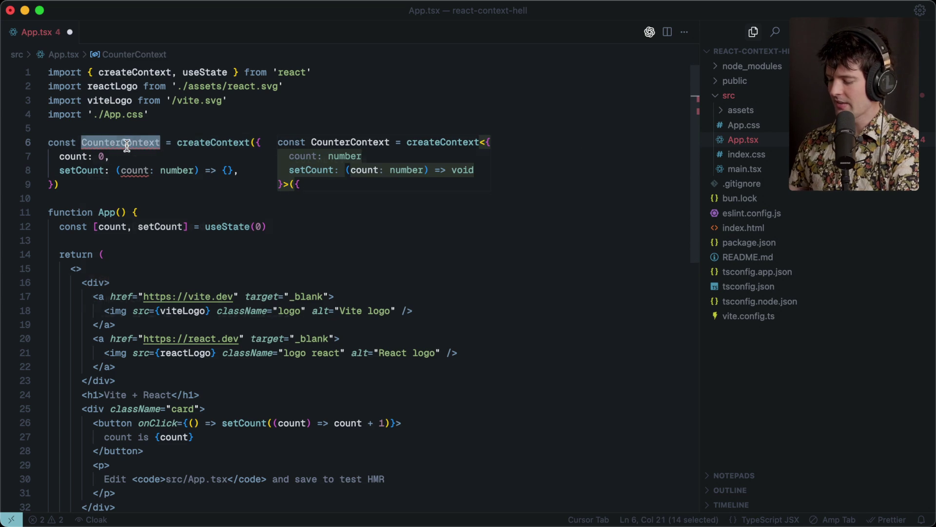
text(GraphContextDemo)
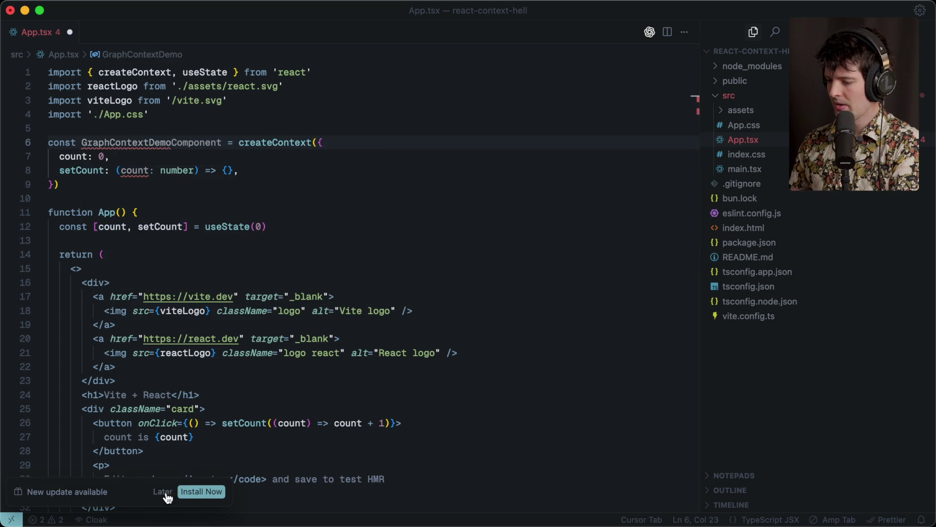
click(162, 491)
click(214, 157)
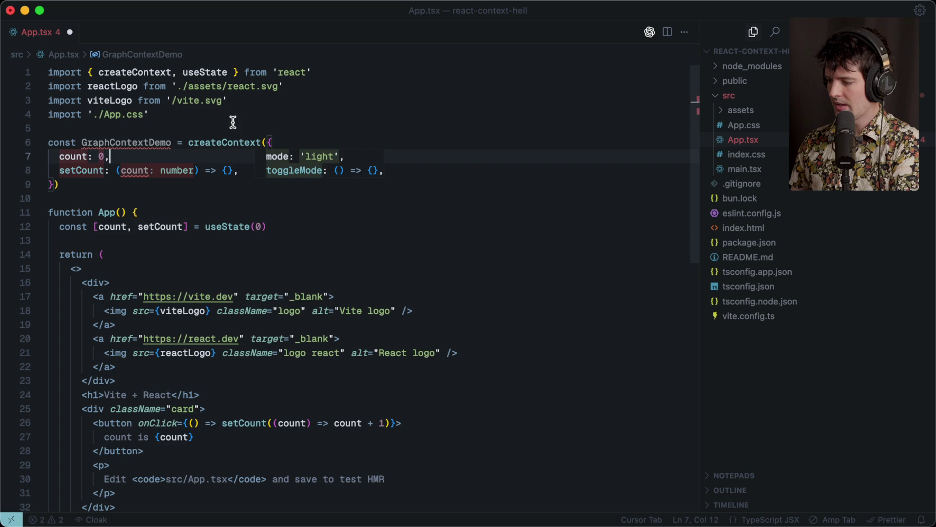
click(213, 122)
key(Return)
key(Return)
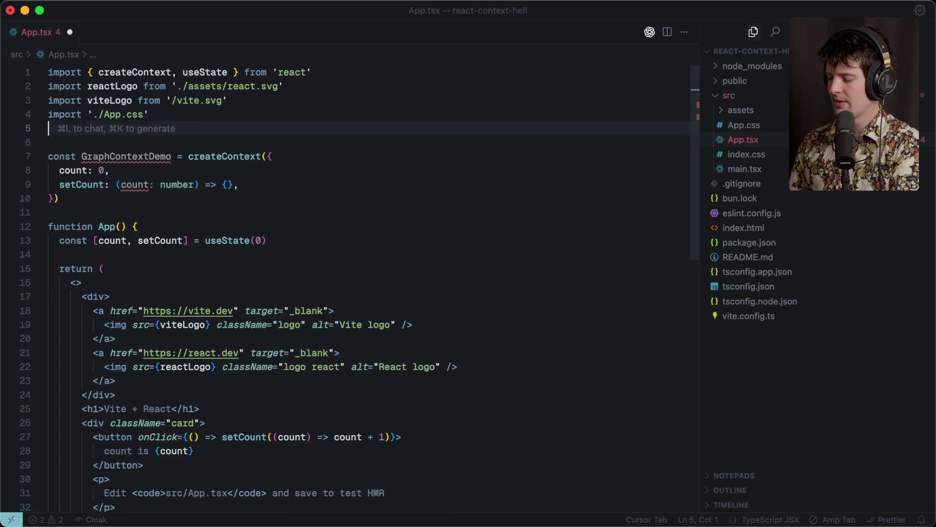
Step: Define type Entity with id, x, y, width, height (color removed), save, and select 'count: 0,'
text(type Entity = [)
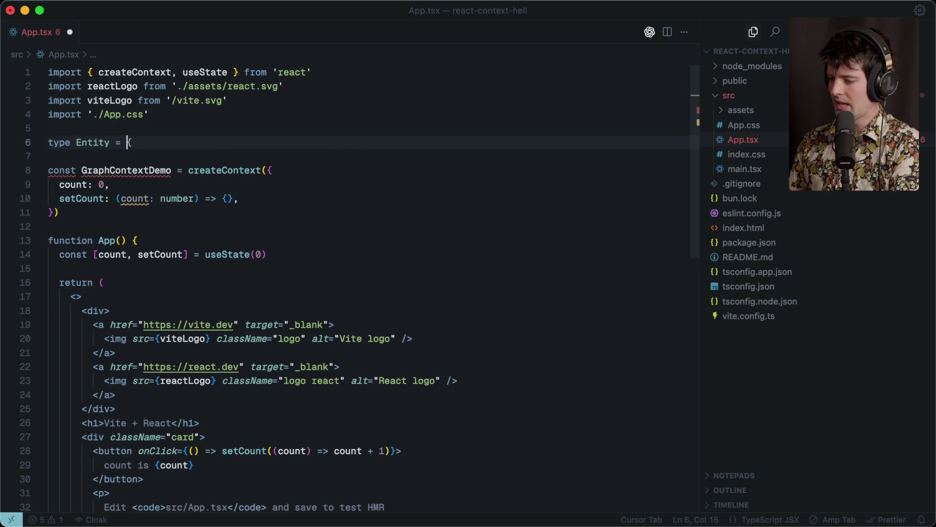
key(BackSpace)
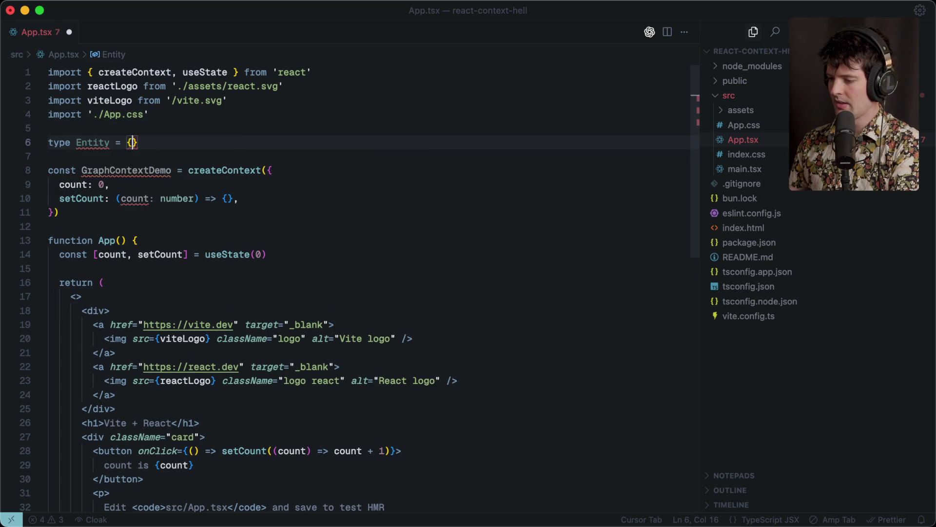
text({)
key(Return)
key(super+Right)
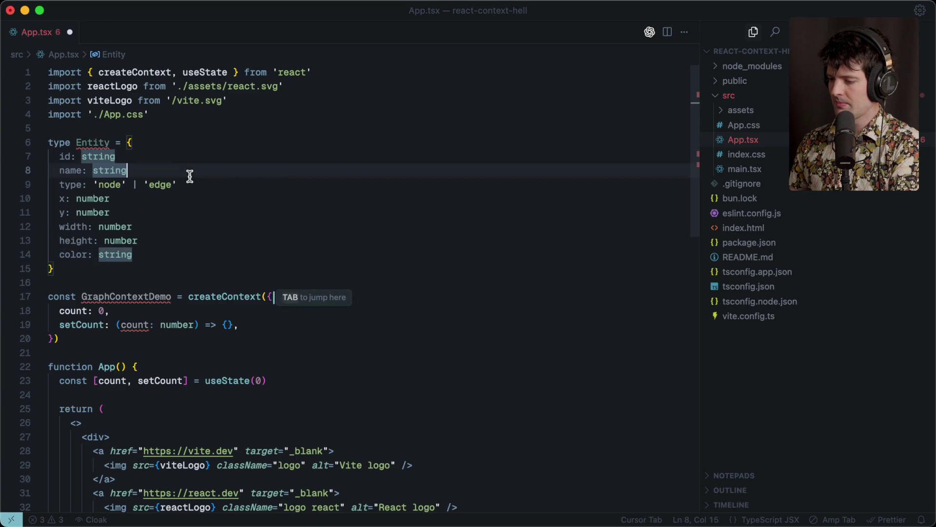
key(ctrl+space)
key(Escape)
key(Tab)
key(super+BackSpace)
key(BackSpace)
key(super+s)
drag(59, 268, 153, 268)
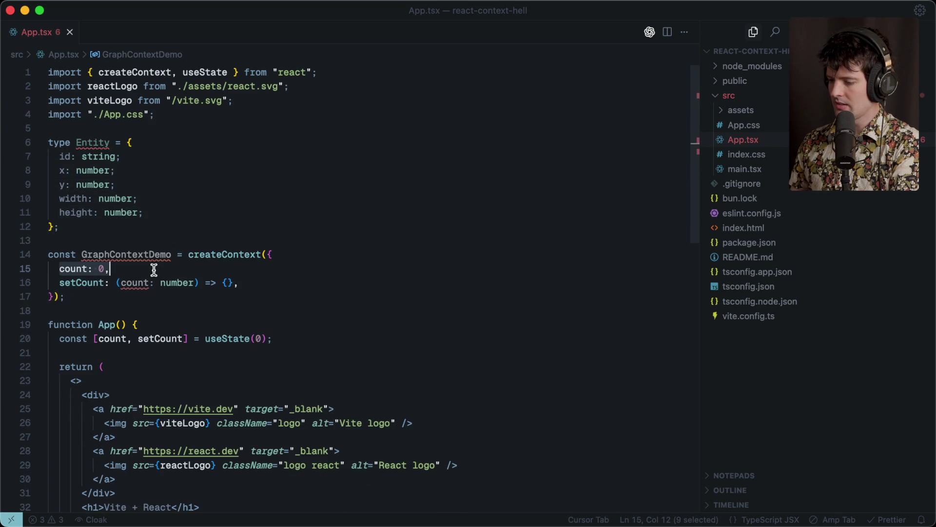
Step: Replace the count and setCount defaults with entities: [] as Entity[] and a createEntity field
text(entities)
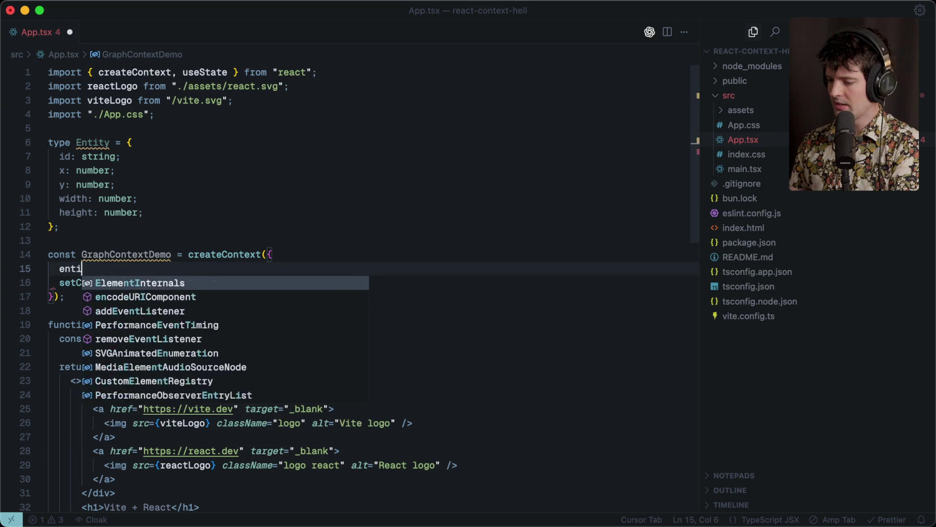
key(Tab)
drag(217, 269, 242, 283)
key(BackSpace)
key(Return)
text(create)
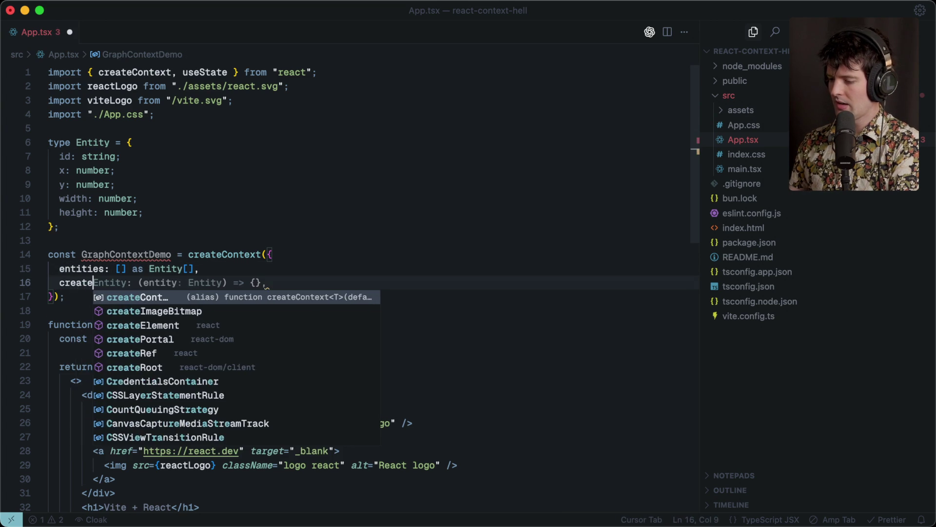
key(Tab)
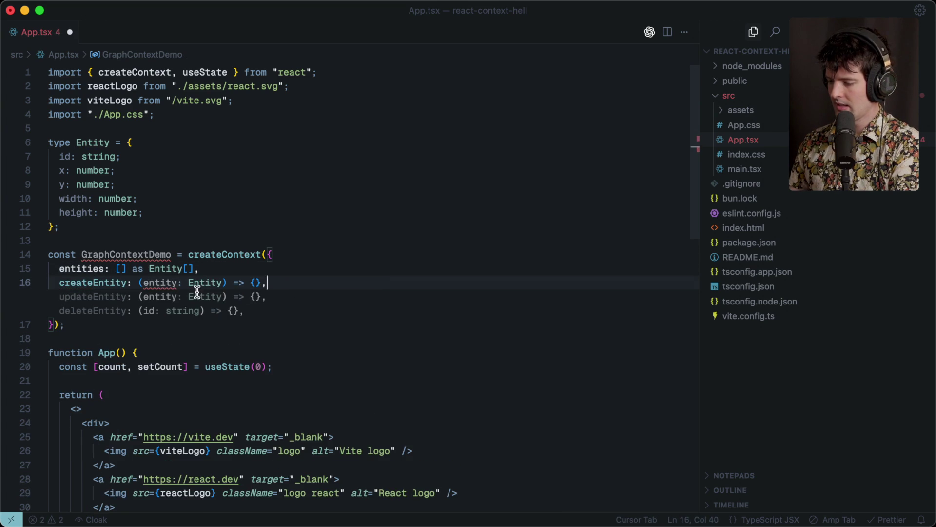
Step: Fill the empty createEntity default body with void and save the reformatted file
click(185, 225)
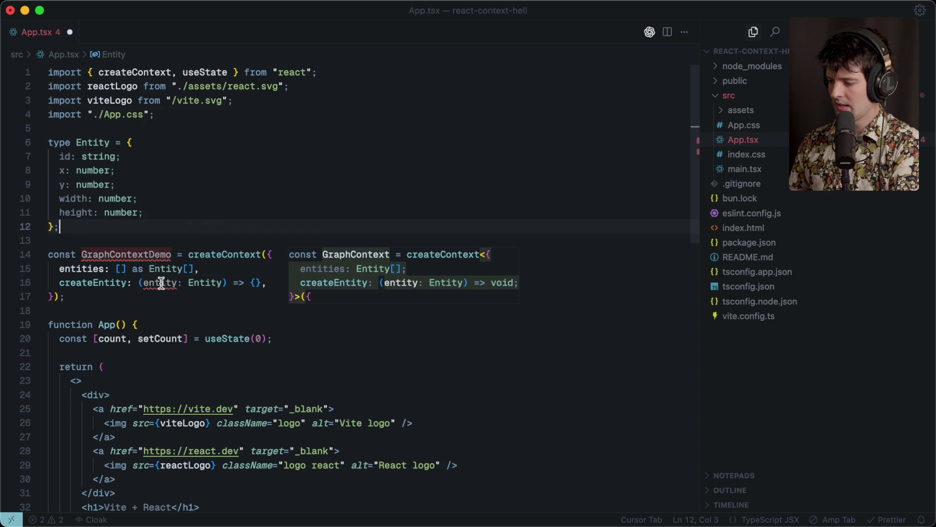
click(158, 307)
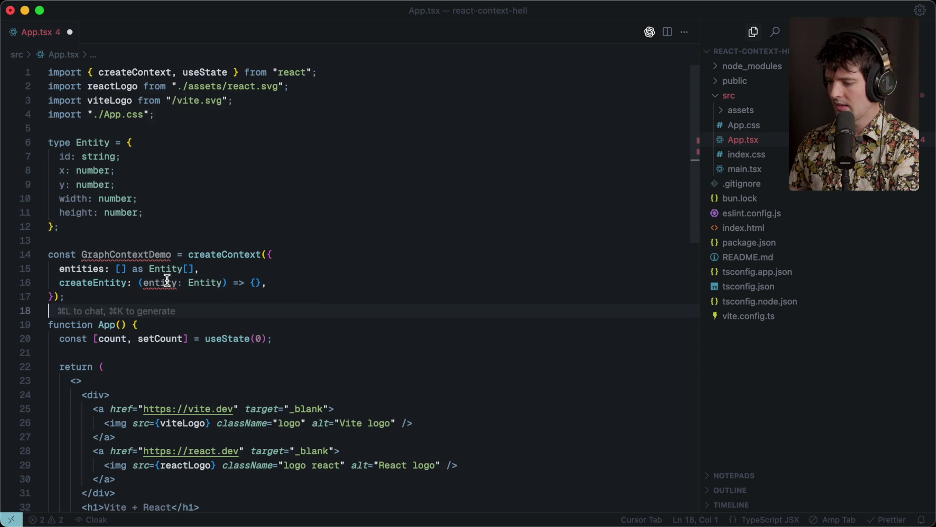
double_click(254, 283)
text(void)
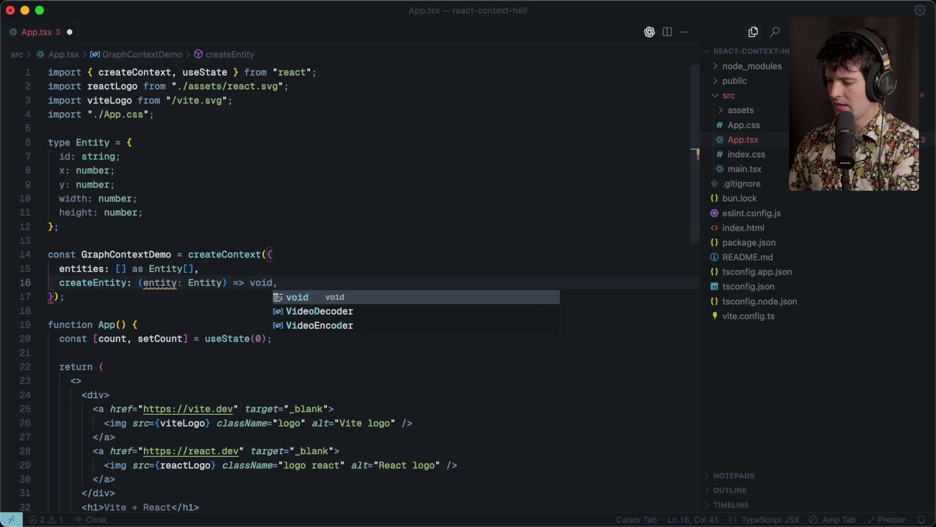
click(177, 307)
key(super+s)
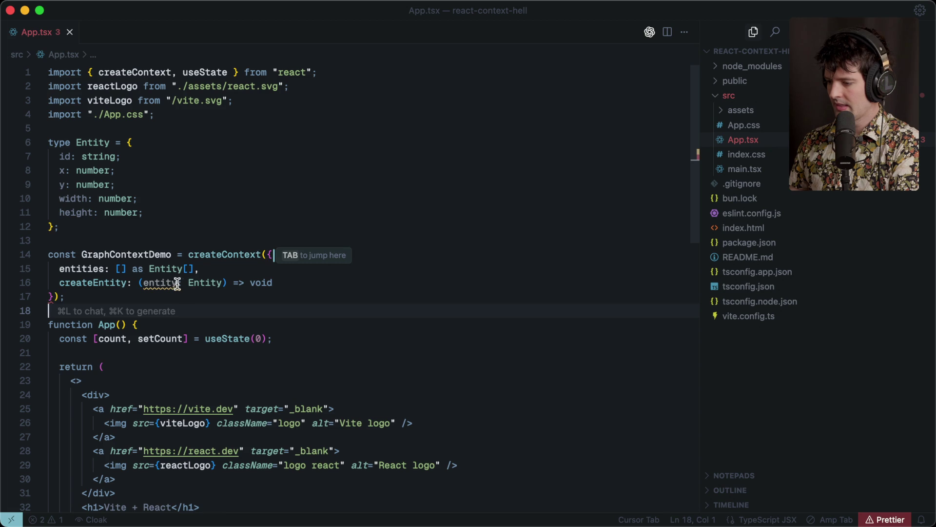
Step: Complete createEntity's signature as (entity: Entity) => null and save App.tsx
click(52, 297)
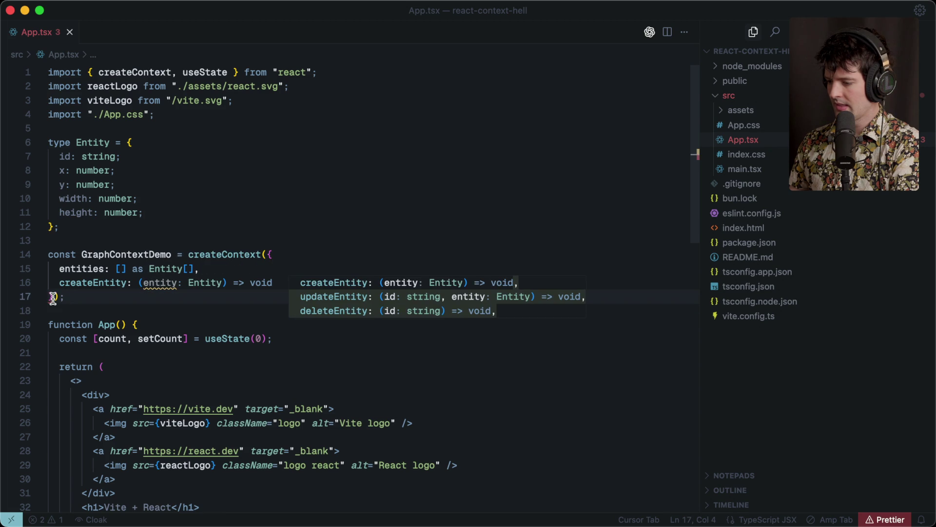
mouse_move(52, 297)
key(Tab)
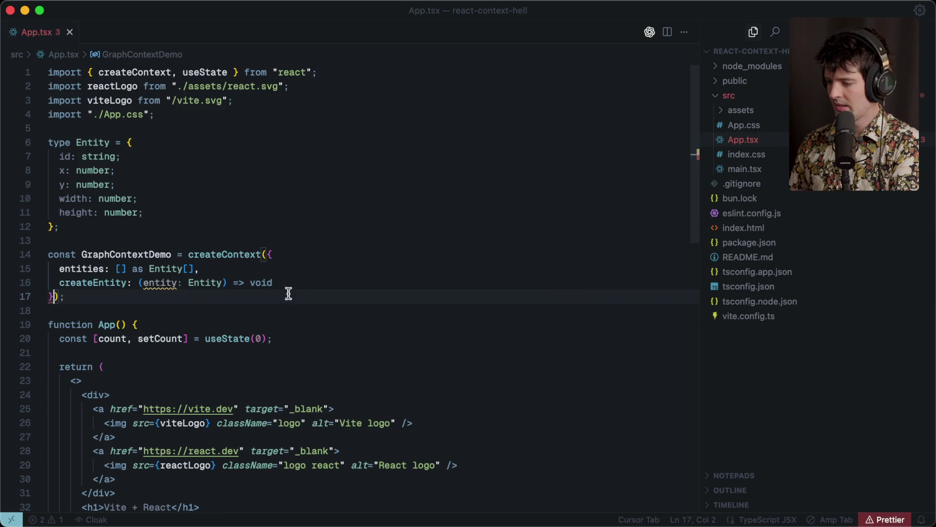
text(;)
key(Tab)
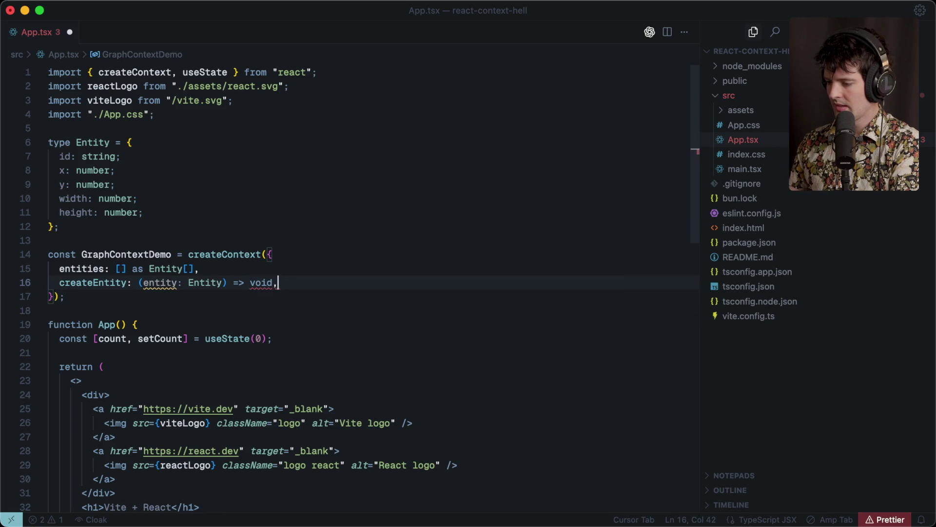
key(BackSpace)
key(BackSpace)
key(BackSpace)
text(null,)
key(ctrl+s)
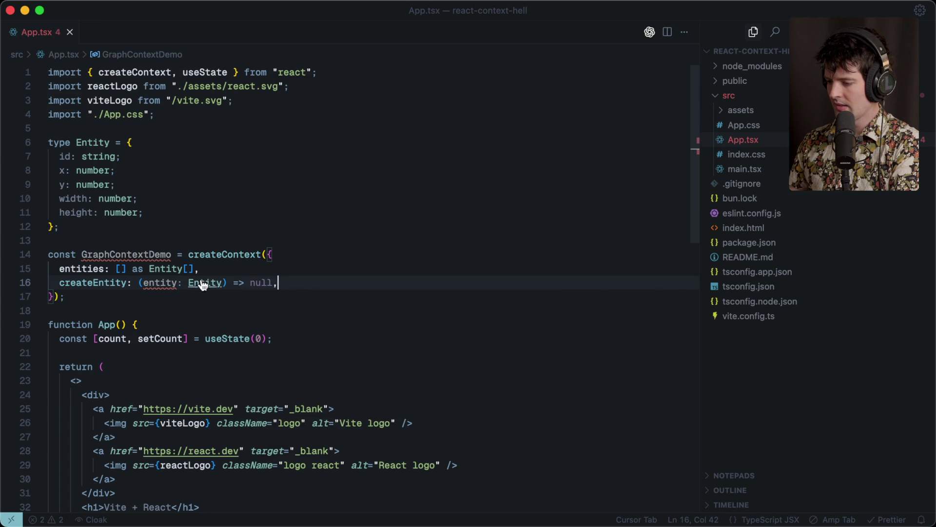
Step: Select the GraphContextDemo name, then the count useState line in App
mouse_move(159, 286)
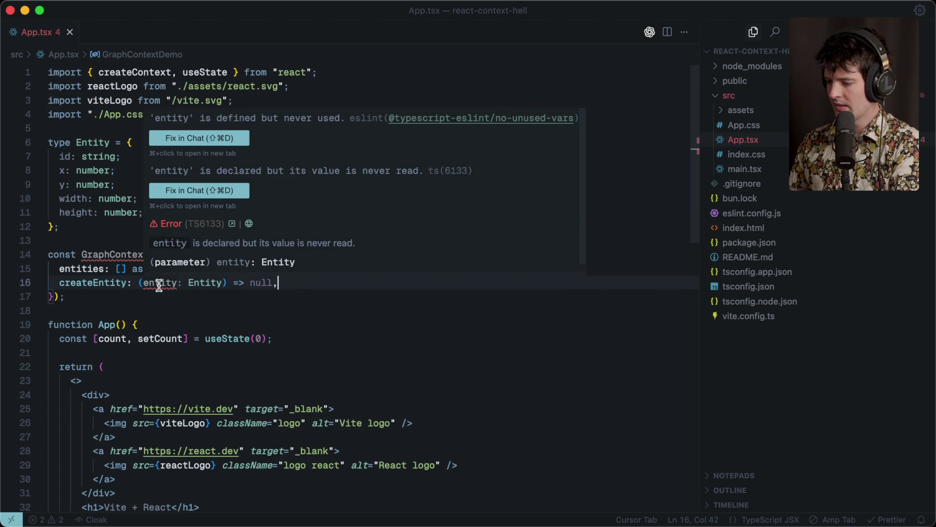
double_click(109, 254)
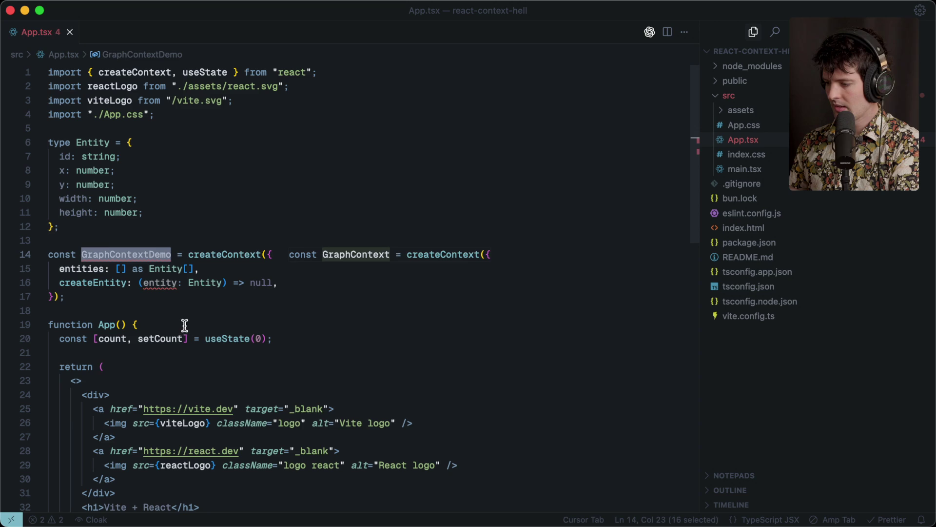
click(220, 338)
drag(297, 328, 297, 337)
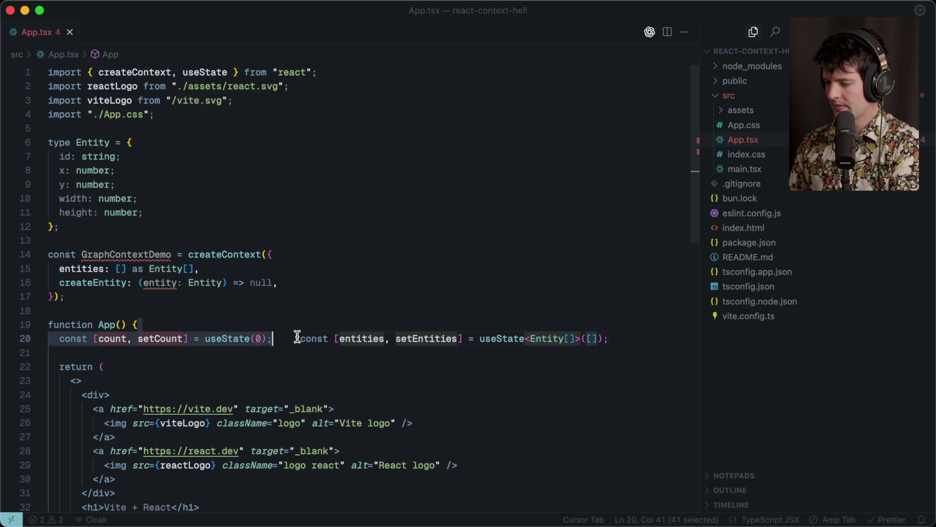
Step: Replace the count state with the suggested entities state, createEntity function and GraphContextDemo.Provider return
key(BackSpace)
key(Tab)
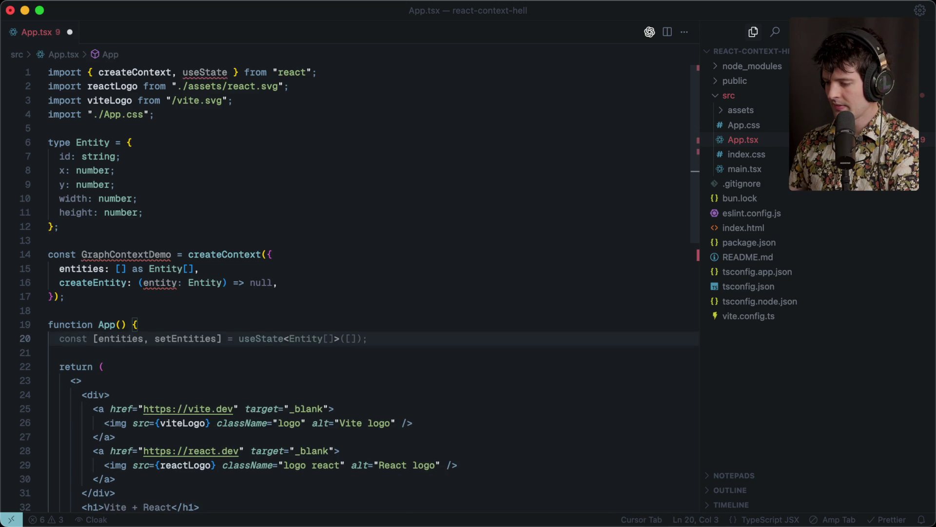
key(Tab)
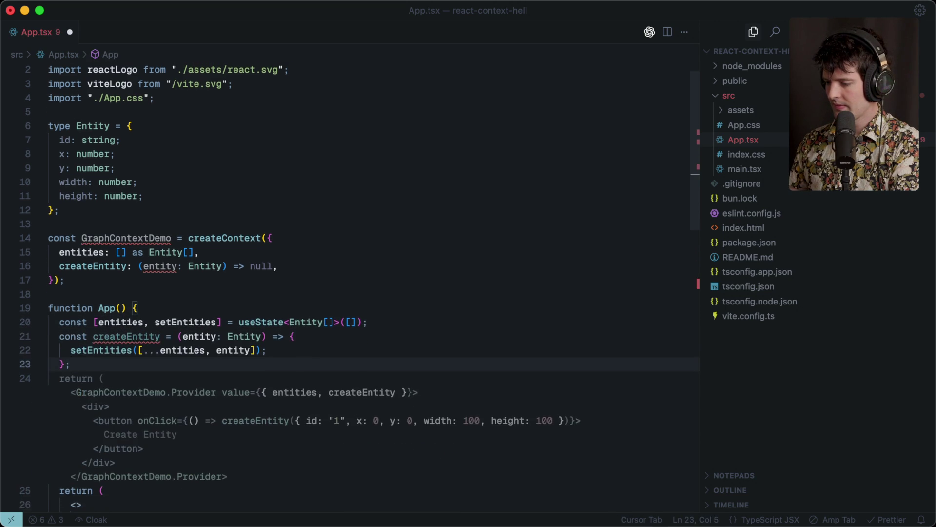
key(Tab)
Step: Delete the old Vite and React return block, close the parenthesis and save App.tsx
scroll(107, 215, down, 5)
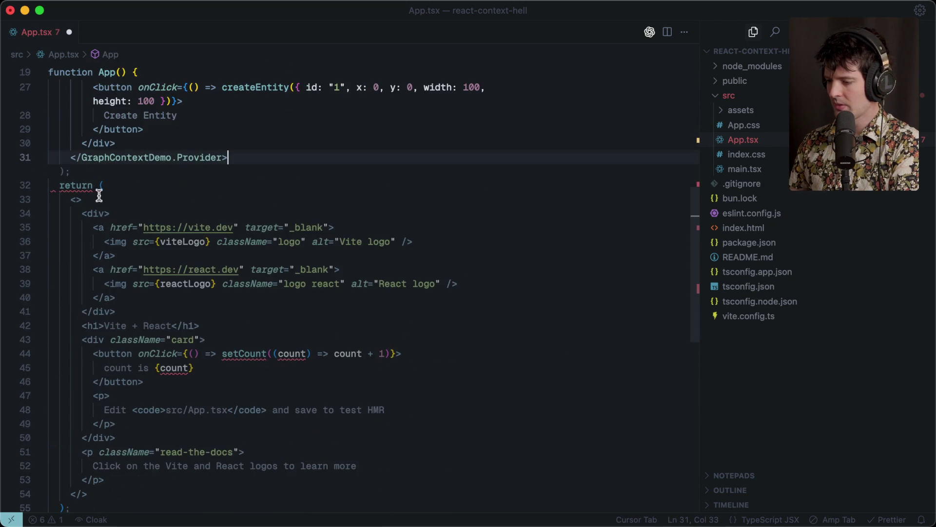
mouse_move(56, 171)
mouse_down()
mouse_move(138, 414)
mouse_move(121, 484)
mouse_up()
key(BackSpace)
key(cmd+s)
scroll(177, 253, up, 2)
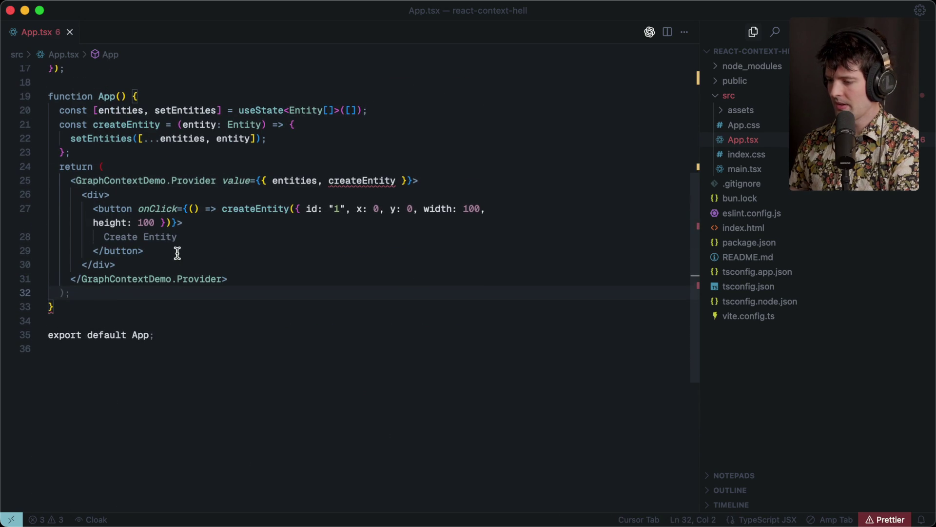
key(Tab)
key(super+s)
scroll(159, 288, up, 5)
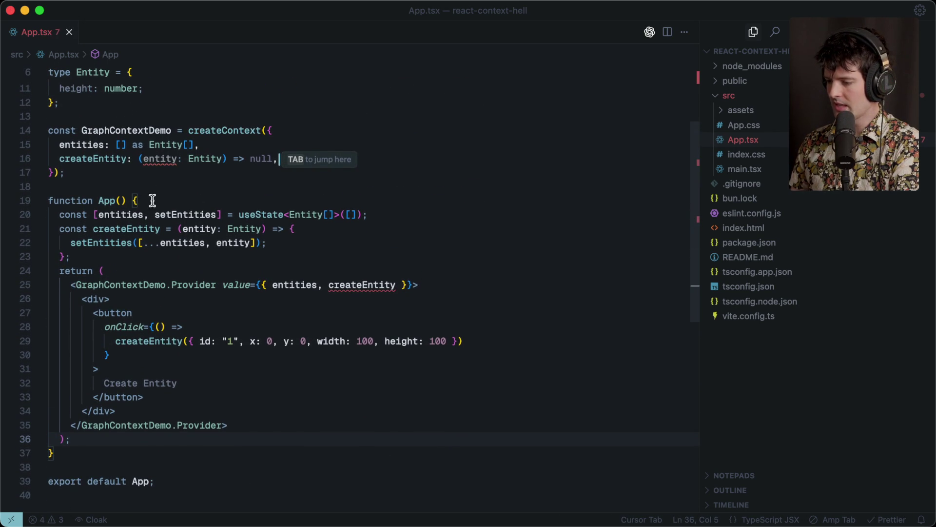
mouse_move(378, 284)
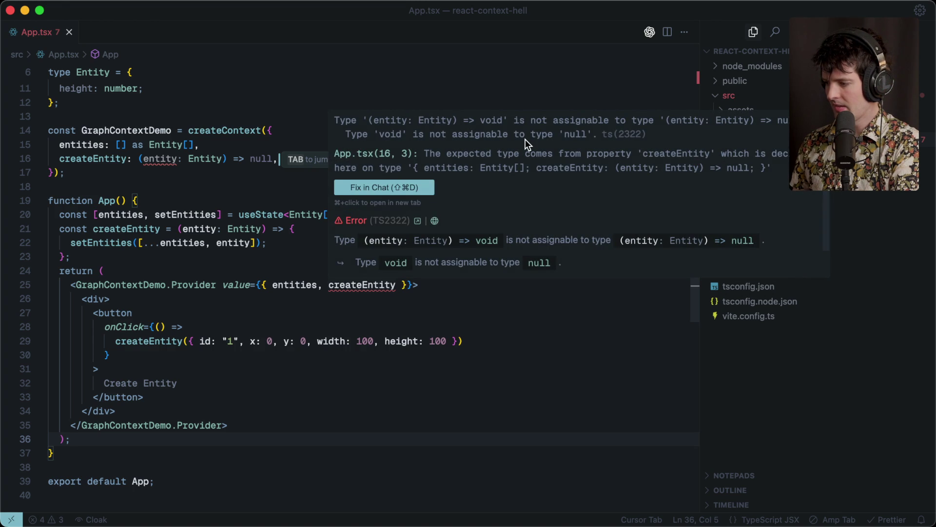
double_click(257, 159)
text(void)
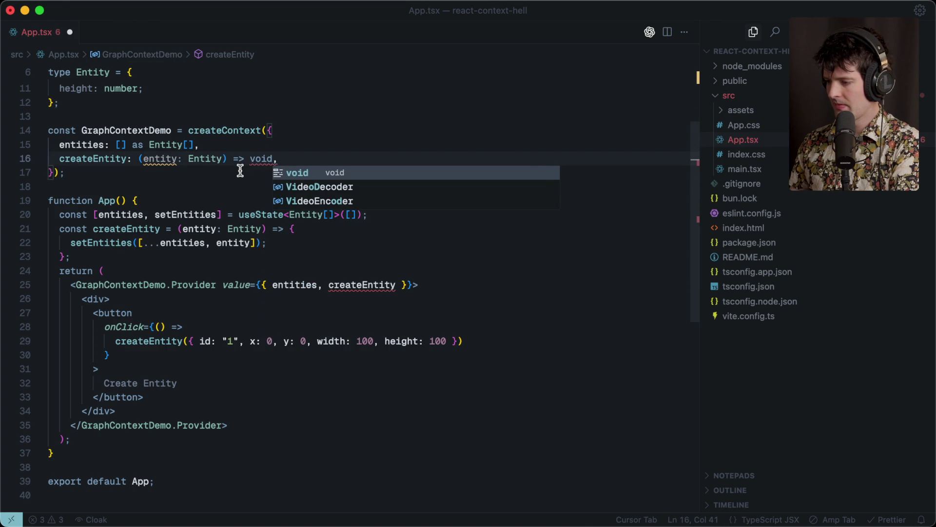
key(super+z)
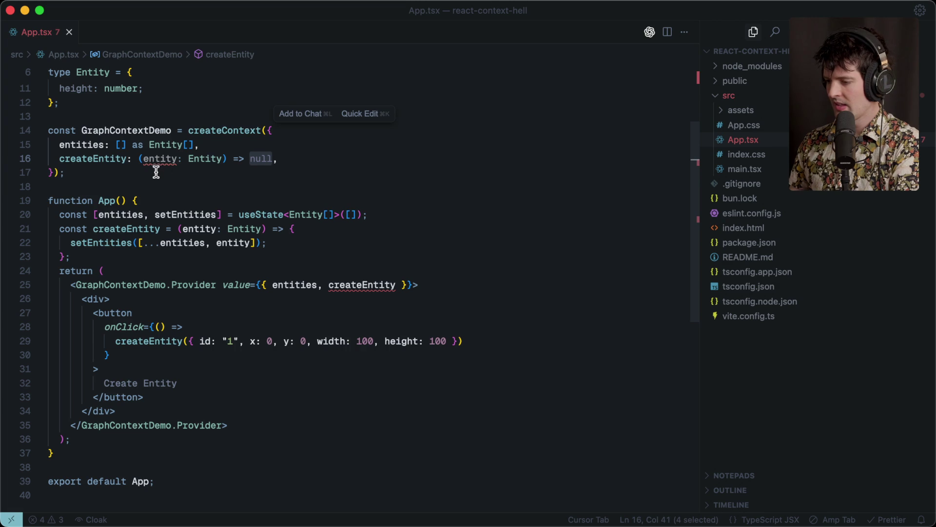
click(154, 170)
click(150, 182)
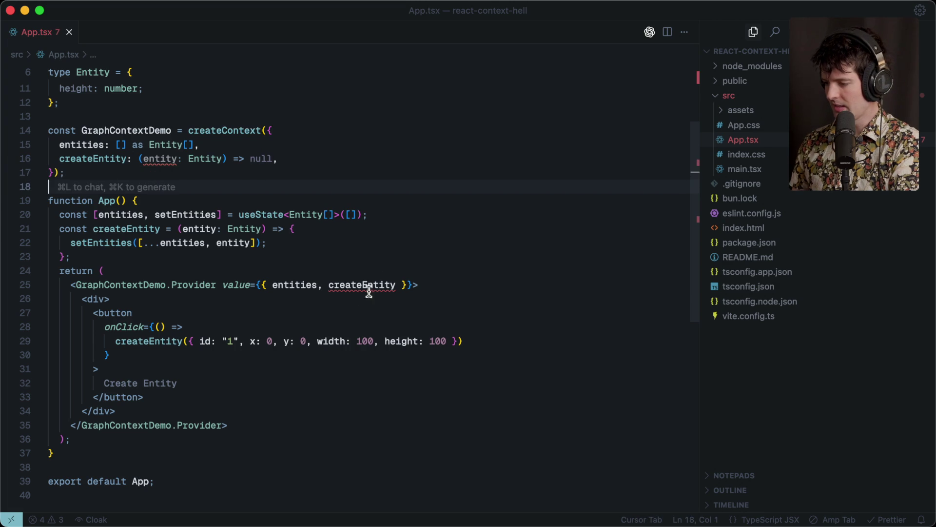
click(217, 452)
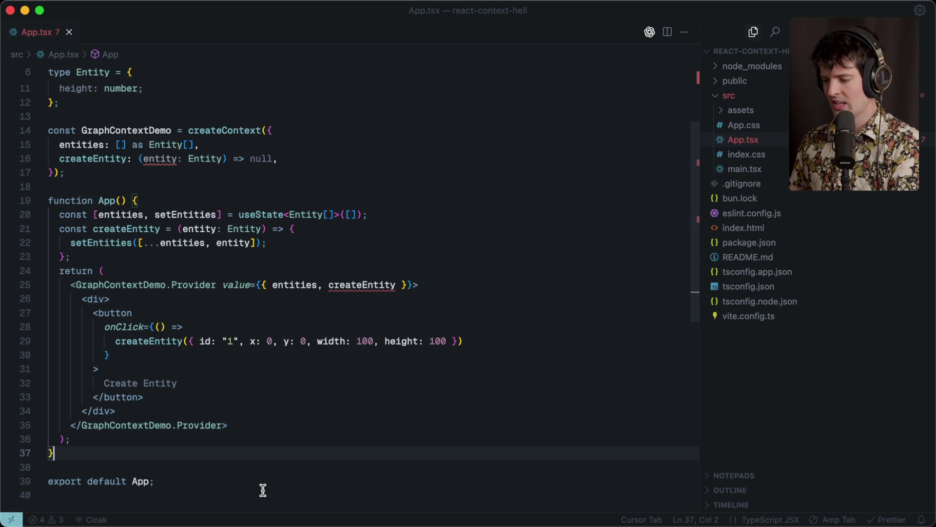
scroll(262, 490, down, 2)
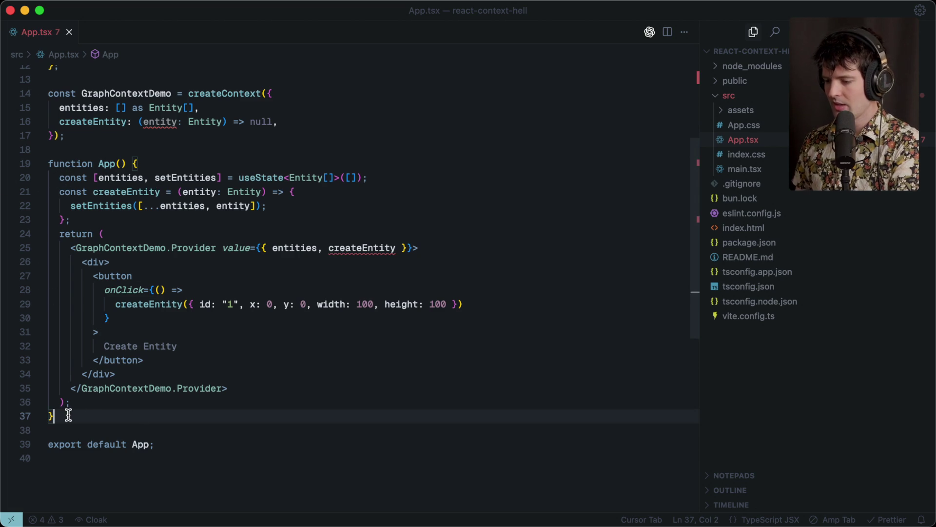
key(Return)
key(Return)
Step: Write function ListComponent() with the suggested useContext and entity-list body
text(c)
key(BackSpace)
text(function)
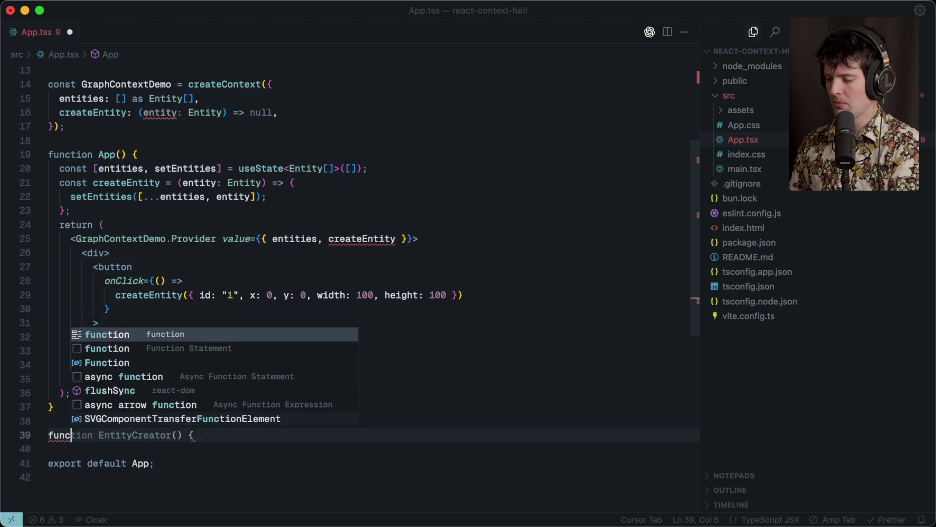
text( ListCompo)
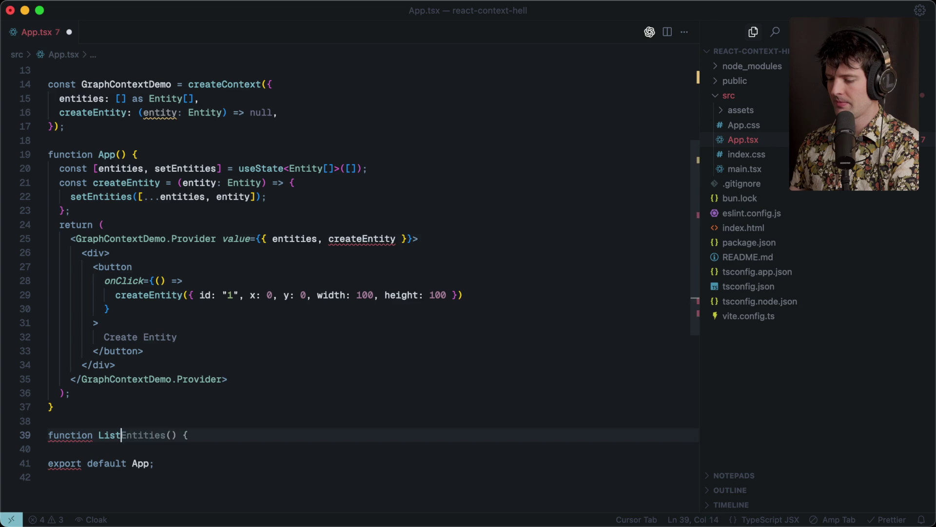
key(BackSpace)
text(() {)
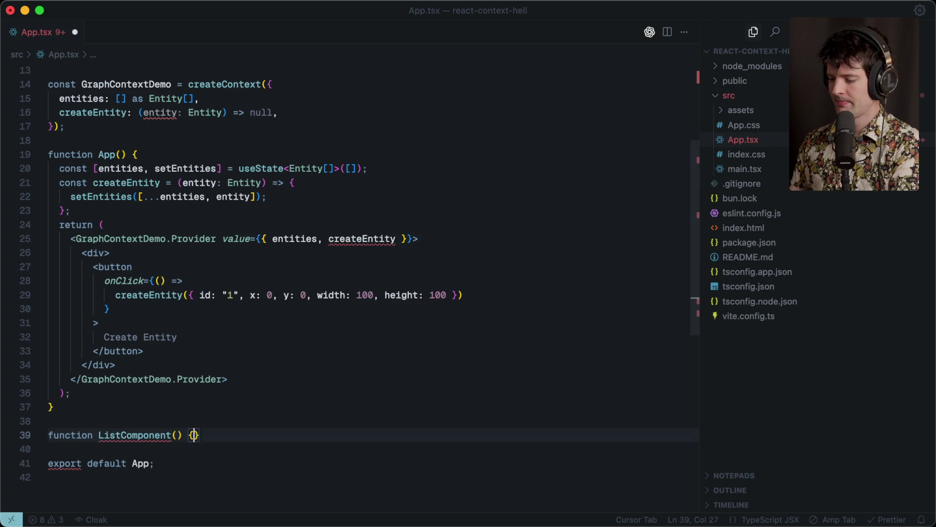
key(Return)
key(Tab)
key(Tab)
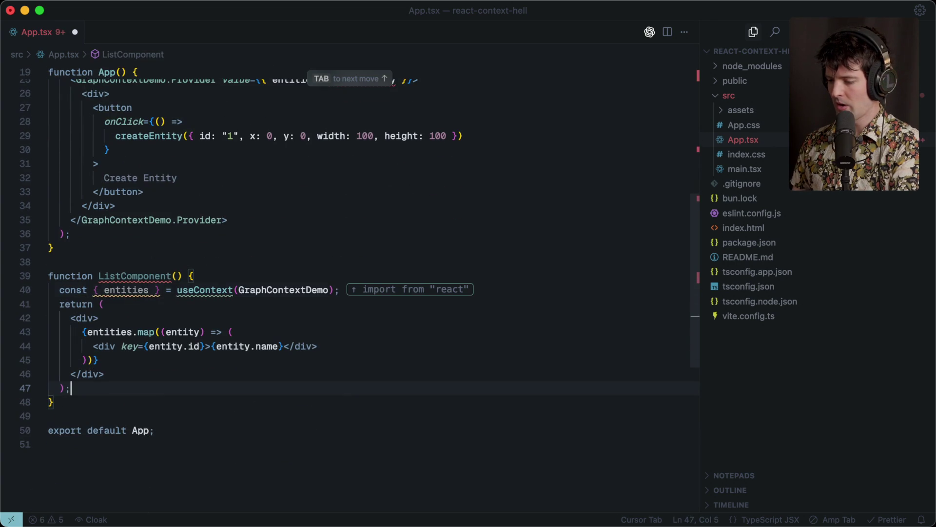
Step: Render <ListComponent /> below the Create Entity button and save
double_click(146, 276)
scroll(181, 257, up, 3)
click(176, 276)
key(Return)
text(<ListComponent /)
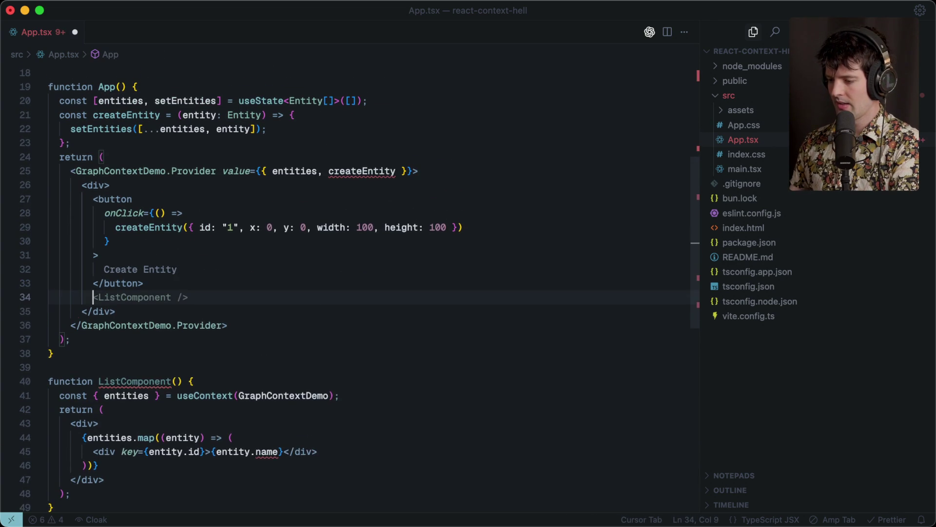
key(super+s)
Step: Change each list item's text from entity.name to 'Entity {entity.id}' and save
click(278, 451)
drag(282, 452, 217, 452)
text(e)
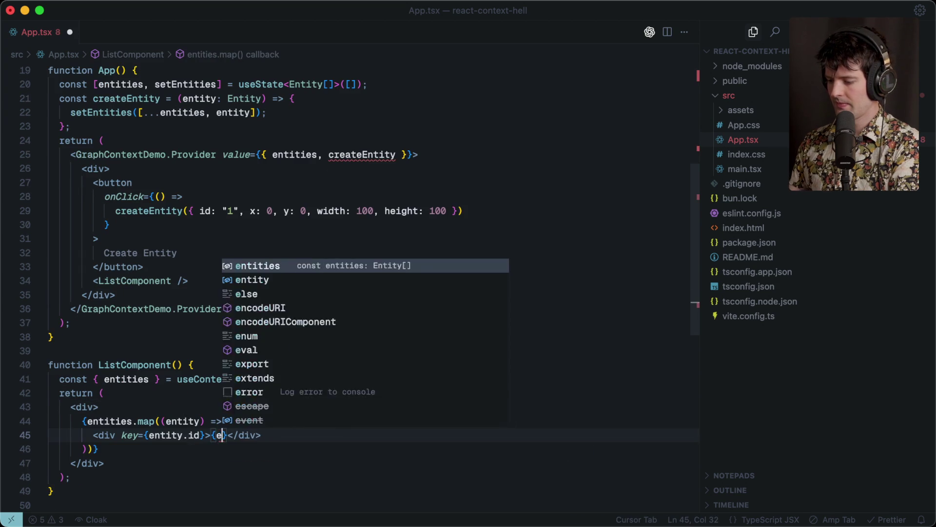
key(BackSpace)
key(BackSpace)
text(Entity)
key(super+s)
click(195, 493)
click(244, 436)
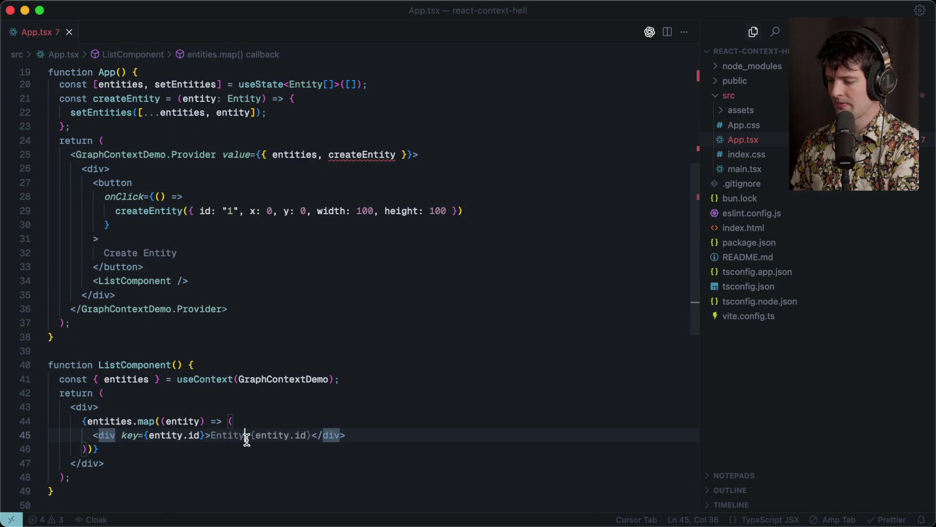
key(Tab)
click(224, 347)
scroll(224, 348, down, 3)
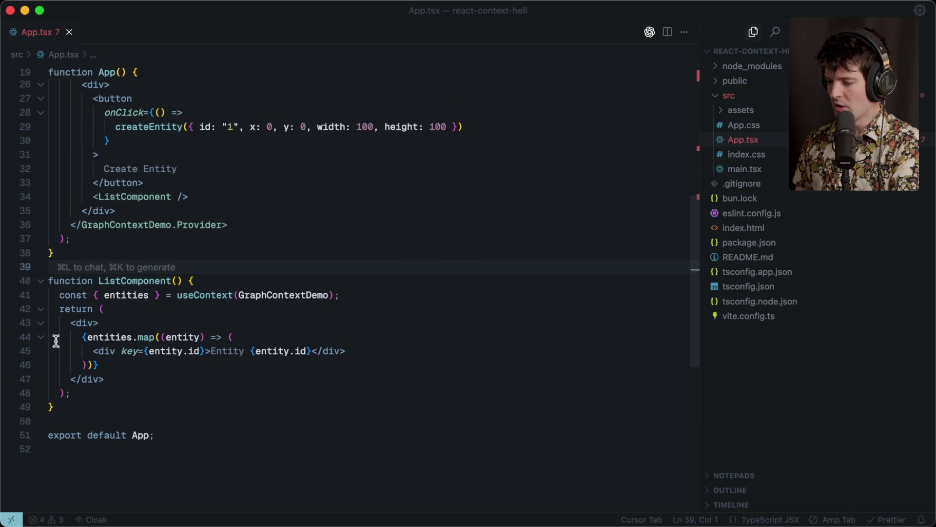
Step: Highlight ListComponent's useContext line, the entities variable, the list JSX and the per-entity div
drag(59, 295, 366, 294)
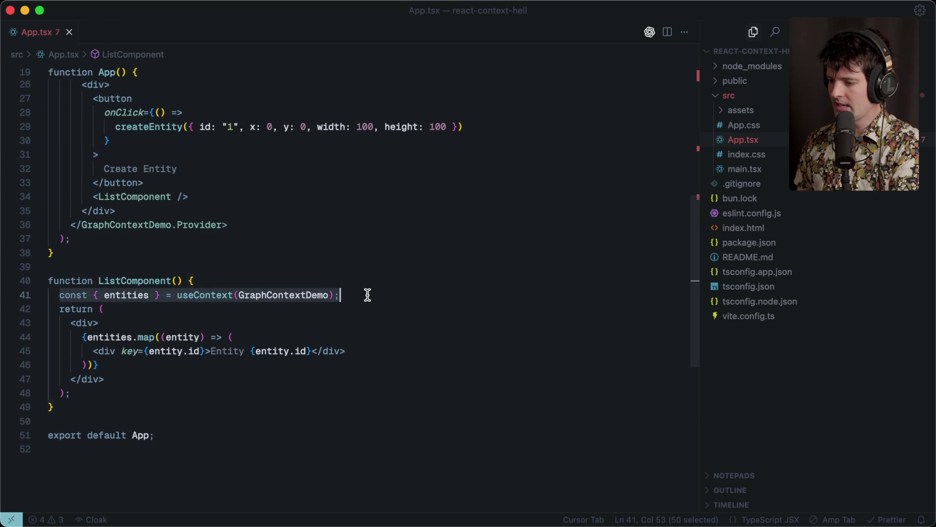
double_click(126, 294)
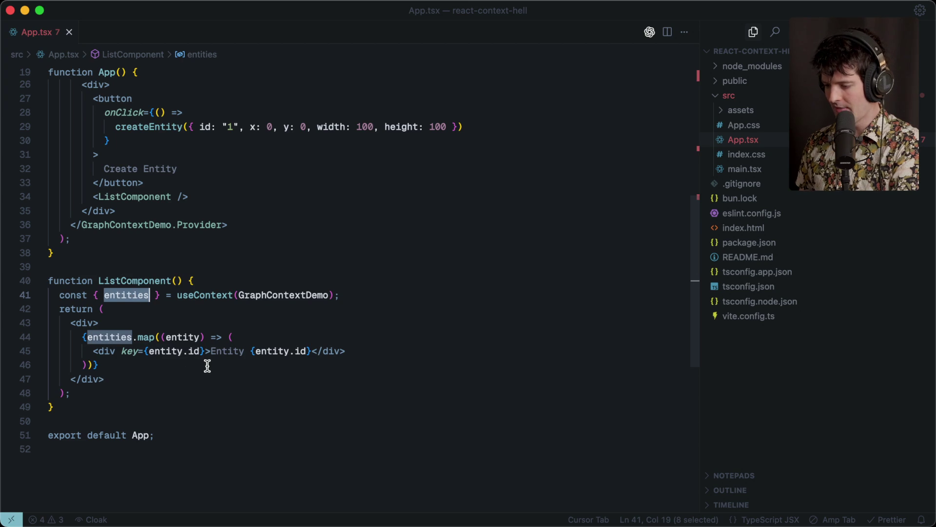
click(70, 322)
drag(71, 322, 125, 388)
click(125, 389)
drag(91, 351, 343, 353)
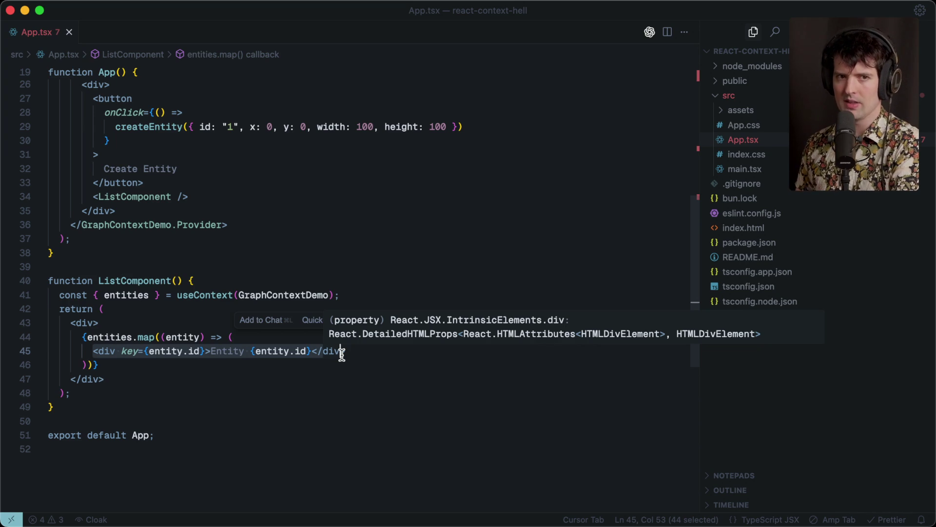
click(211, 383)
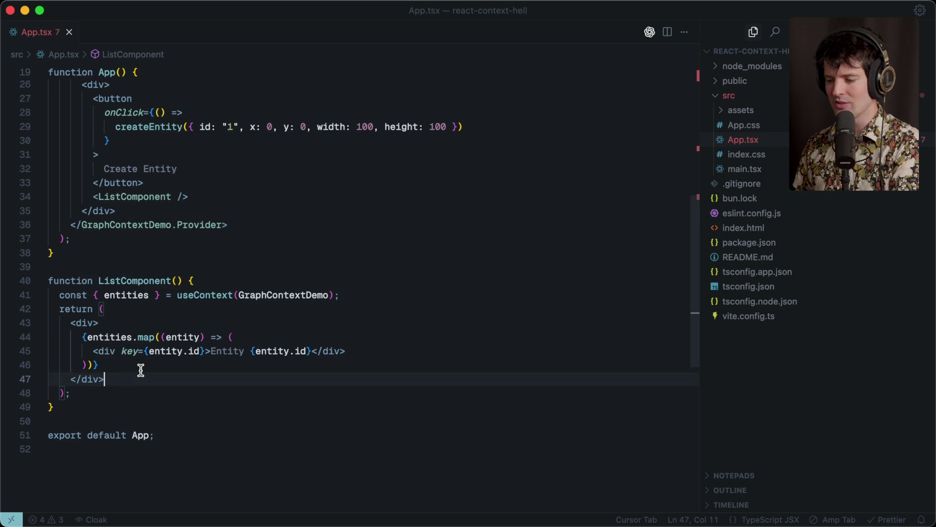
Step: Highlight the returned div block and the entities.map expression, then switch to the stream chat
drag(126, 376, 49, 322)
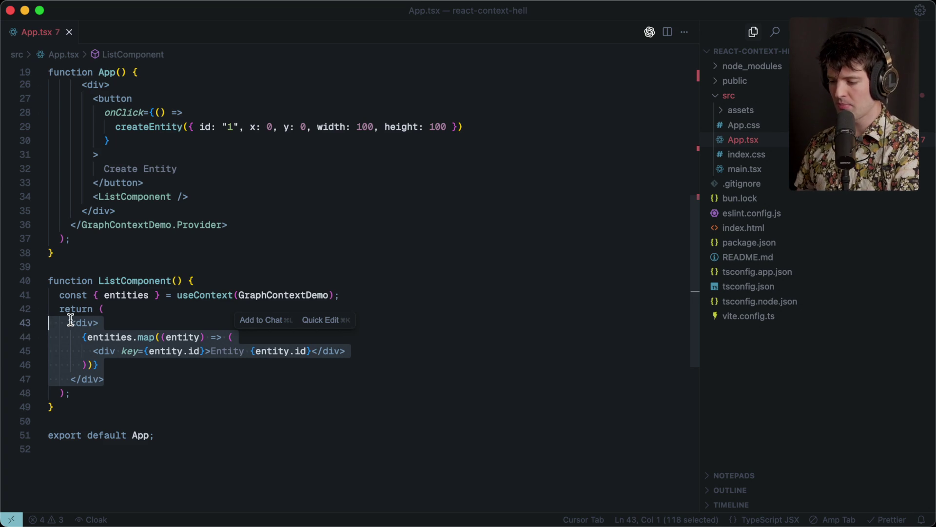
click(128, 363)
click(130, 388)
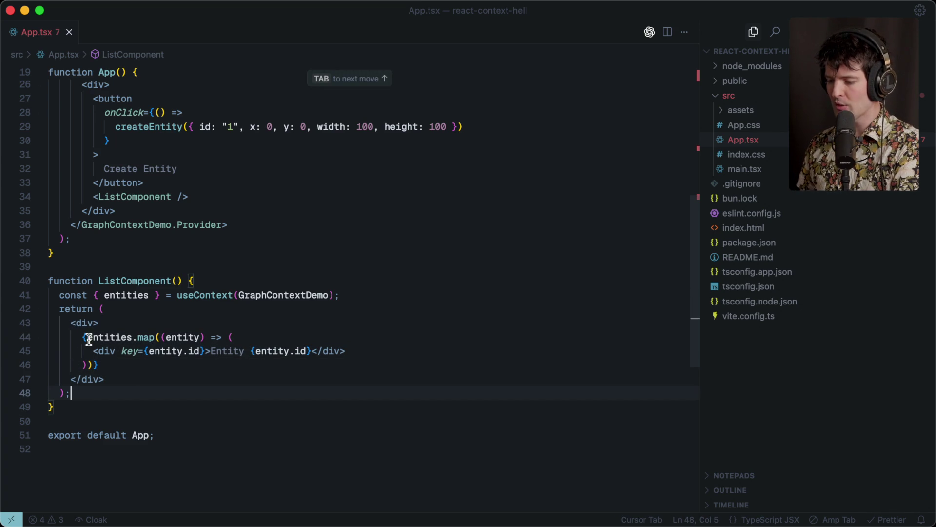
drag(85, 337, 99, 365)
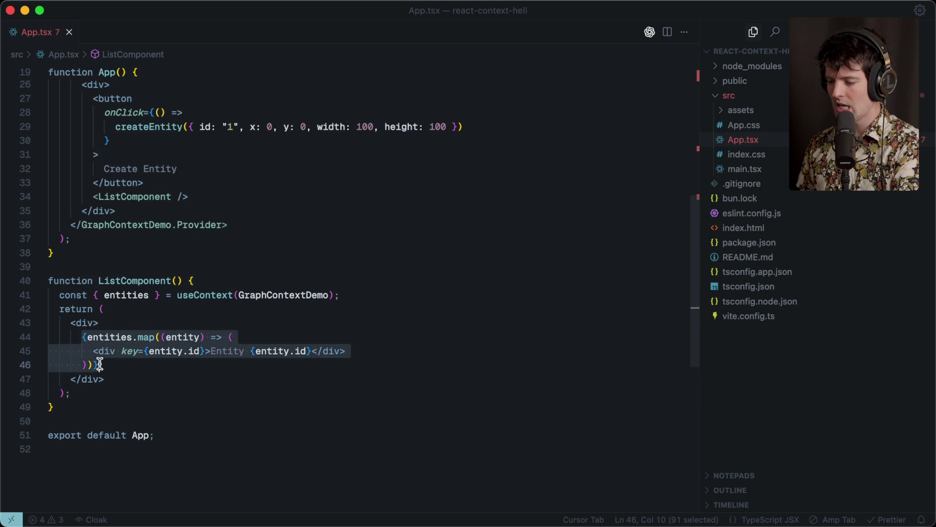
double_click(96, 336)
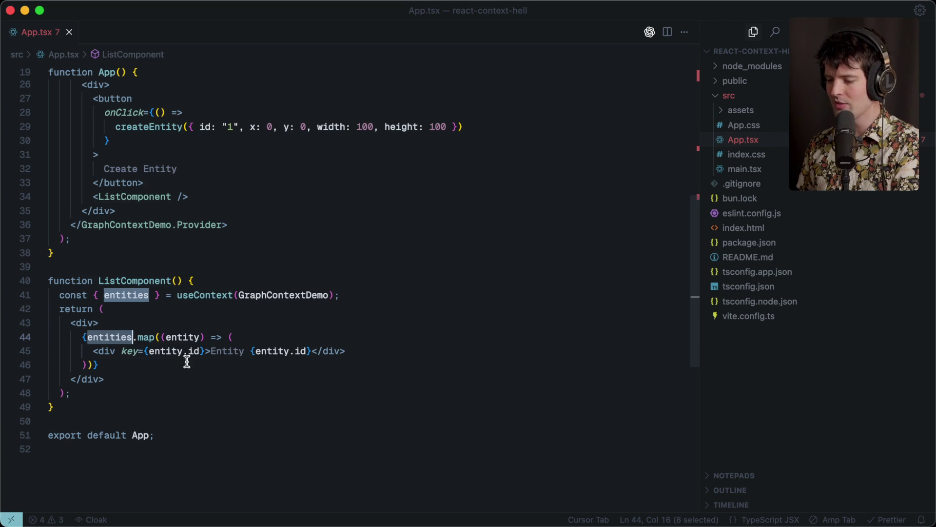
key(super+Tab)
key(super+Tab)
key(super+Tab)
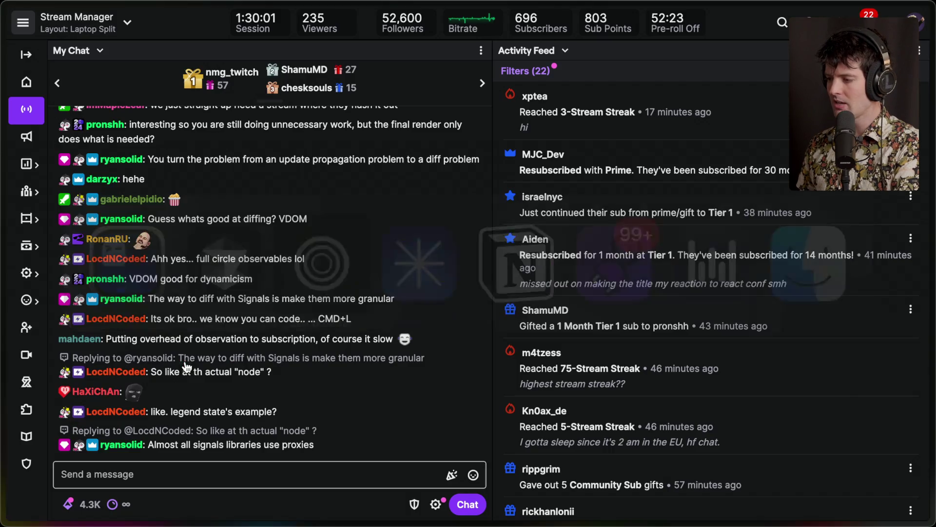
Step: Open the React Conf 2025 Day 1 talk, then switch over to the terminal
mouse_move(932, 227)
click(815, 383)
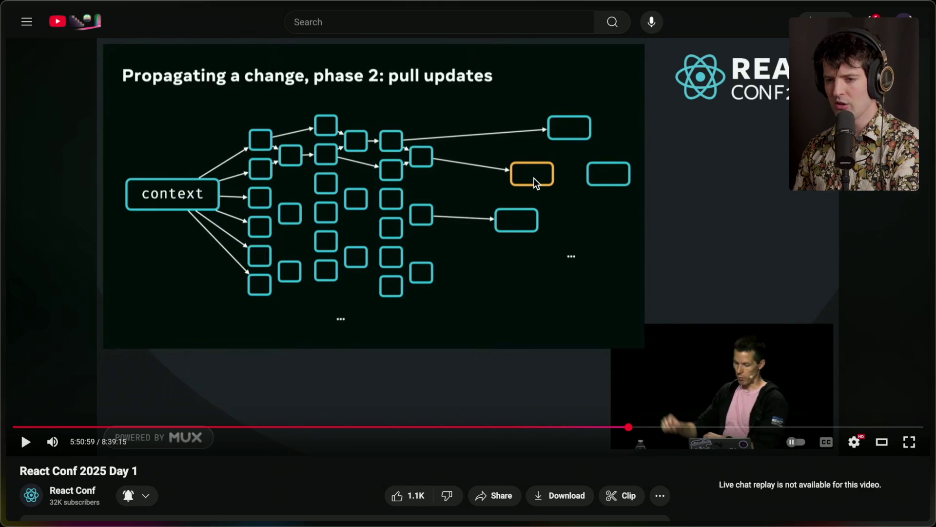
key(super+Tab)
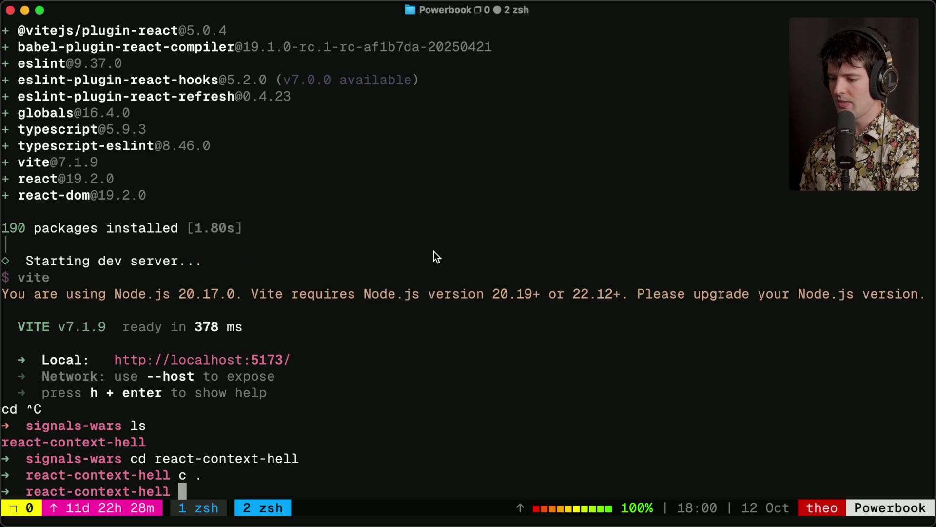
key(super+Tab)
key(super+Tab)
key(super+Tab)
key(super+Tab)
key(super+Tab)
key(super+Tab)
Step: Back in App.tsx, highlight the entities.map line and the entities default on line 15
click(85, 350)
drag(83, 336, 271, 330)
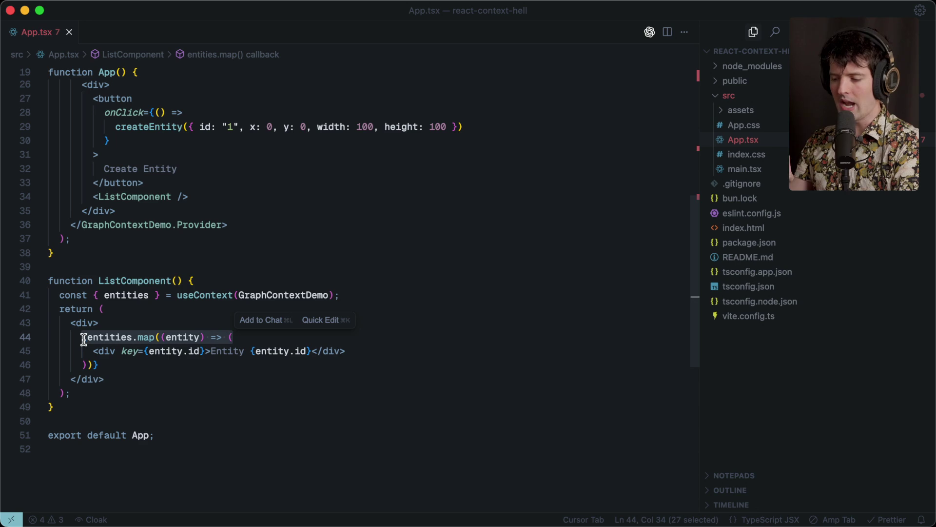
scroll(83, 339, up, 8)
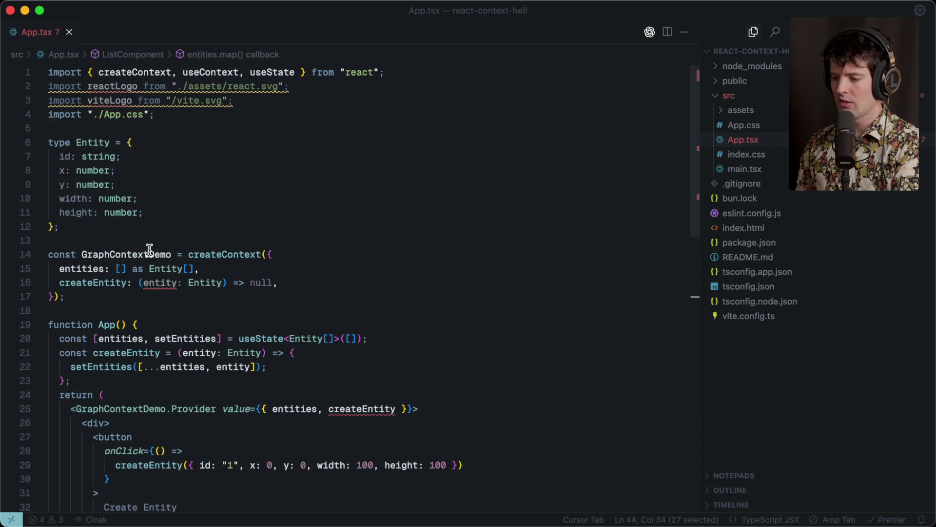
double_click(60, 268)
shift+click(200, 269)
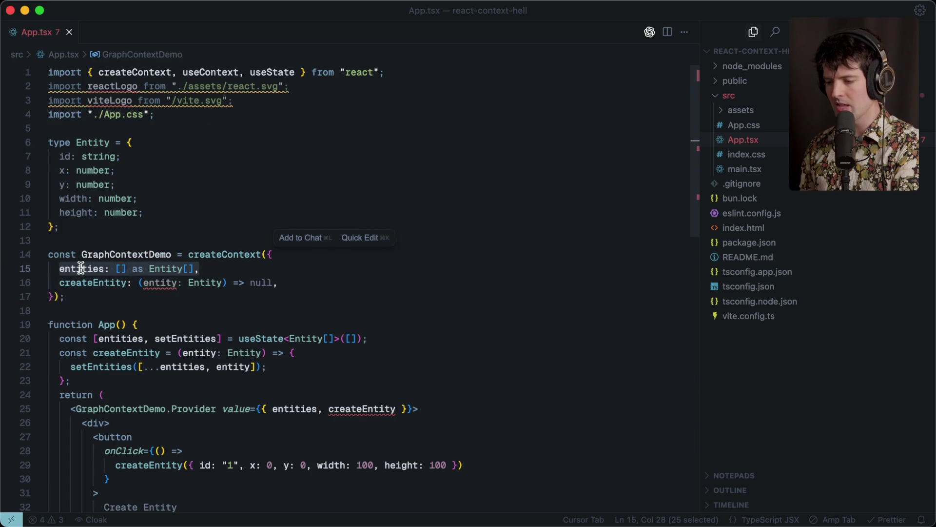
click(110, 301)
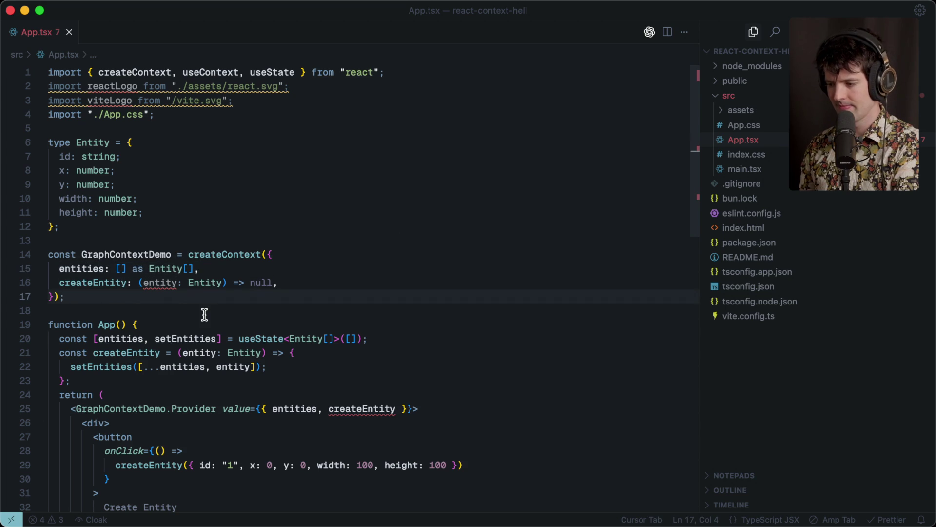
Step: Scroll through App.tsx past the Provider and ListComponent, then switch applications
scroll(204, 315, down, 10)
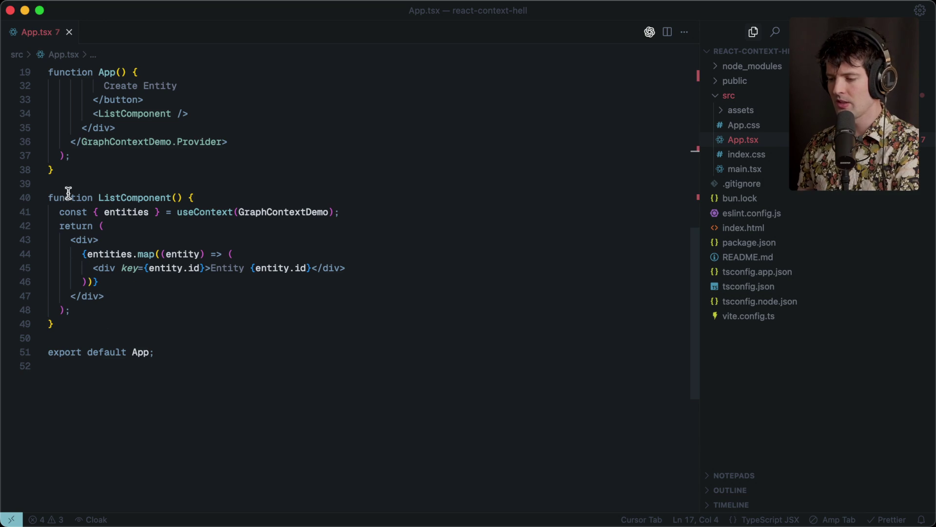
scroll(108, 290, up, 10)
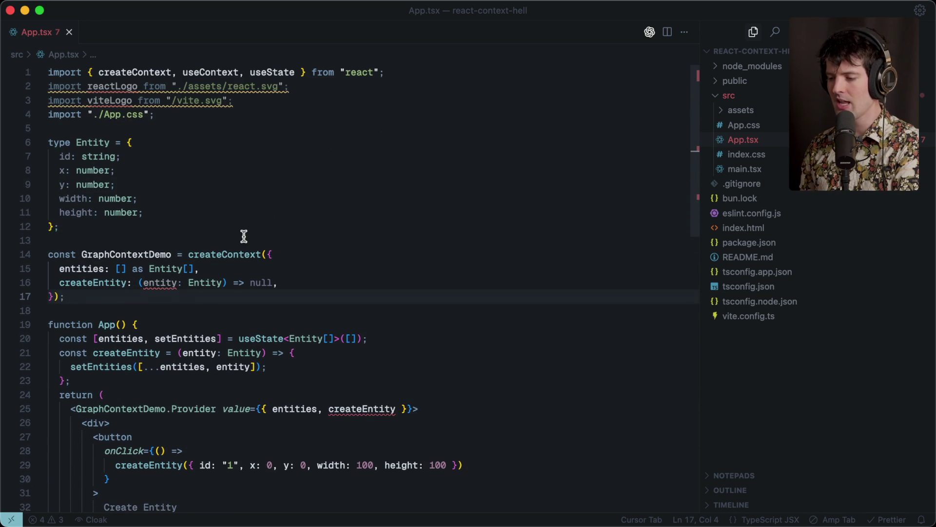
scroll(243, 236, down, 3)
scroll(244, 236, down, 2)
scroll(243, 237, down, 1)
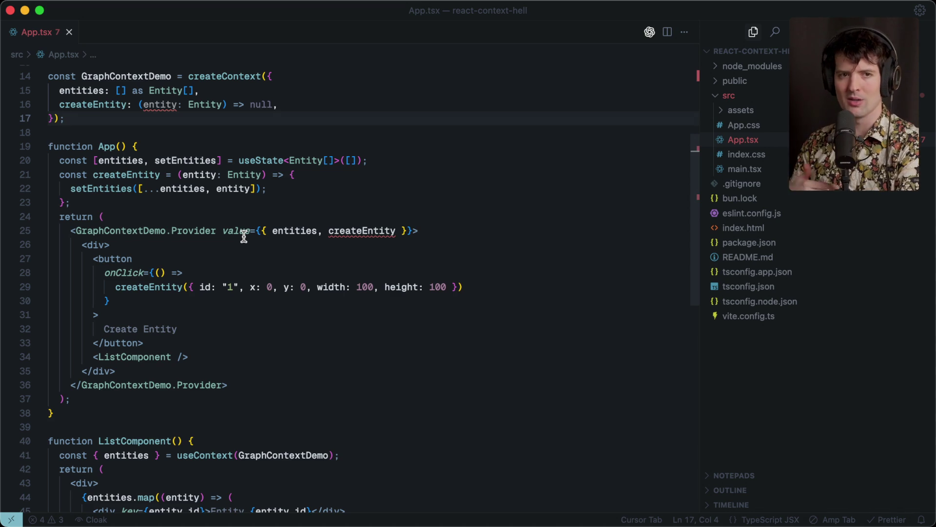
key(super+Tab)
key(super+Tab)
key(super+Tab)
key(super+Tab)
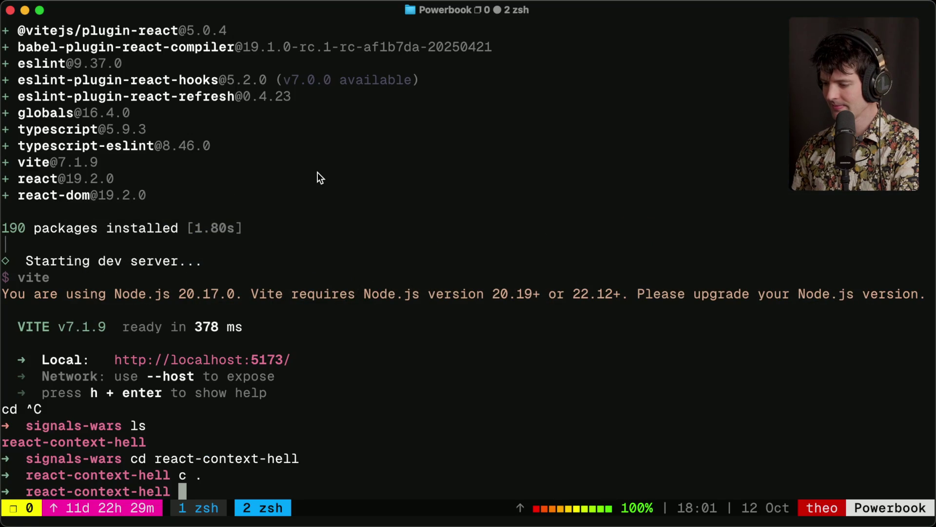
Step: Switch to the browser and play, then pause, the React Conf video
key(super+Tab)
key(super+Tab)
key(super+Tab)
key(super+Tab)
key(space)
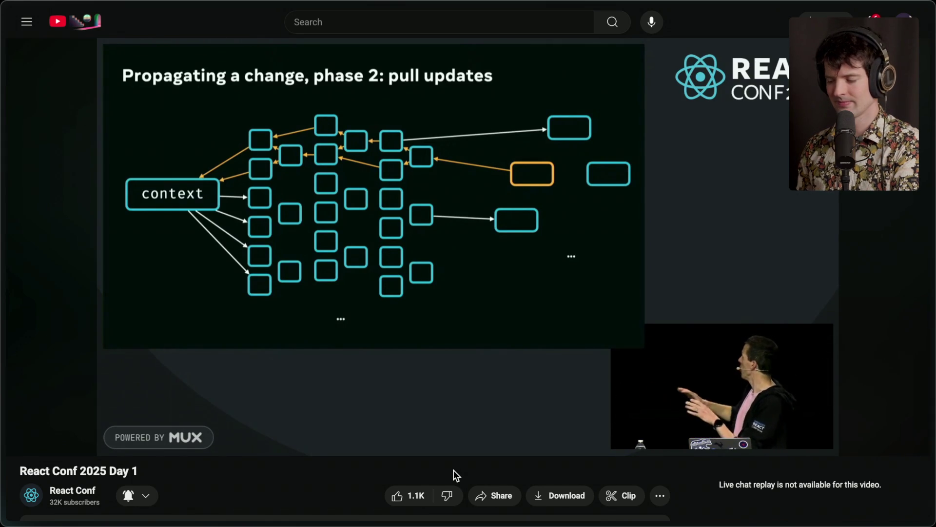
key(space)
Step: Search the web for 'legend state example'
key(super+t)
text(legend state ex)
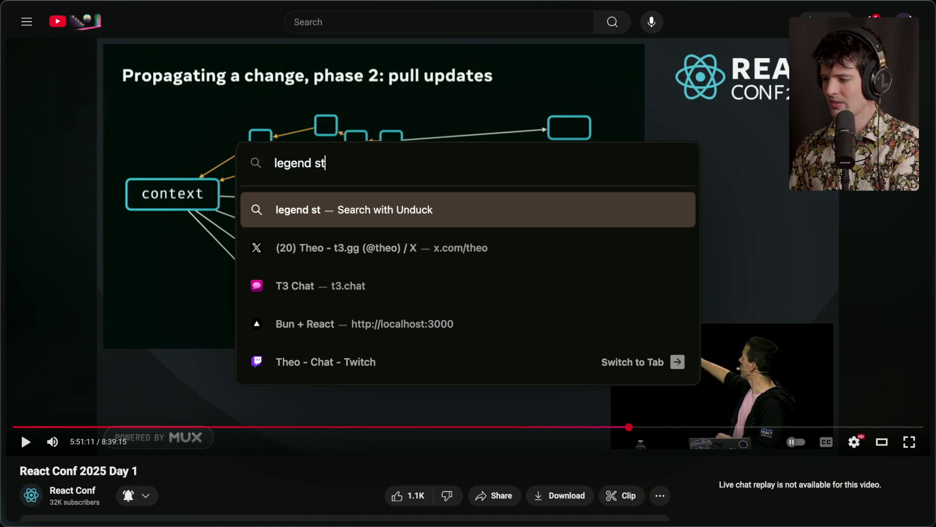
text(ample)
key(Return)
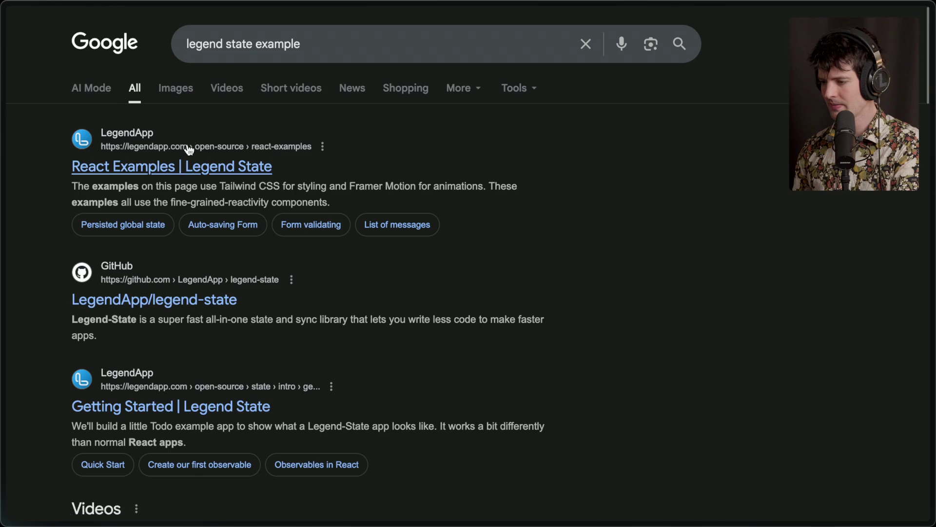
Step: Open the Legend State React Examples page and scroll down through it
click(181, 167)
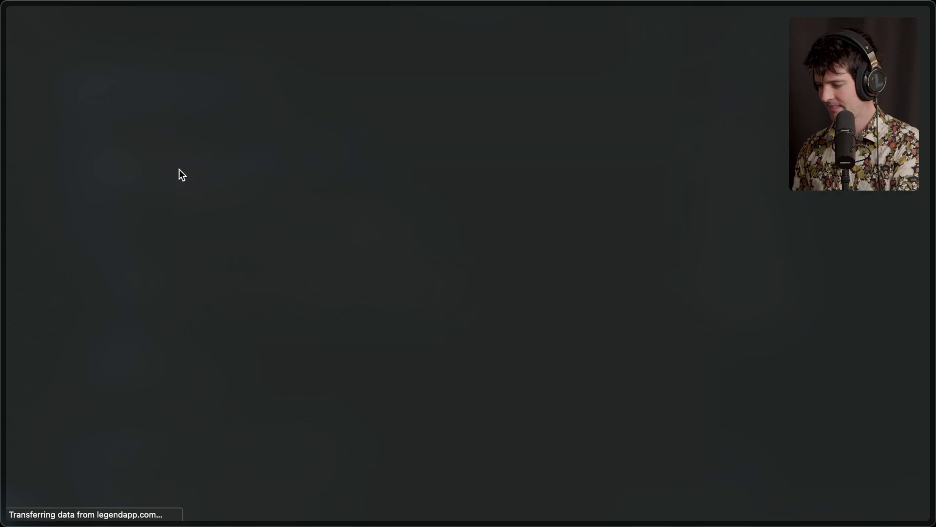
scroll(367, 331, down, 3)
scroll(367, 330, down, 5)
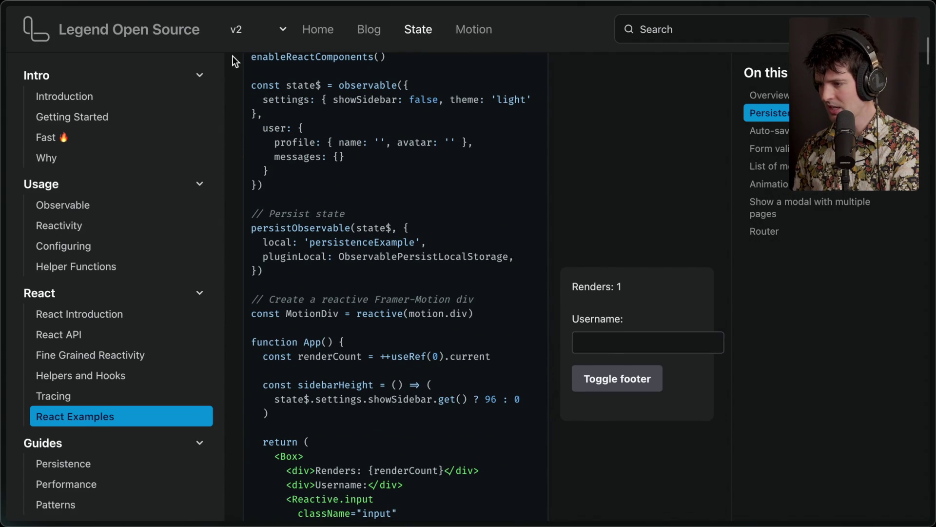
scroll(409, 268, down, 2)
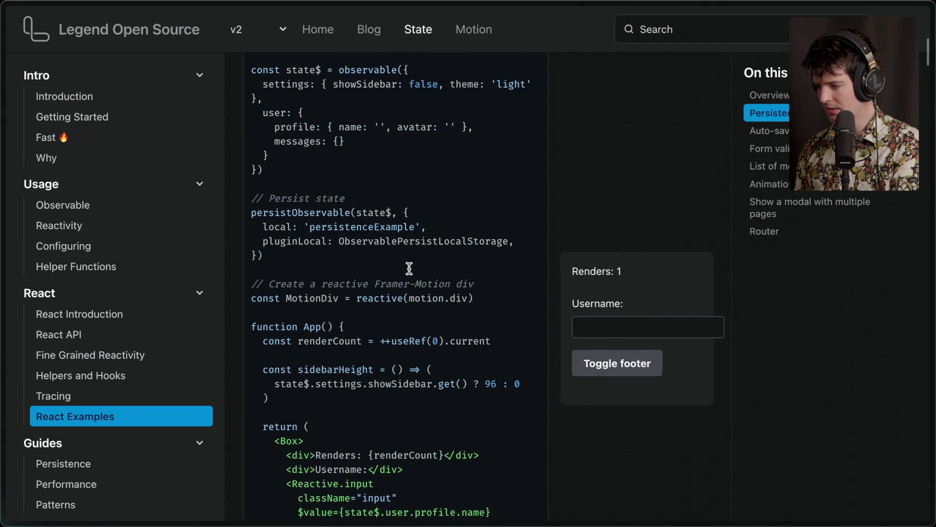
scroll(409, 269, down, 10)
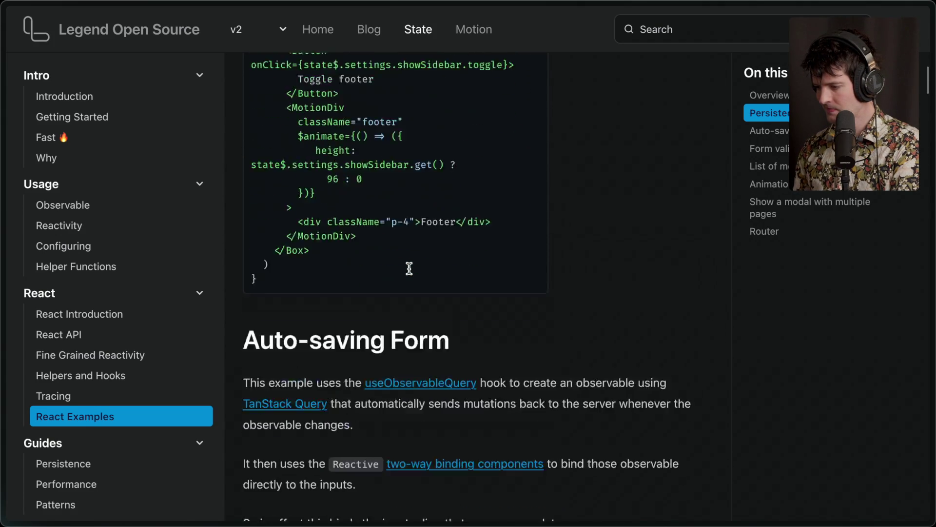
Step: Find 'list' to reach the List of messages example and position its imports beside the demo
key(ctrl+f)
text(list)
key(Return)
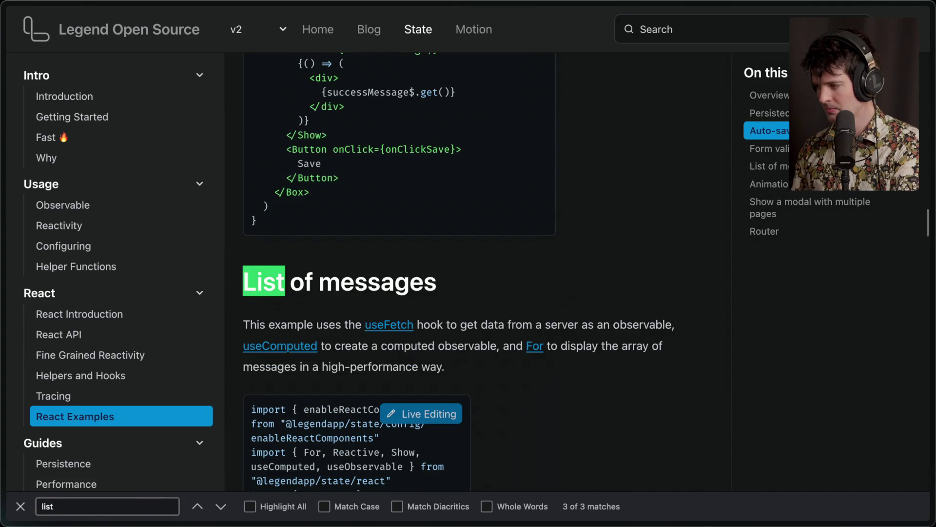
key(Escape)
scroll(553, 321, down, 9)
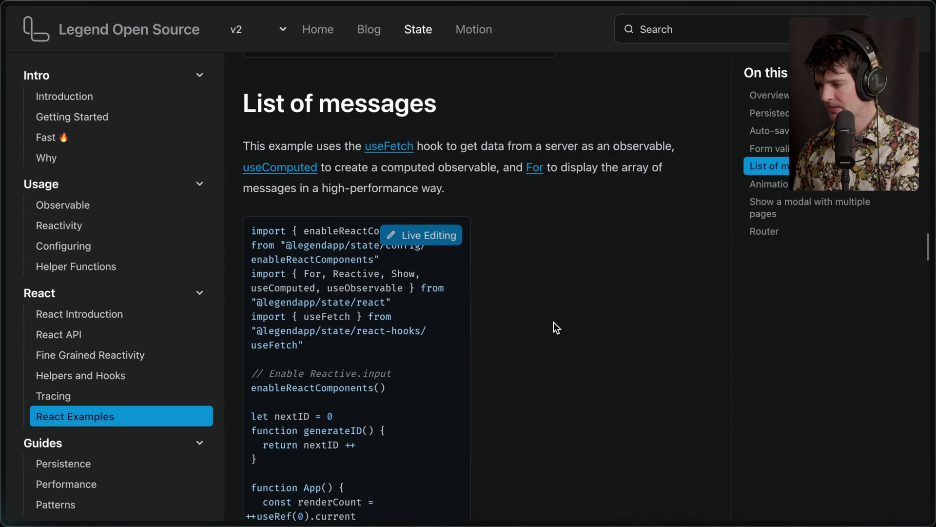
scroll(554, 322, down, 6)
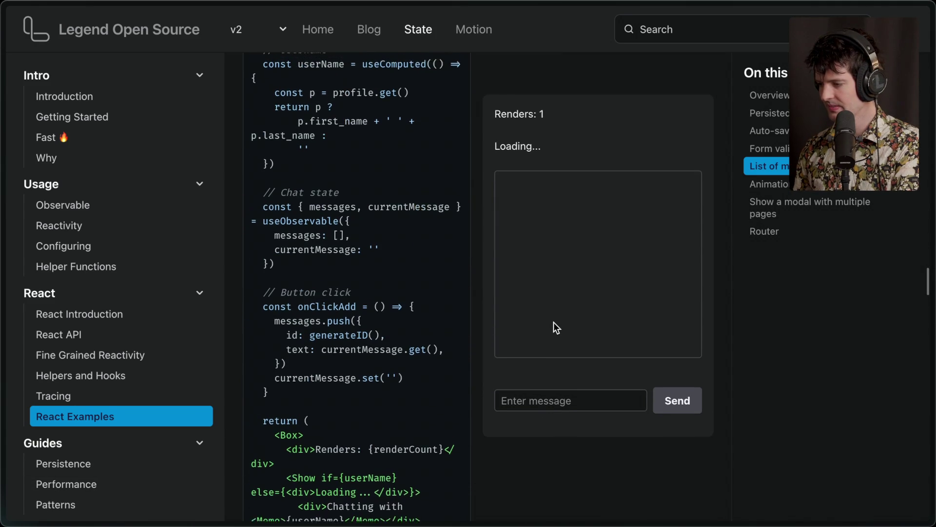
key(ctrl+alt+c)
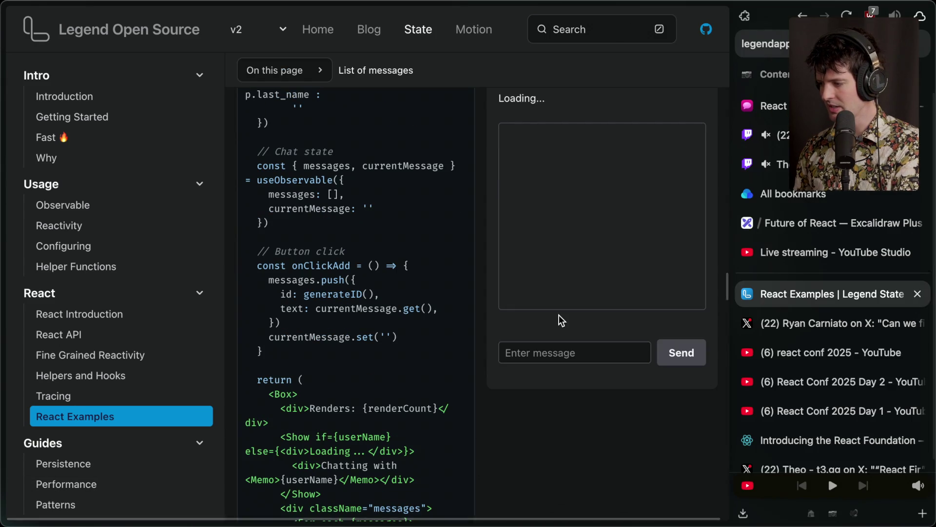
key(ctrl+alt+c)
scroll(554, 340, up, 2)
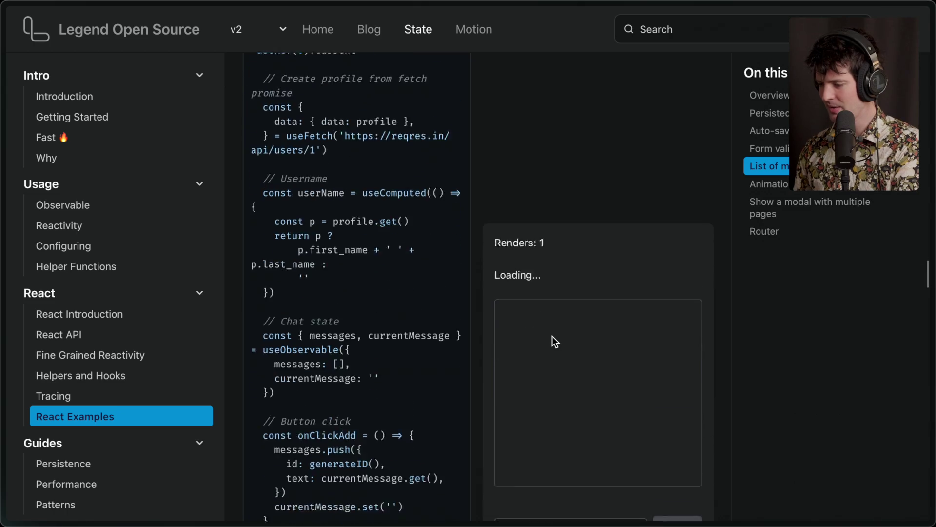
scroll(552, 336, down, 2)
scroll(552, 335, up, 5)
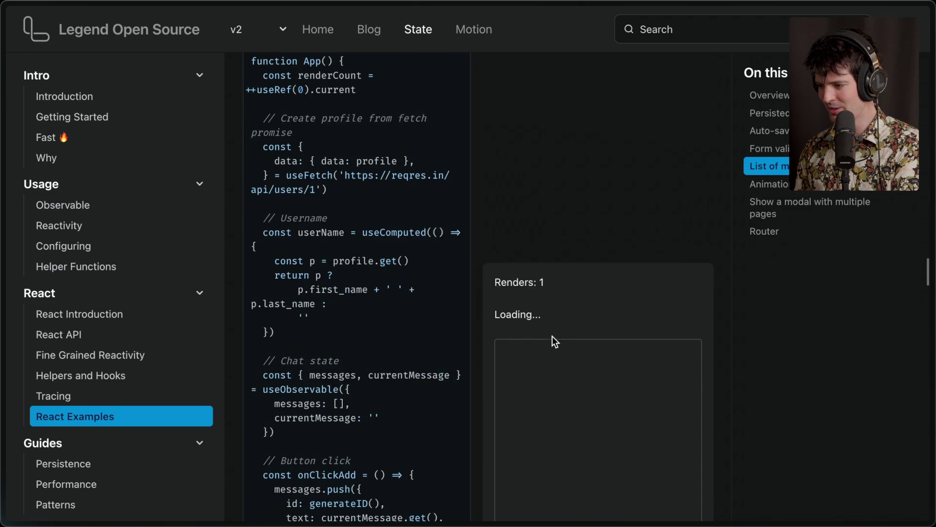
scroll(552, 336, up, 3)
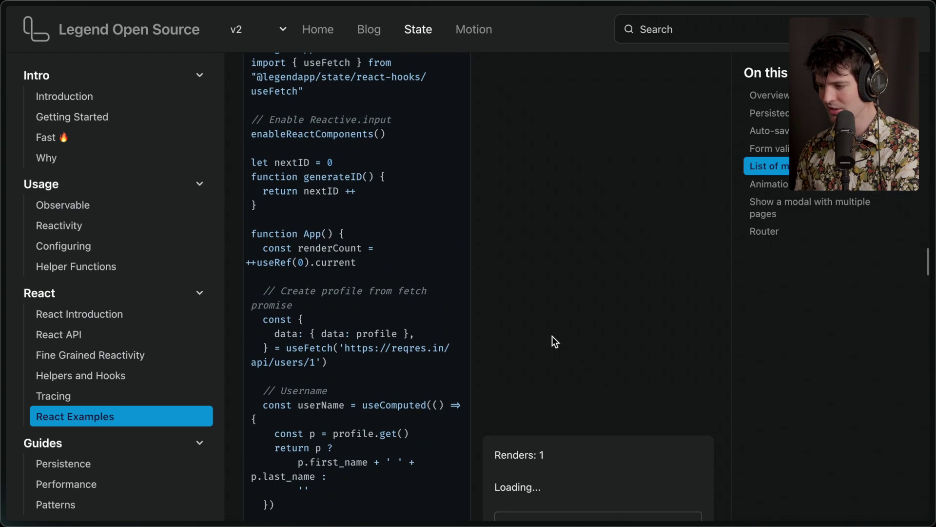
Step: Inspect the page, pick the docs navigation sidebar and delete it
right_click(146, 62)
click(202, 236)
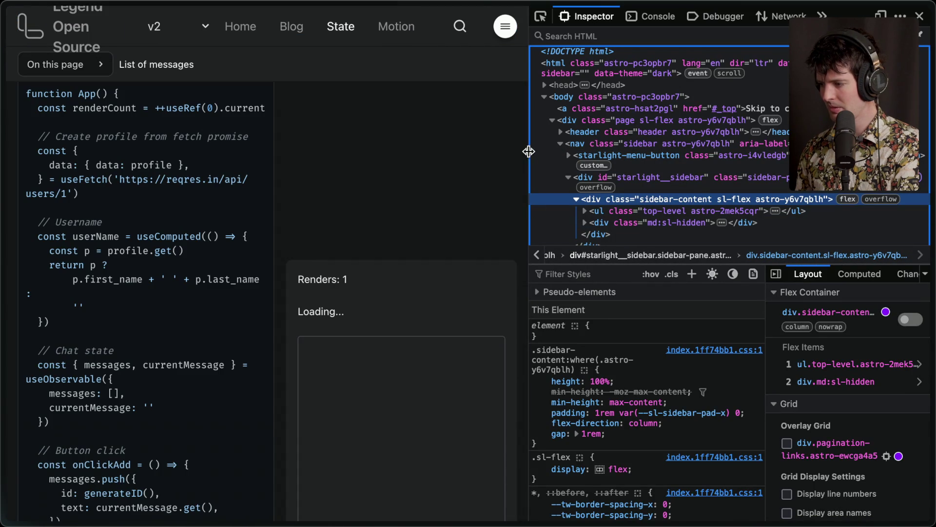
drag(526, 150, 664, 154)
click(676, 16)
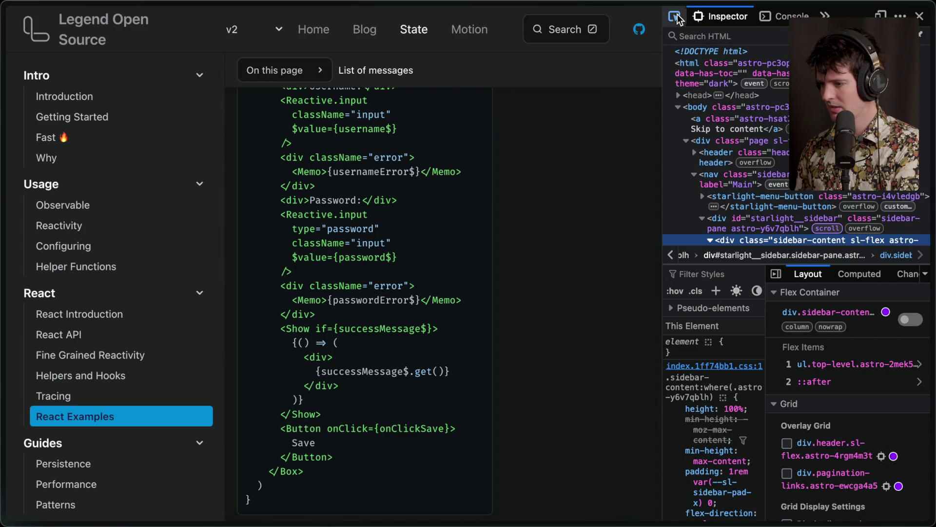
click(148, 57)
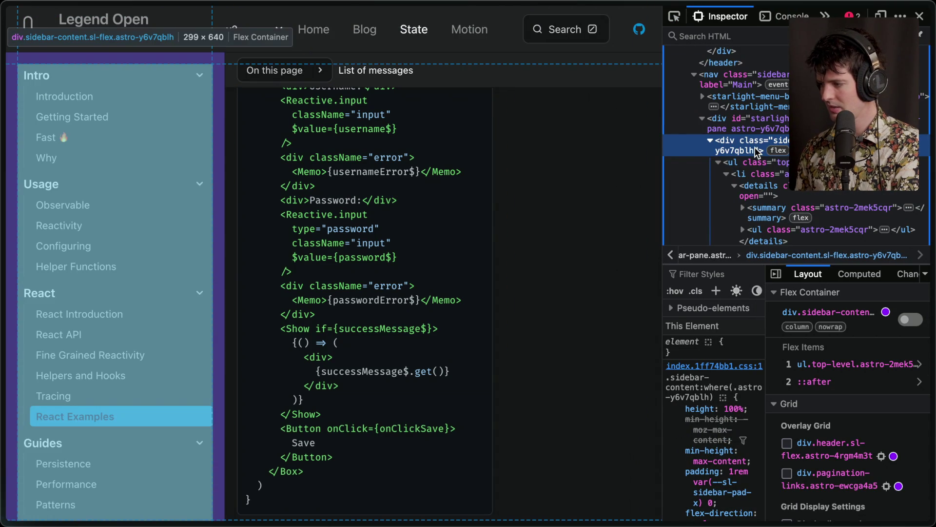
key(Delete)
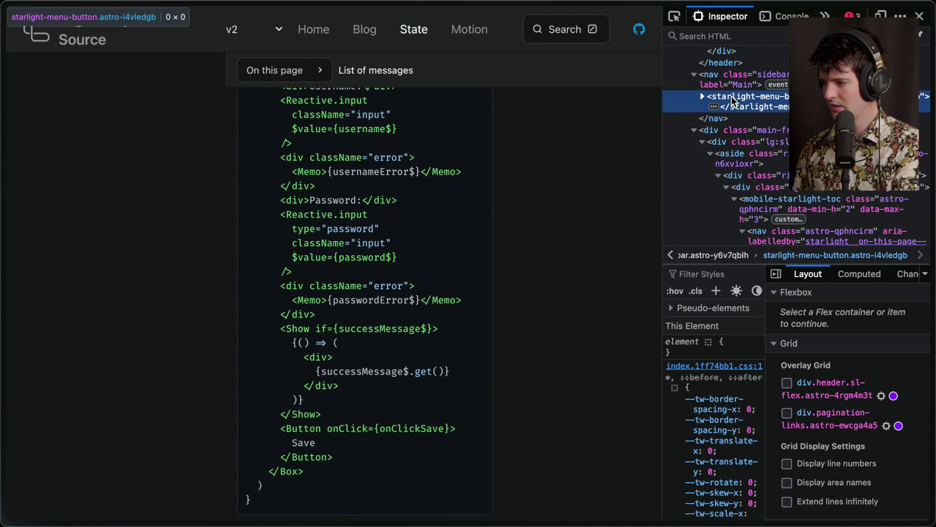
Step: Select div.main-frame and disable its padding-inline-start rule
click(703, 97)
click(712, 120)
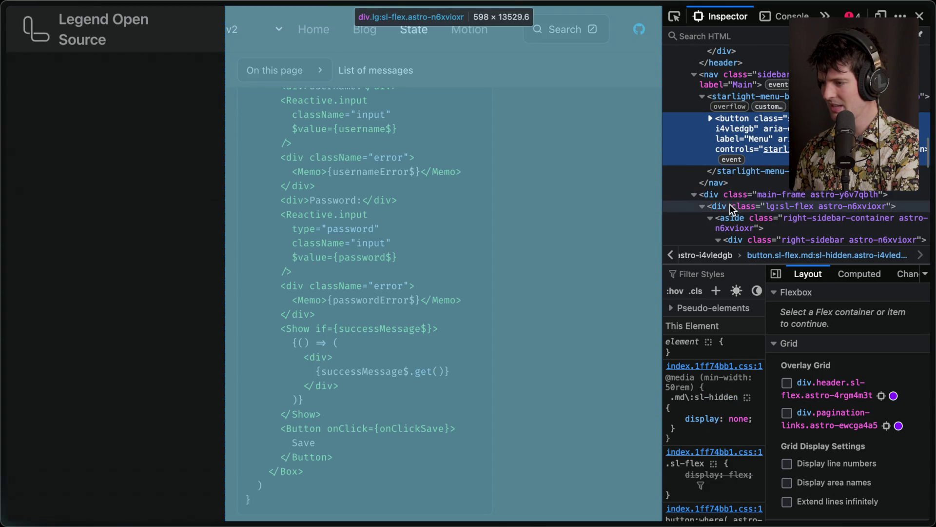
click(735, 194)
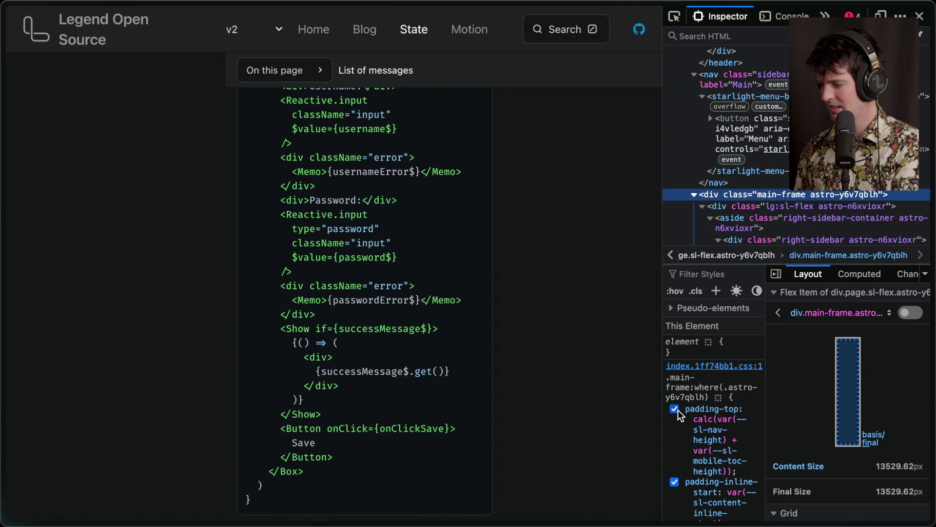
click(674, 482)
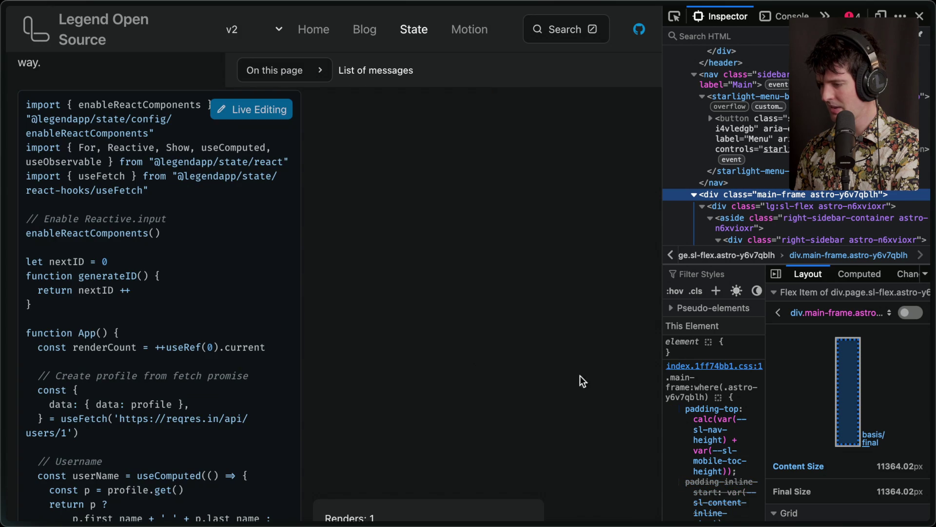
Step: Close the developer tools and scroll through the List of messages example at full width
click(921, 19)
scroll(515, 297, down, 6)
scroll(514, 296, down, 3)
scroll(479, 219, up, 9)
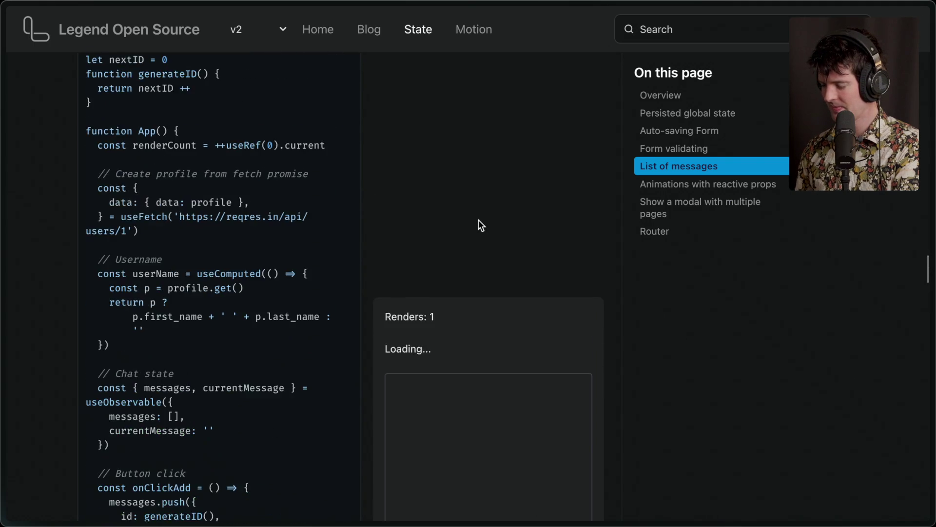
scroll(479, 220, down, 4)
scroll(478, 220, down, 3)
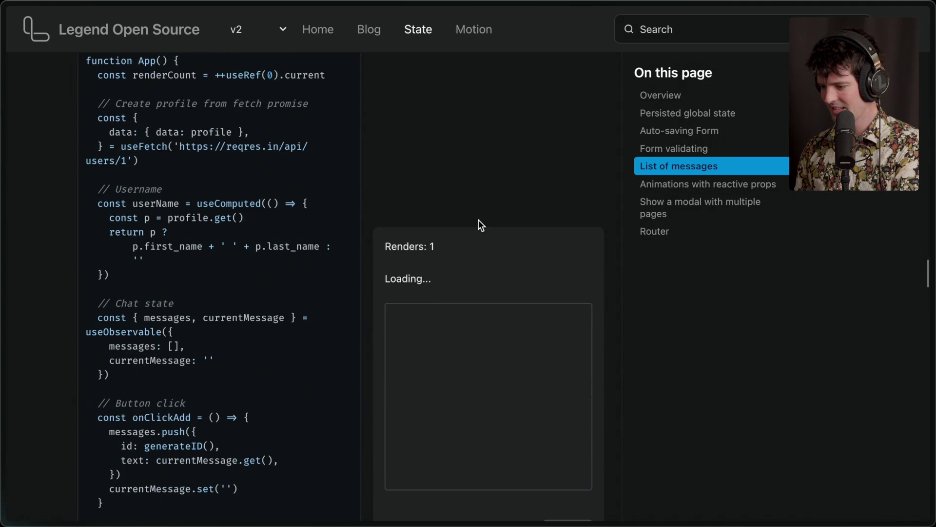
scroll(478, 225, up, 6)
scroll(478, 219, up, 1)
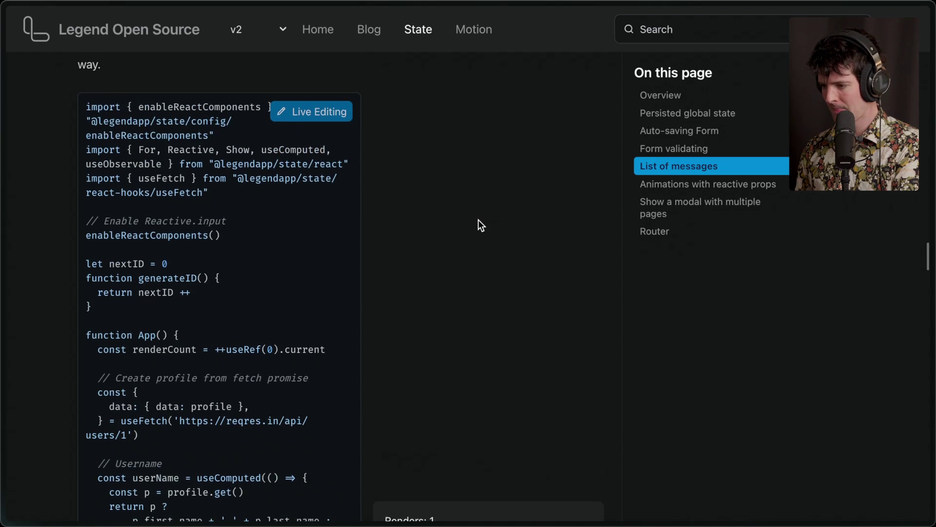
scroll(478, 220, down, 3)
scroll(479, 219, down, 2)
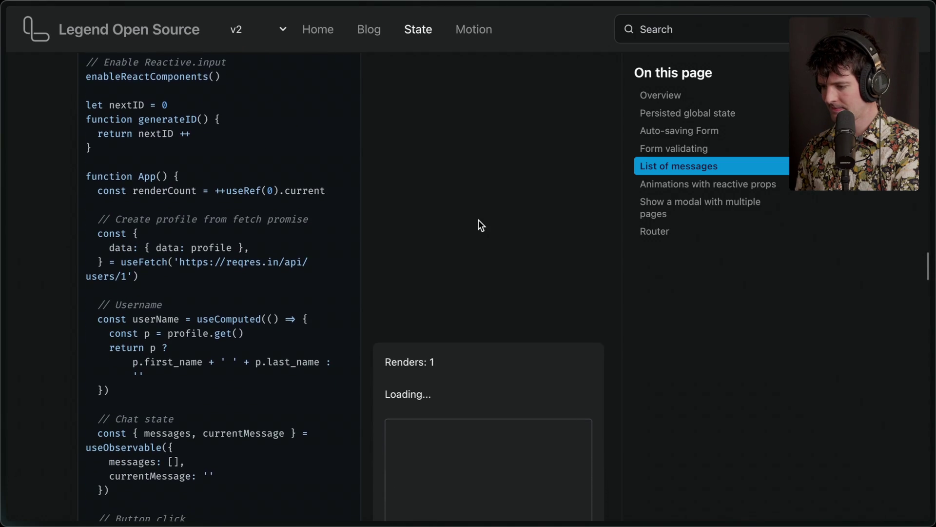
scroll(479, 220, down, 2)
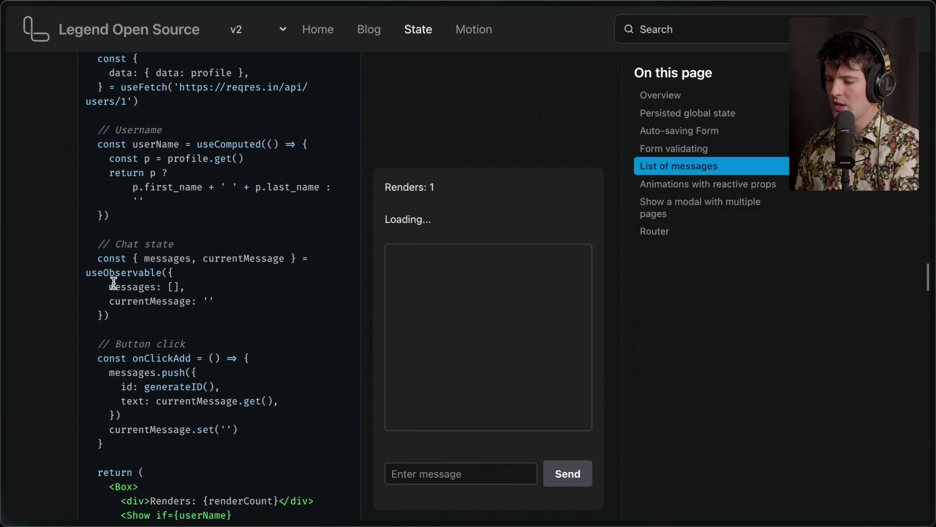
Step: Highlight useObservable and the messages: [] line in the example's chat state
double_click(100, 273)
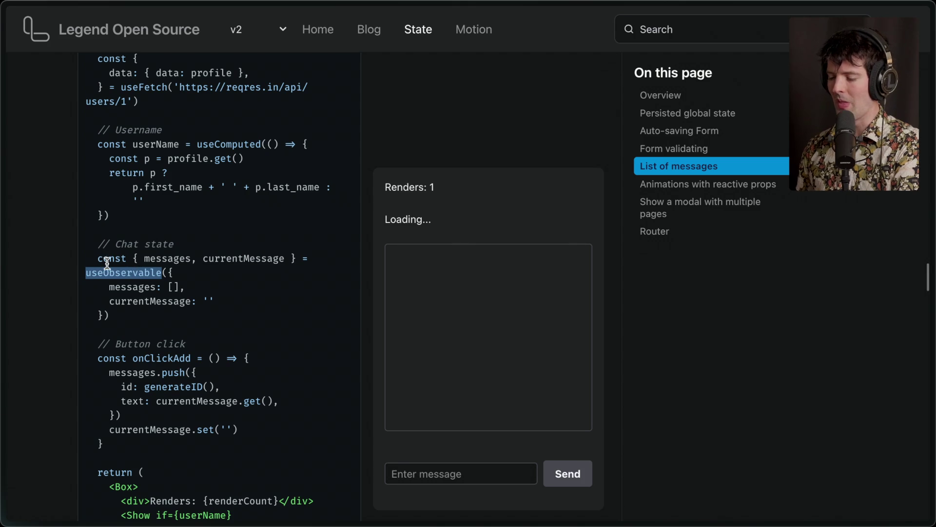
drag(111, 286, 206, 285)
click(195, 330)
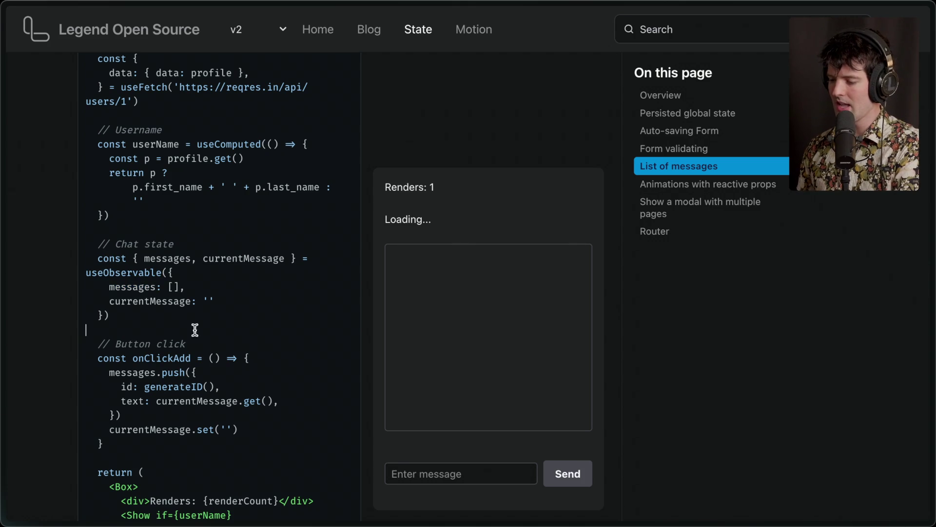
scroll(241, 374, down, 3)
scroll(240, 373, down, 8)
scroll(241, 374, up, 4)
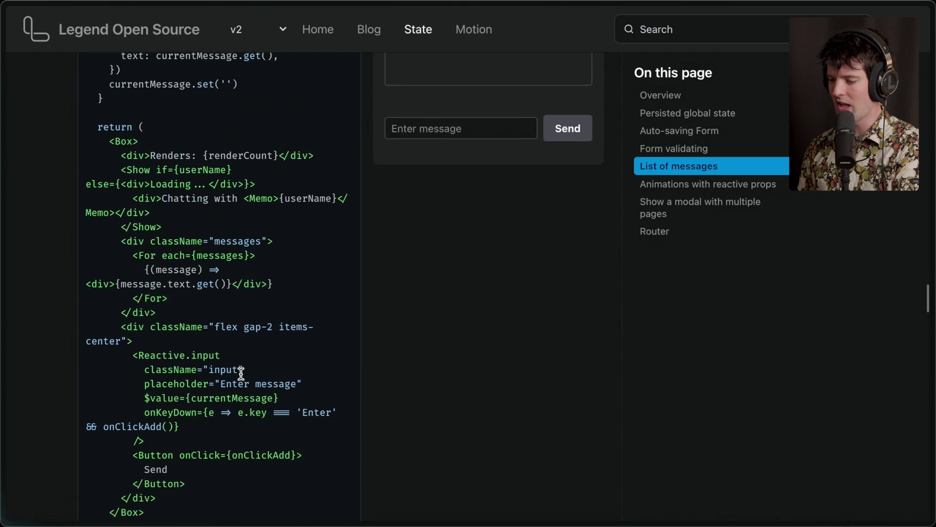
scroll(241, 374, up, 1)
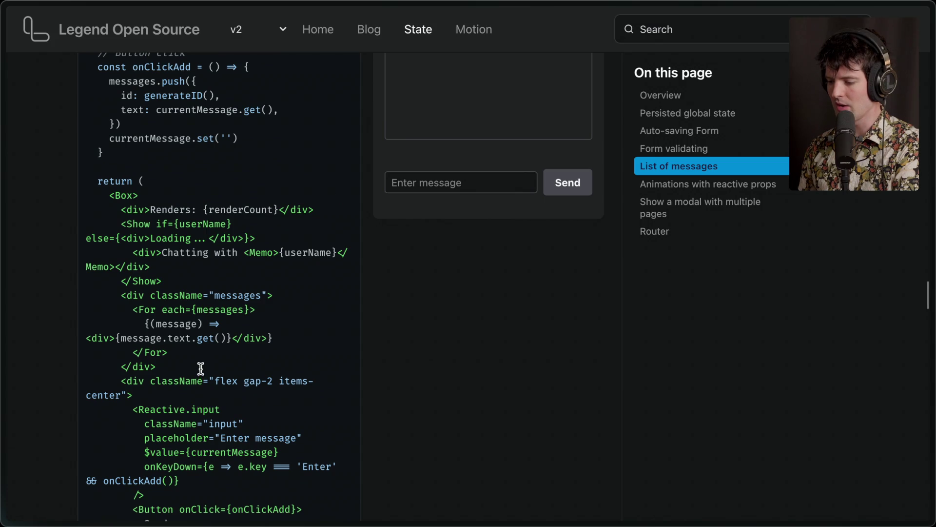
Step: Select the <For each={messages}> block that renders the message list
drag(133, 311, 257, 311)
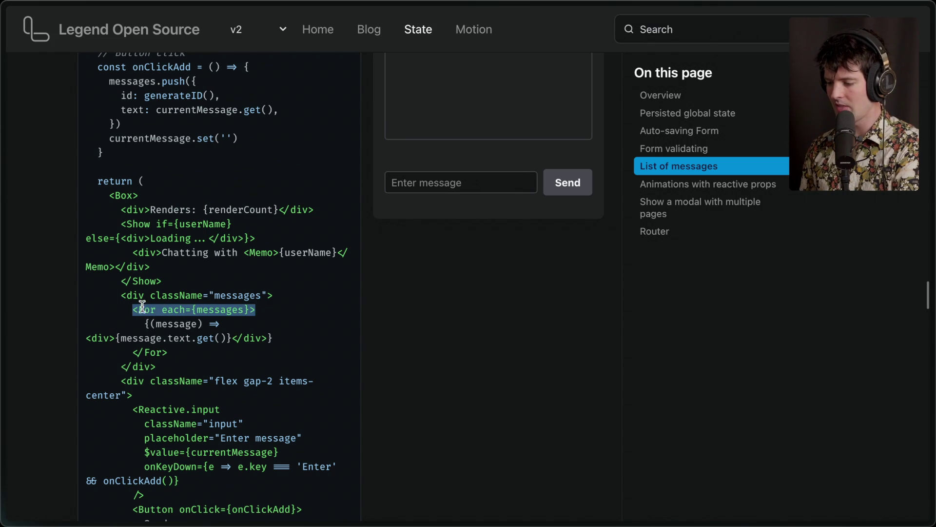
drag(184, 354, 80, 311)
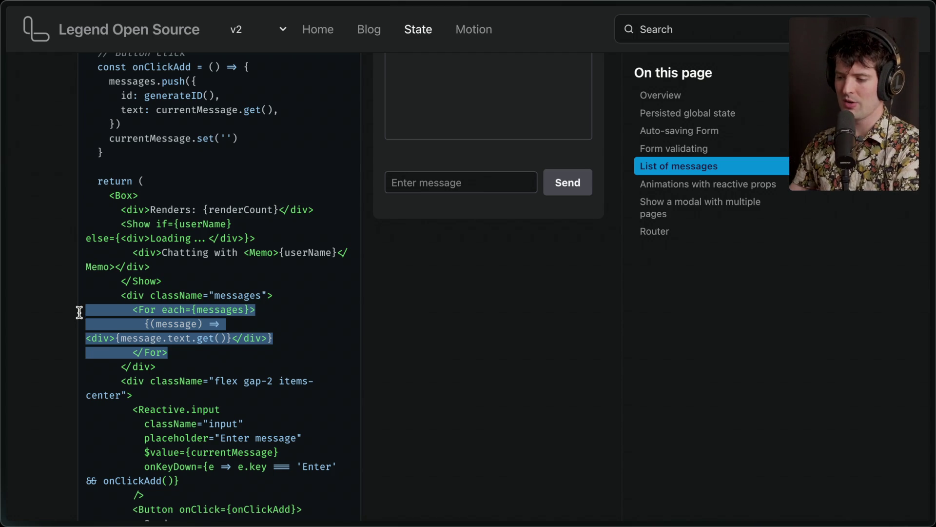
scroll(249, 278, up, 5)
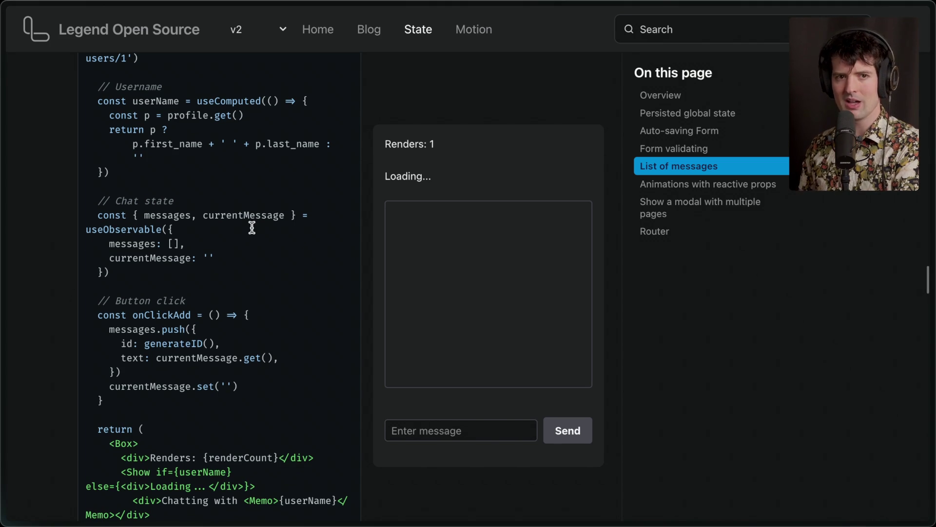
scroll(252, 228, up, 10)
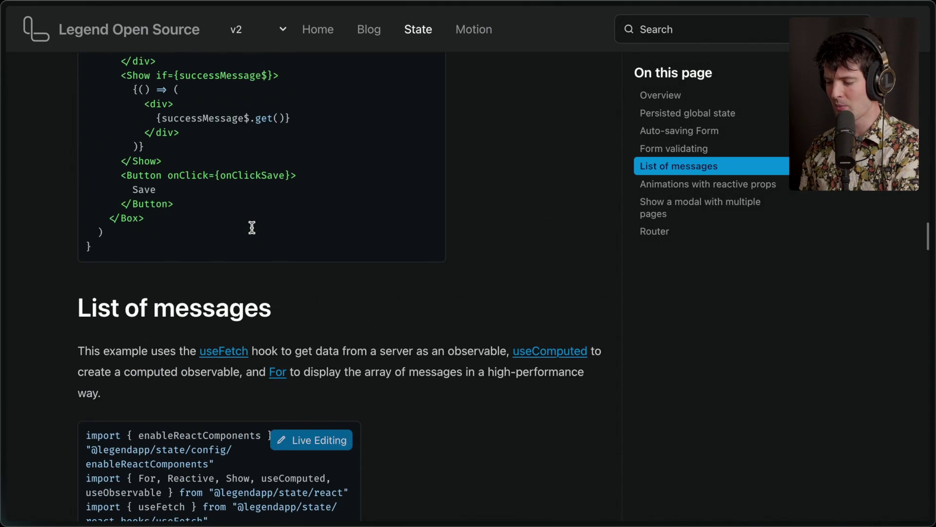
Step: Return to the top of React Examples, then visit the React Conf 2025 Day 1 video and Twitch Stream Manager
scroll(252, 228, up, 15)
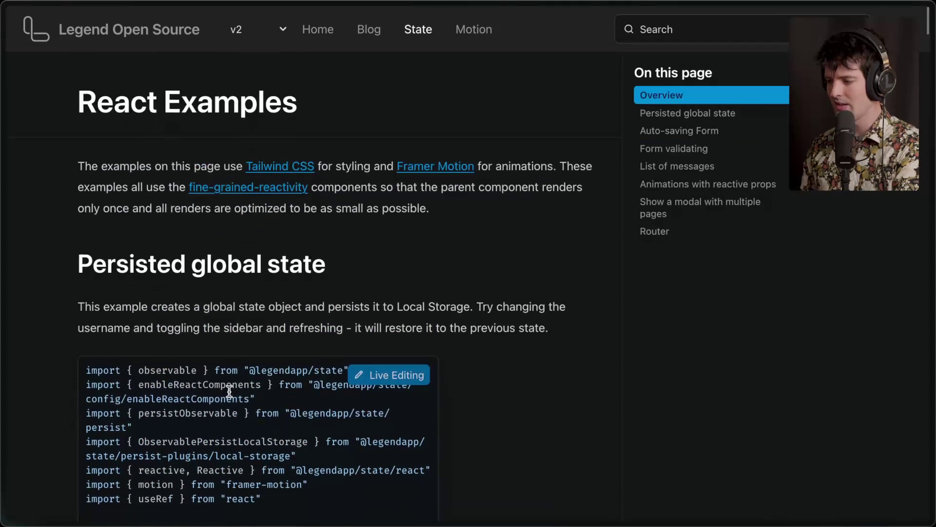
mouse_move(932, 208)
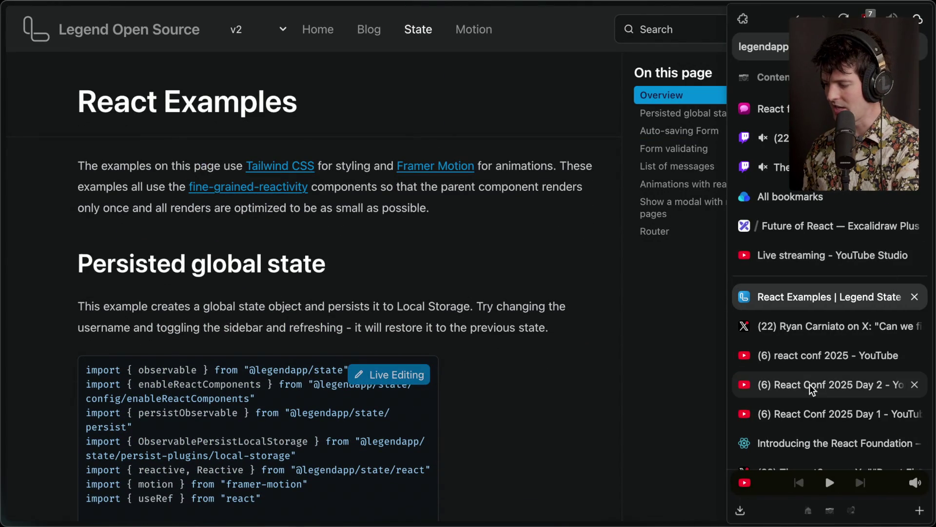
click(813, 415)
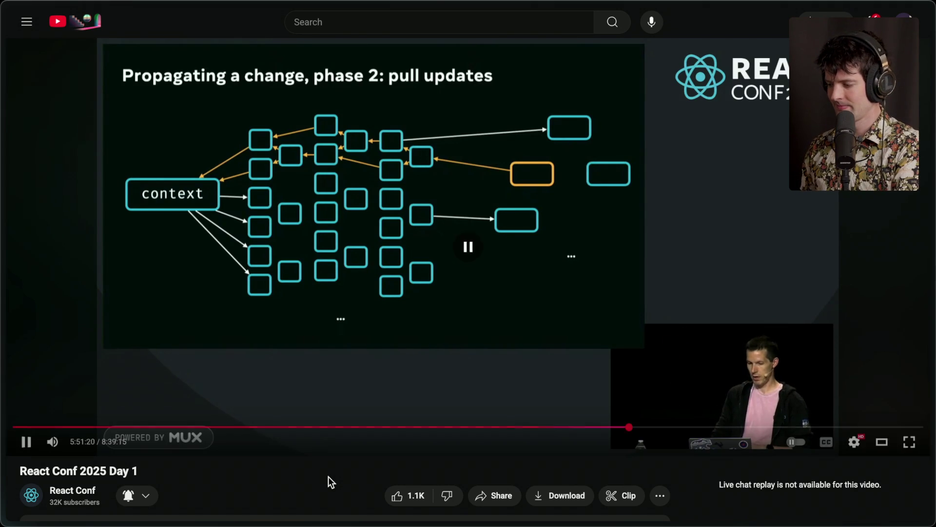
mouse_move(933, 312)
click(829, 138)
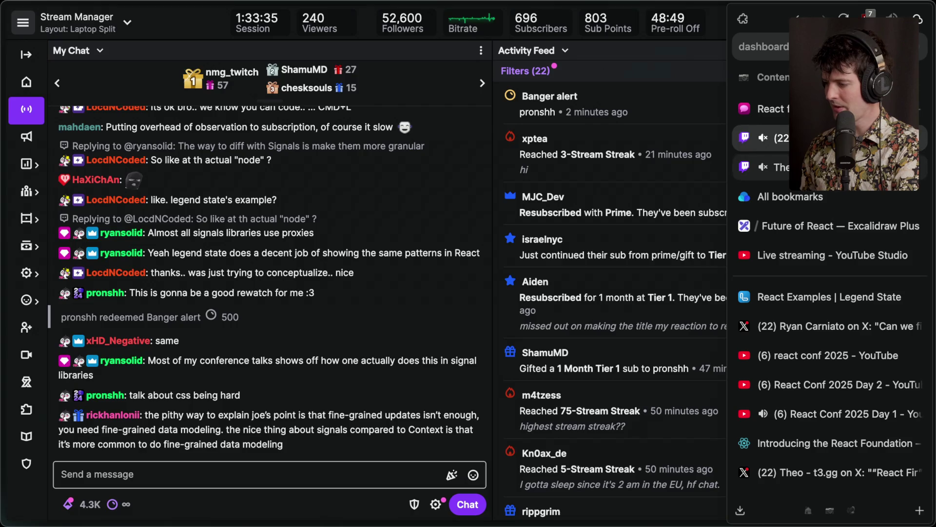
Step: In Stream Manager, highlight the viewer's chat phrase about fine-grained data modeling
click(829, 167)
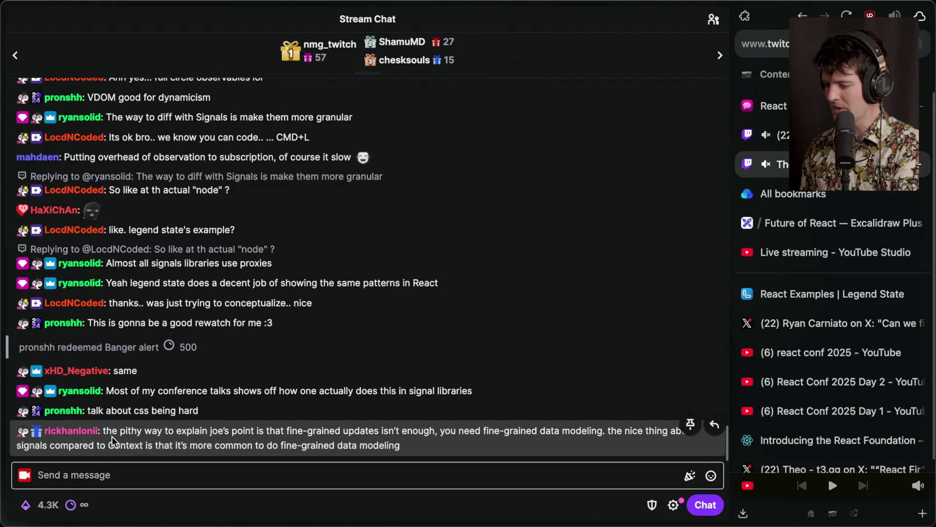
key(ctrl+shift+Tab)
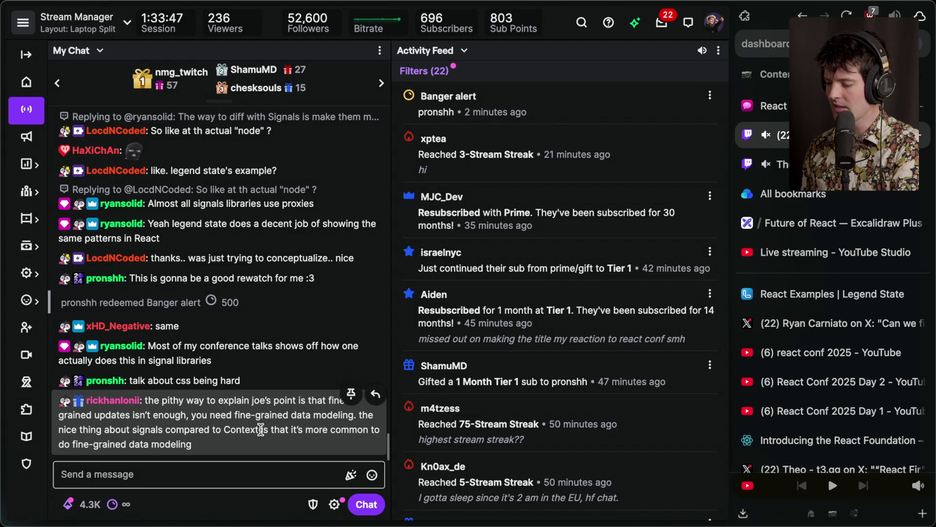
drag(305, 429, 309, 444)
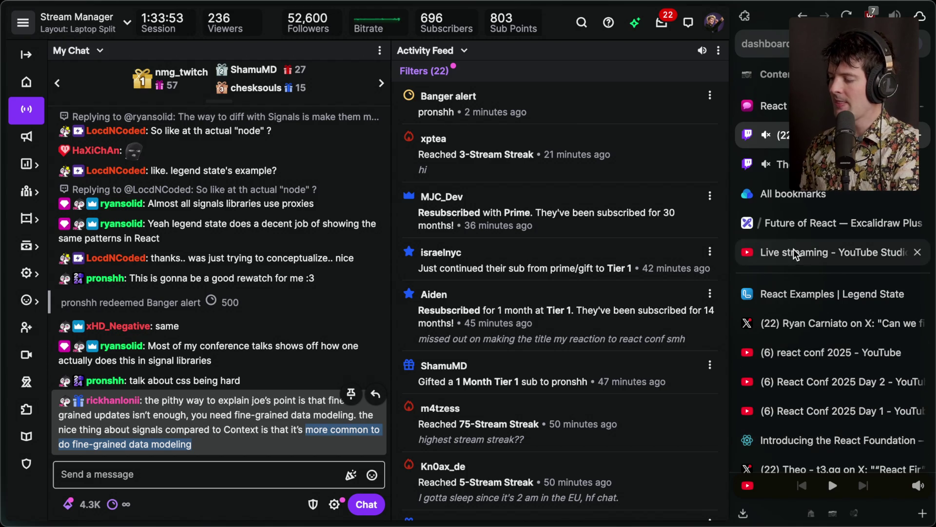
Step: Bring up the React Conf 2025 Day 1 video and resume the talk
click(807, 348)
click(806, 411)
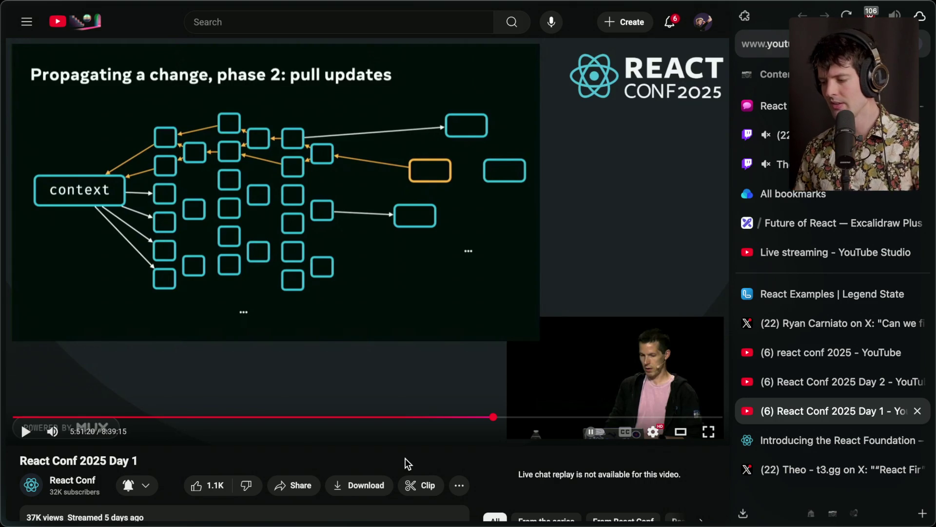
click(525, 270)
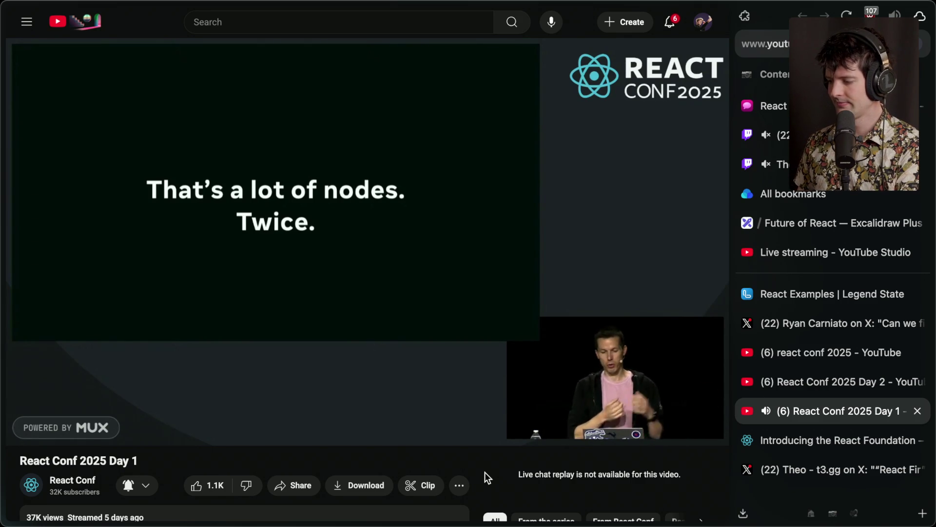
Step: Pause and seek in 5-second jumps past 'Can we go faster?' to the domain-specific approaches slide
key(k)
key(Right)
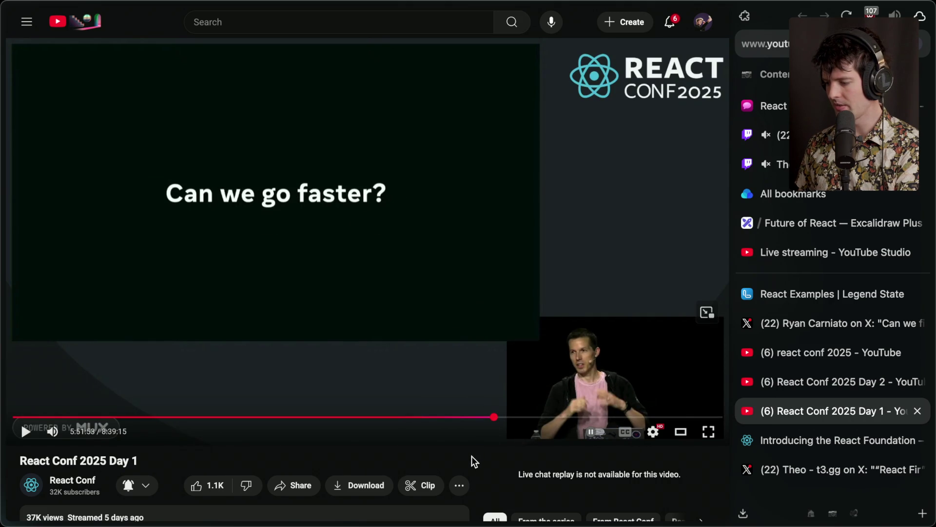
key(k)
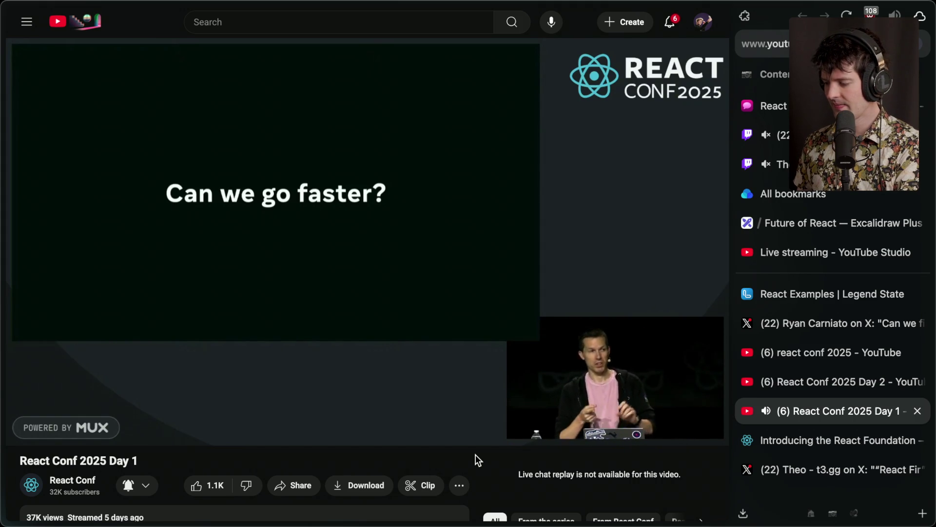
key(space)
key(Right)
key(Right)
key(Right)
key(Right)
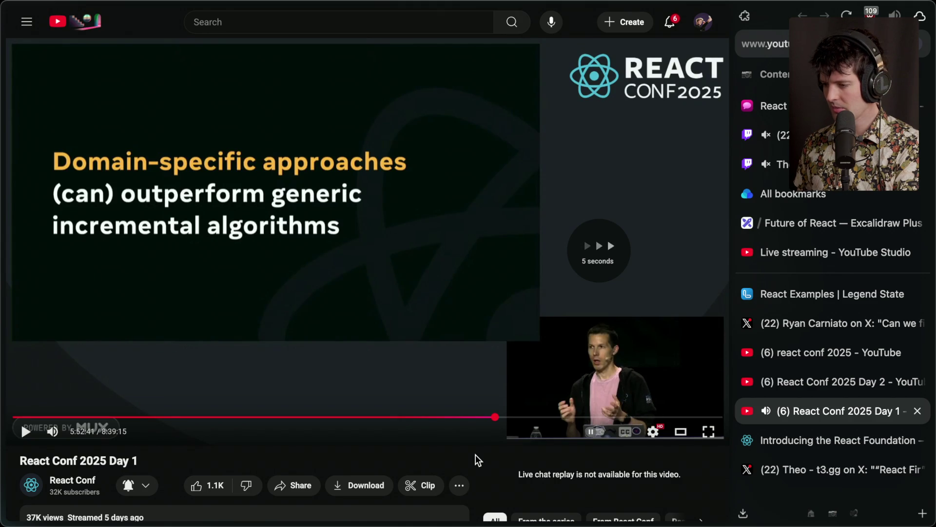
key(Left)
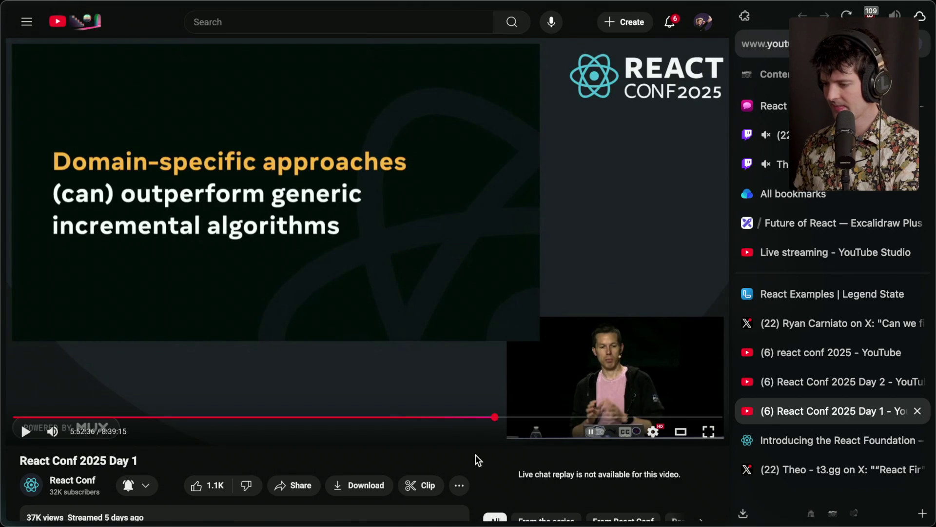
key(space)
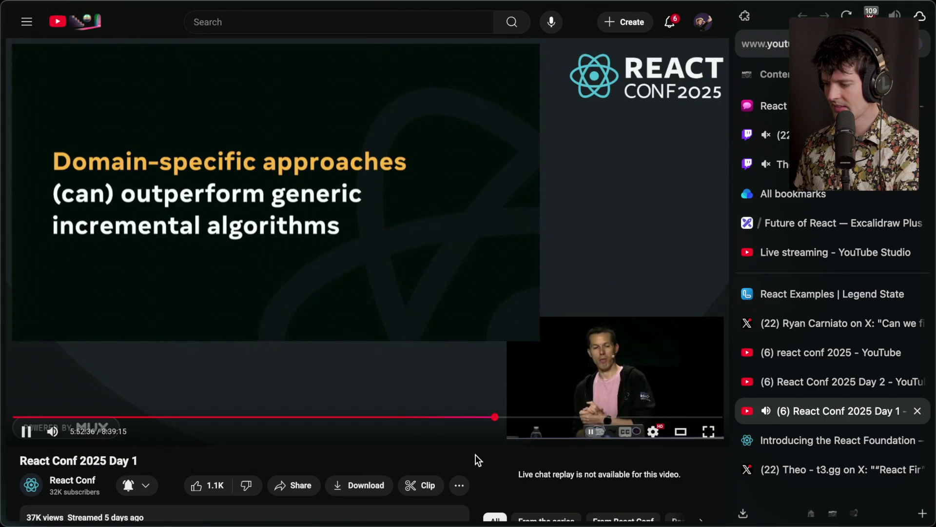
Step: Rewind the talk five seconds and let it keep playing
key(Left)
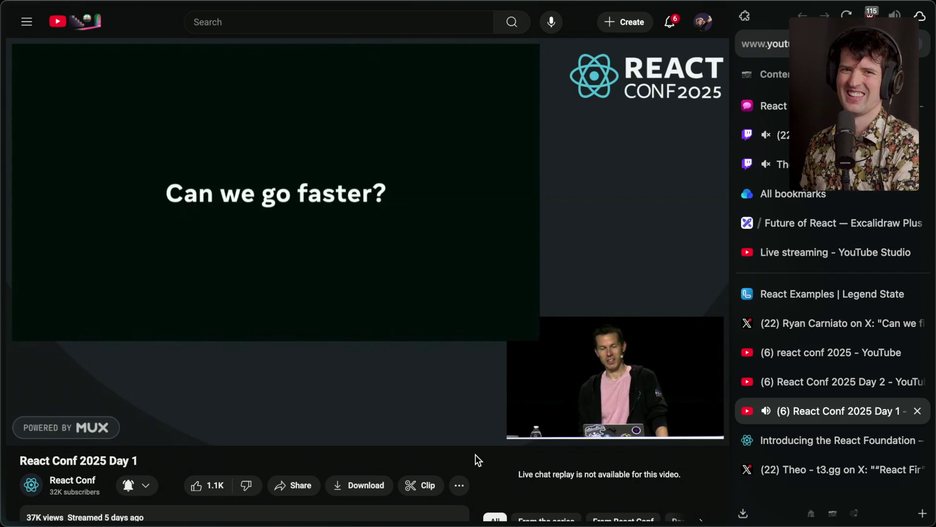
Step: Skip ahead, return to the rendering performance slide, and resume the talk
key(space)
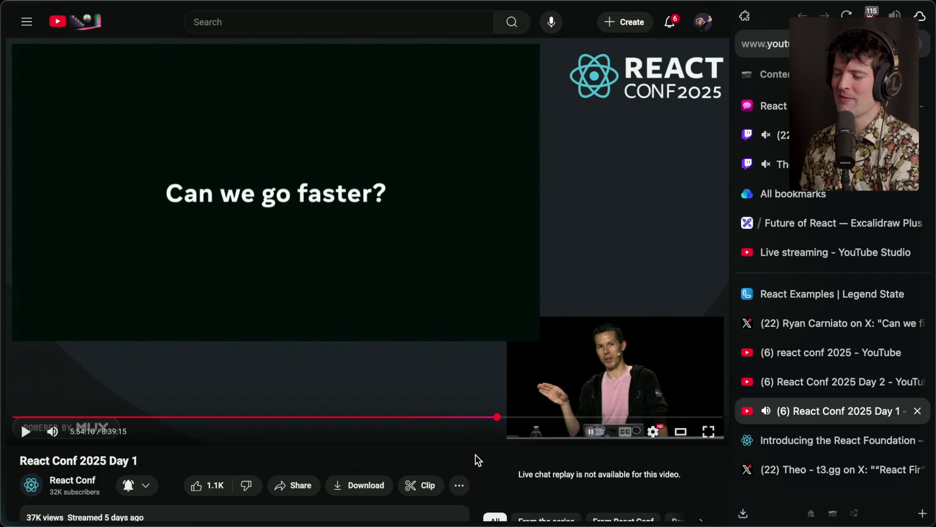
key(Right)
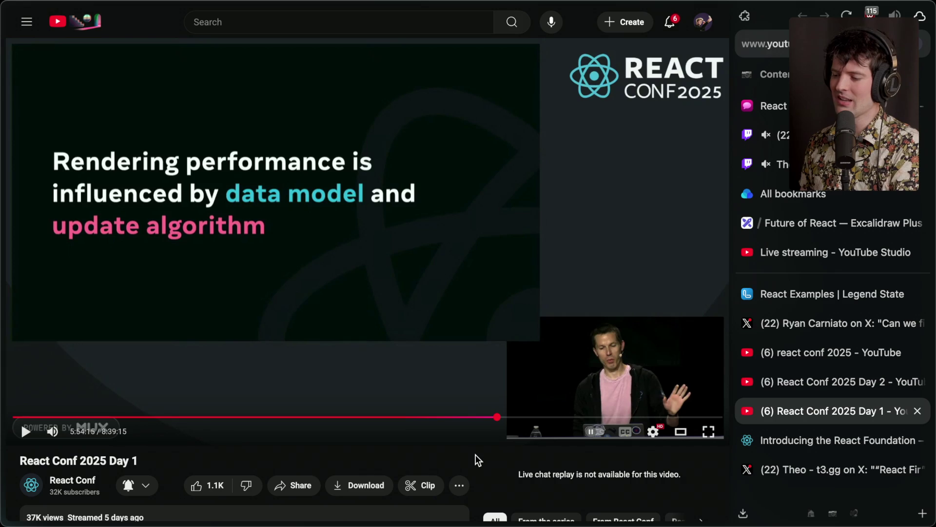
key(Right)
key(Right)
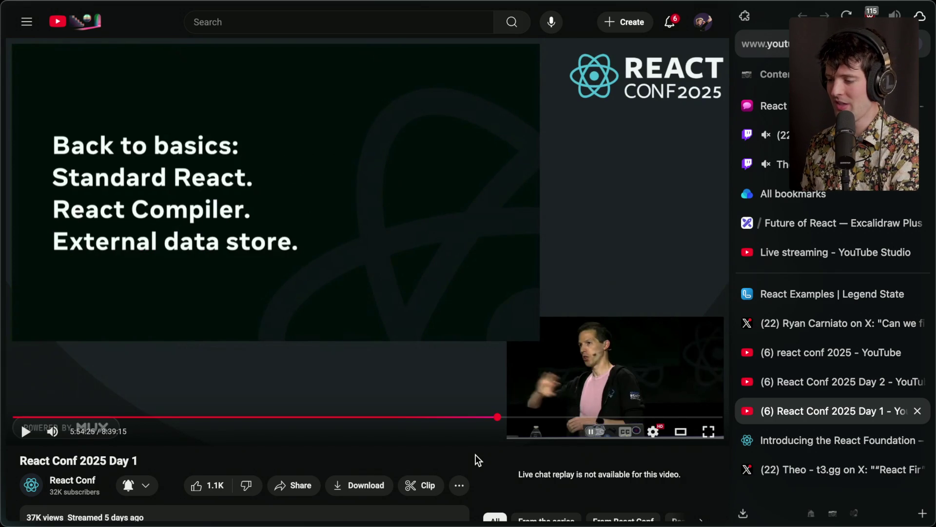
key(Left)
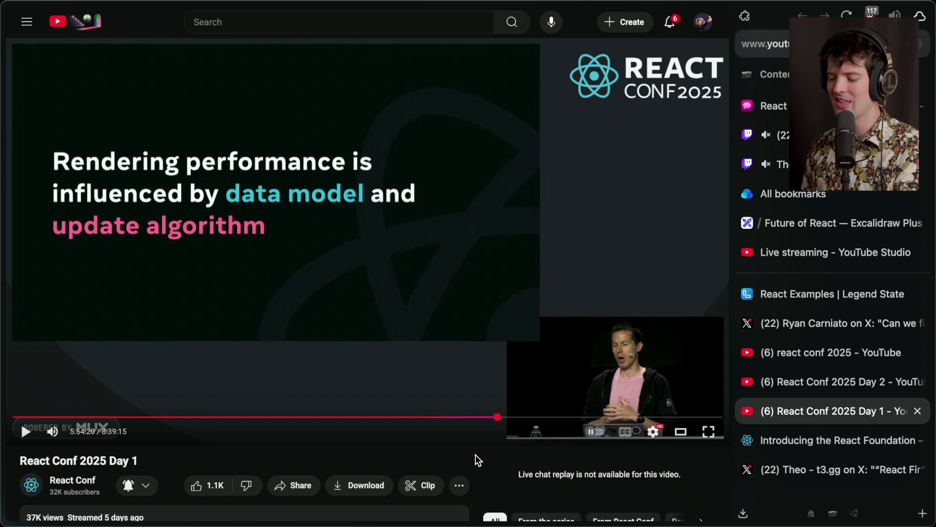
key(space)
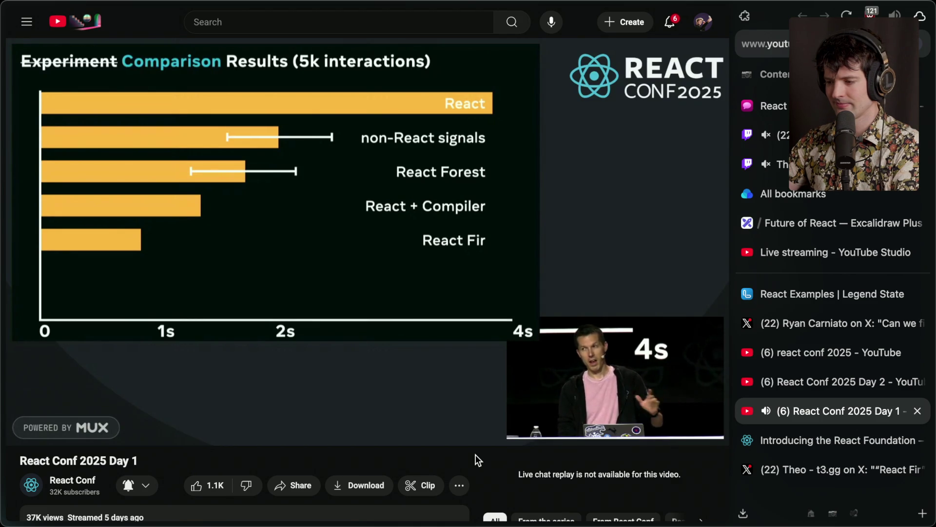
Step: Pause on the 5k-interaction comparison chart with React + Compiler + Store fastest, then open the Twitch chat
key(space)
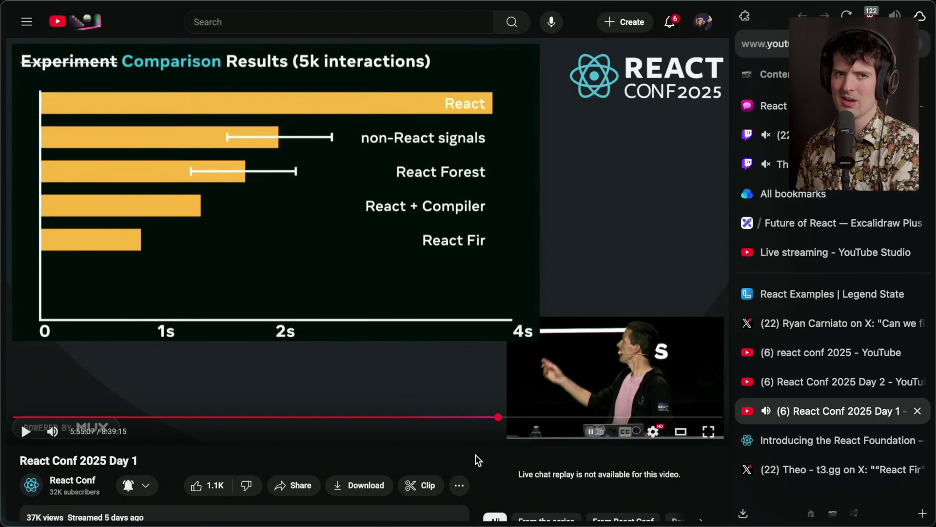
key(space)
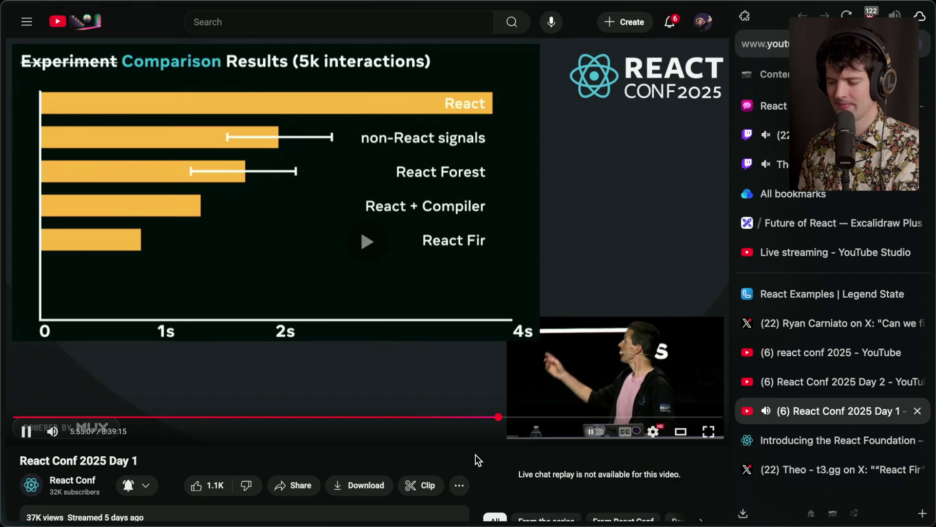
key(Right)
key(Right)
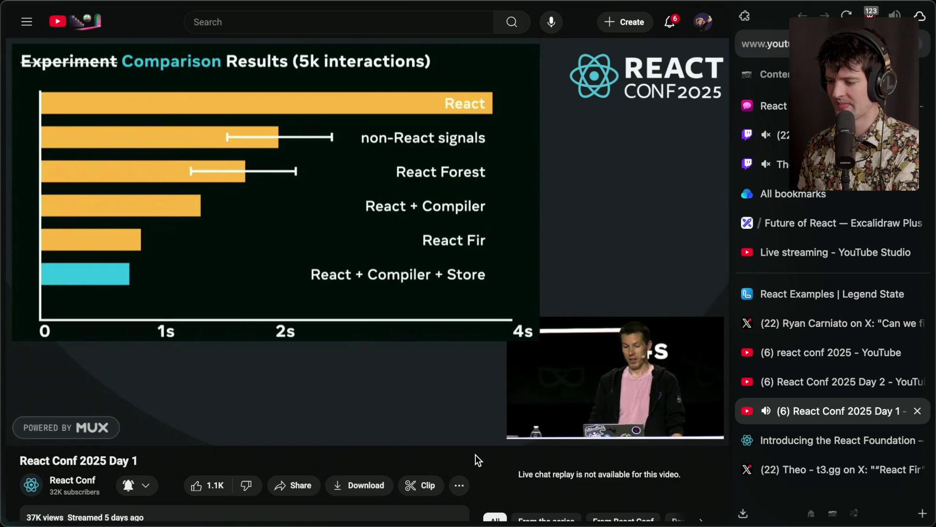
key(space)
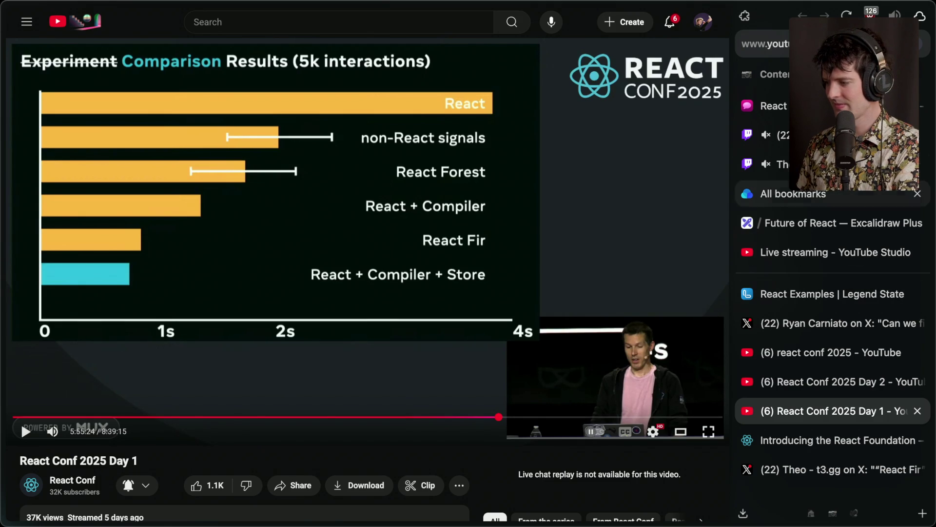
click(780, 165)
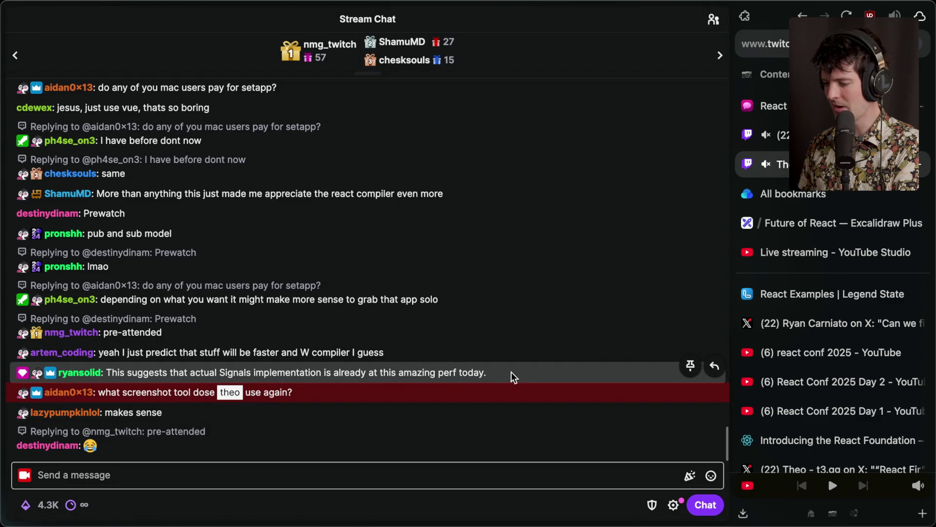
click(834, 410)
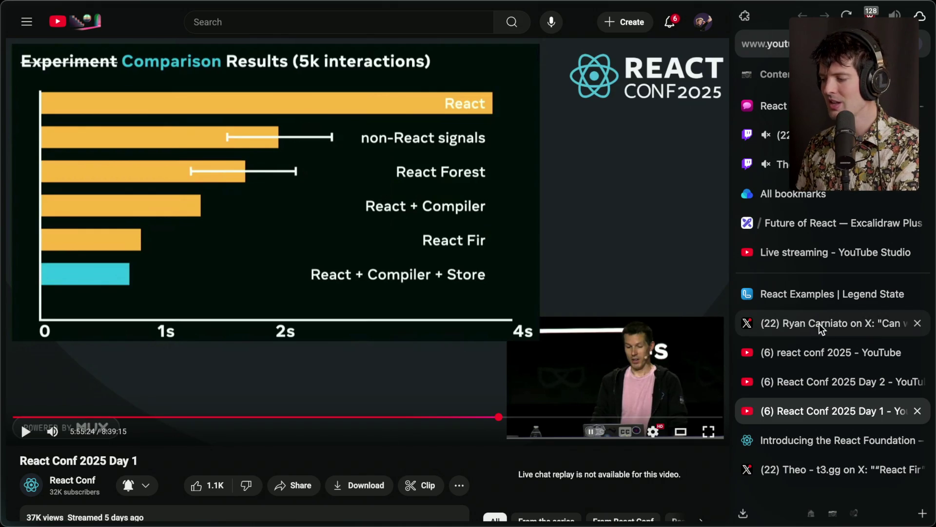
click(754, 164)
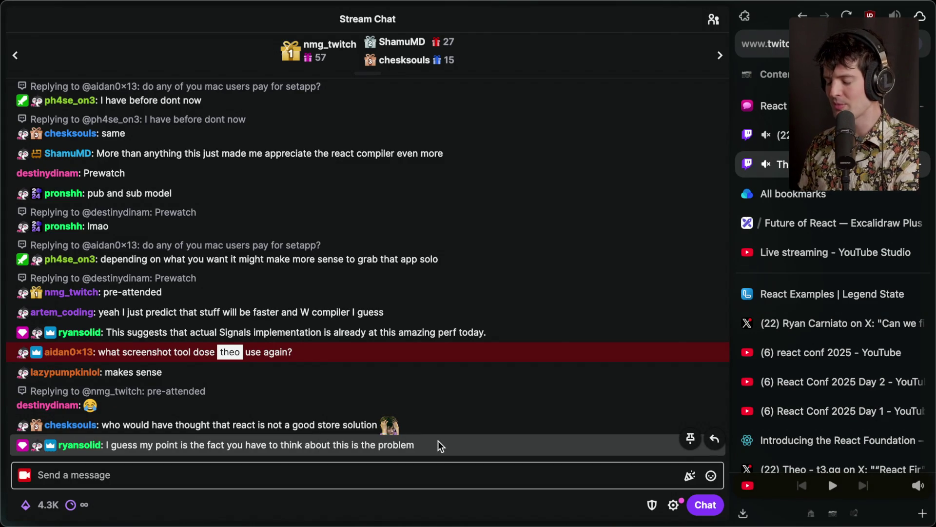
key(super+Tab)
key(super+shift+Tab)
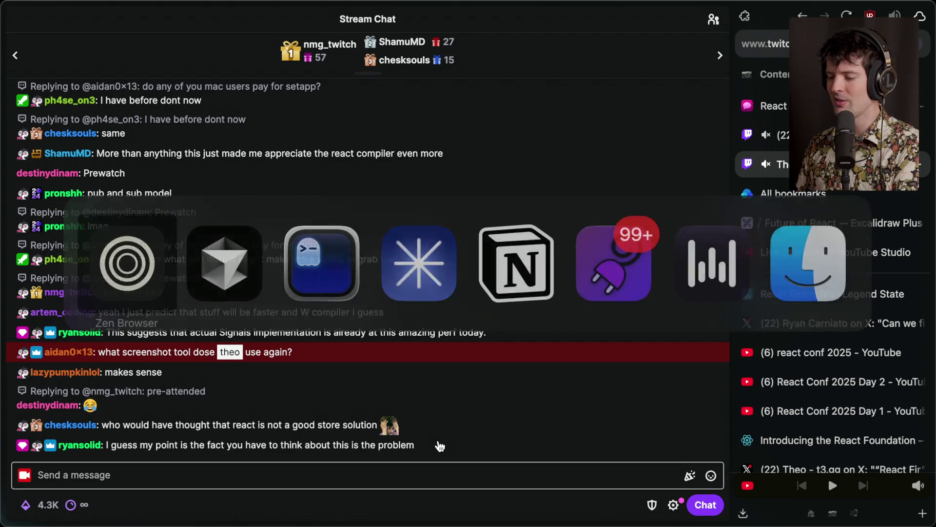
Step: In App.tsx, replace ListComponent's opening div with a <For each={entities}> tag
key(super+Tab)
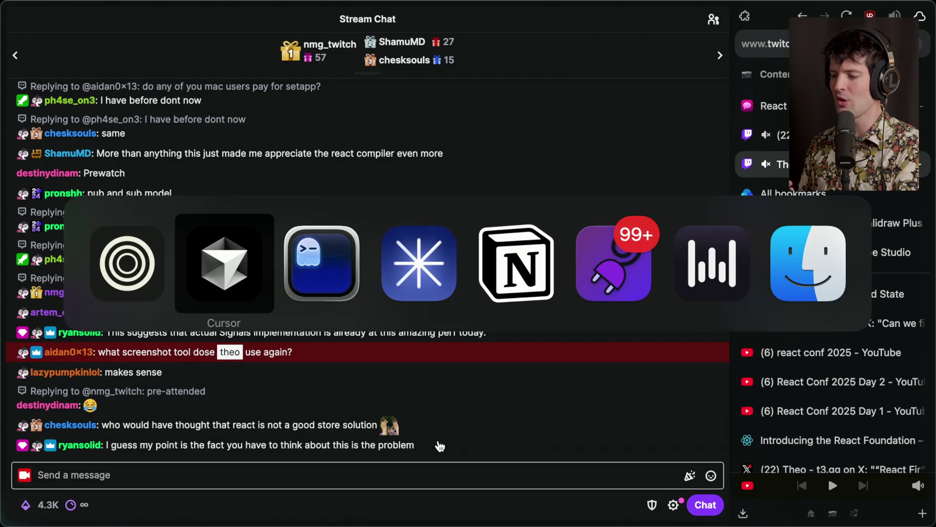
scroll(182, 369, down, 5)
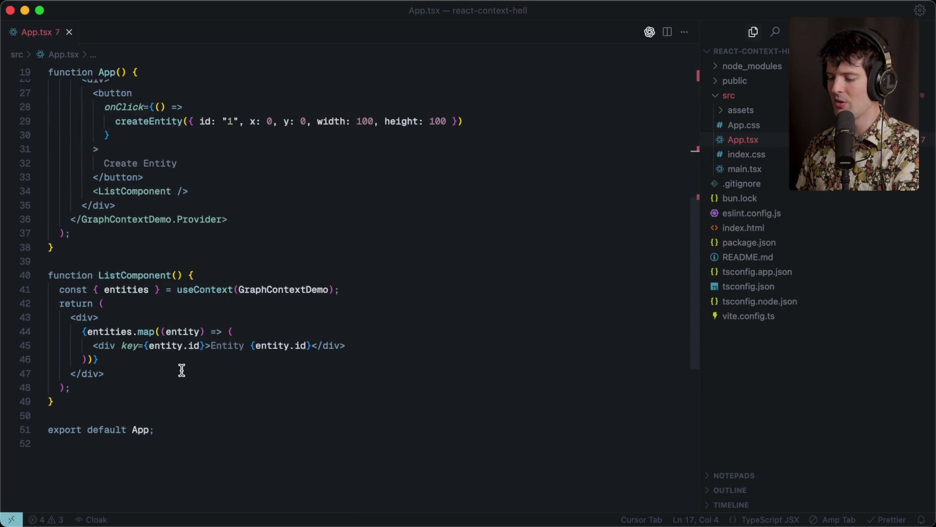
double_click(84, 298)
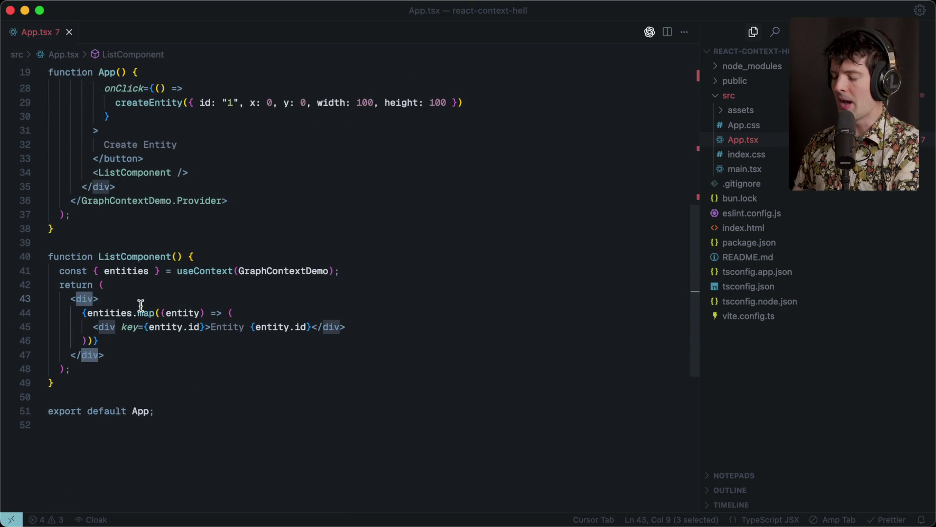
mouse_move(140, 306)
text(For >)
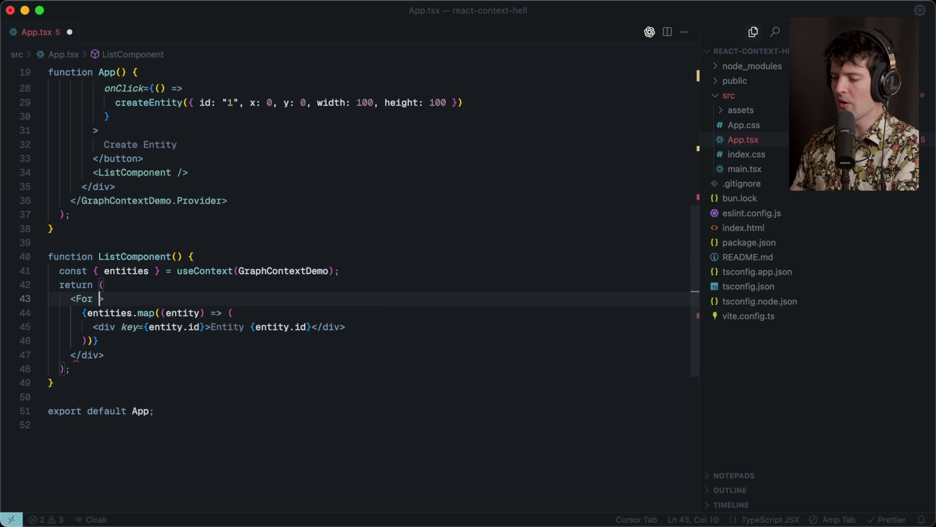
key(Tab)
key(Left)
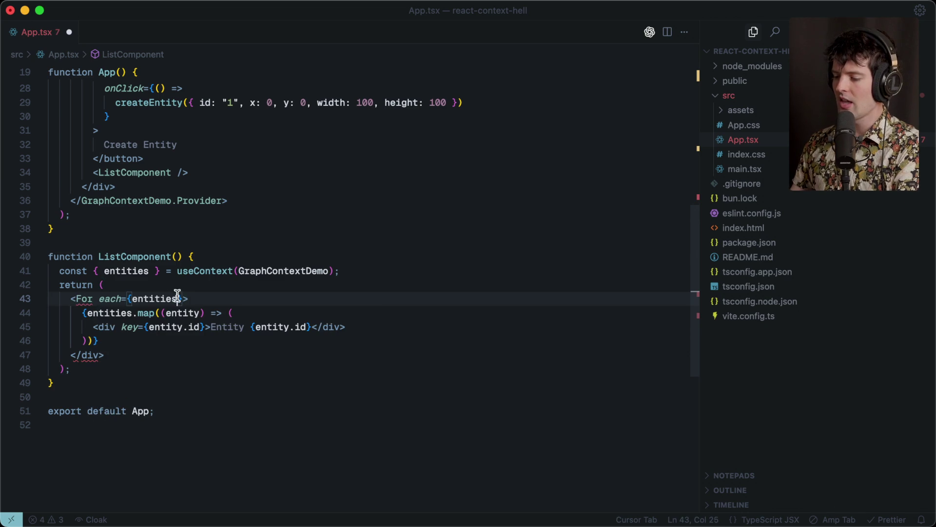
text(()
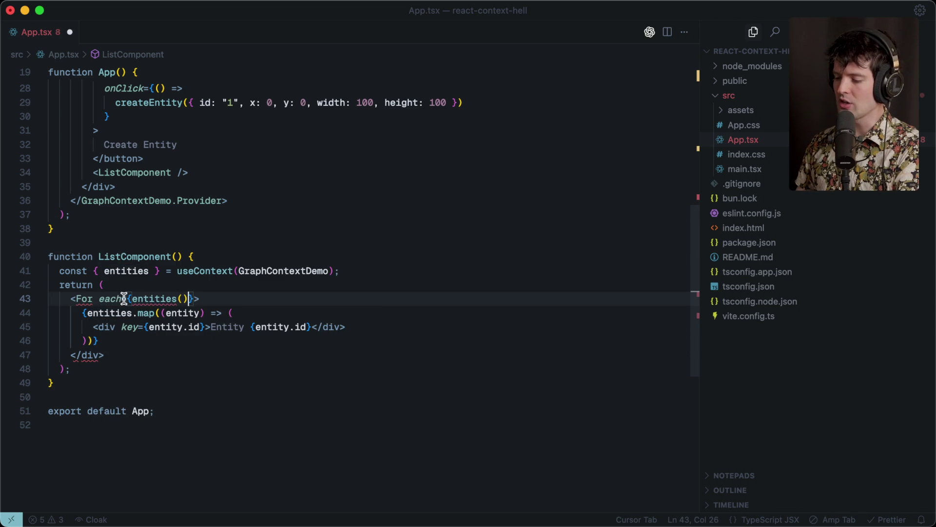
Step: Undo the For tag and retype ListComponent's wrapper as a plain <div>
drag(132, 298, 184, 298)
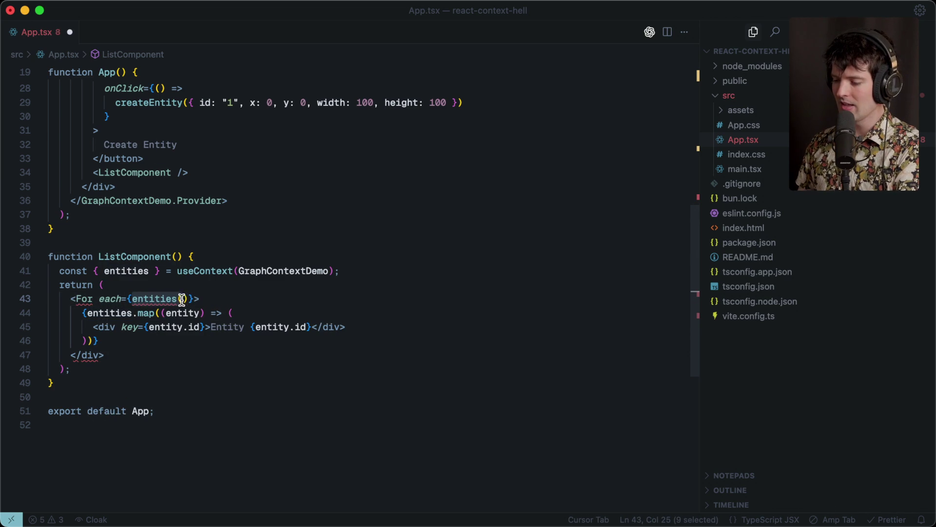
key(super+z)
key(BackSpace)
key(BackSpace)
key(BackSpace)
text(for)
key(BackSpace)
text(m)
key(BackSpace)
key(BackSpace)
key(BackSpace)
text(div)
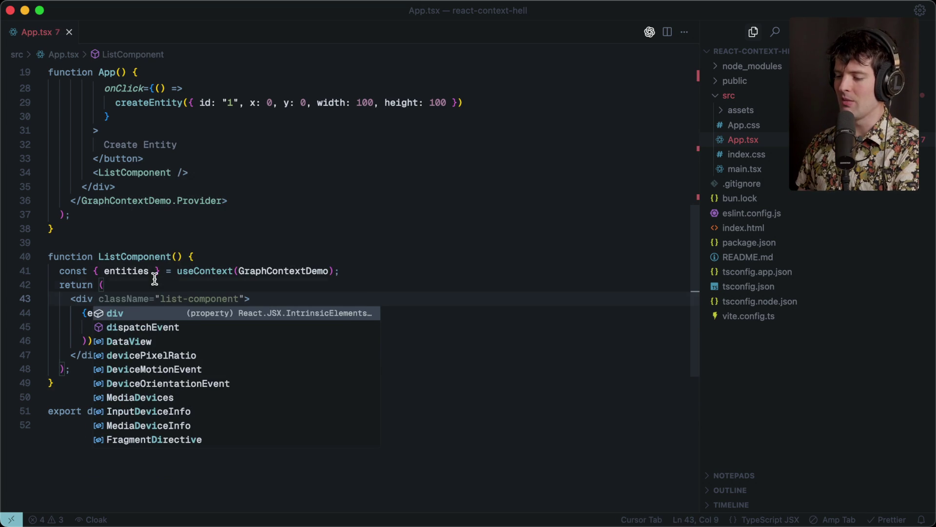
text(>)
Step: Inspect the 'Entity {entity.id}' map line and its entity parameter, then go to the stream chat
drag(88, 326, 400, 326)
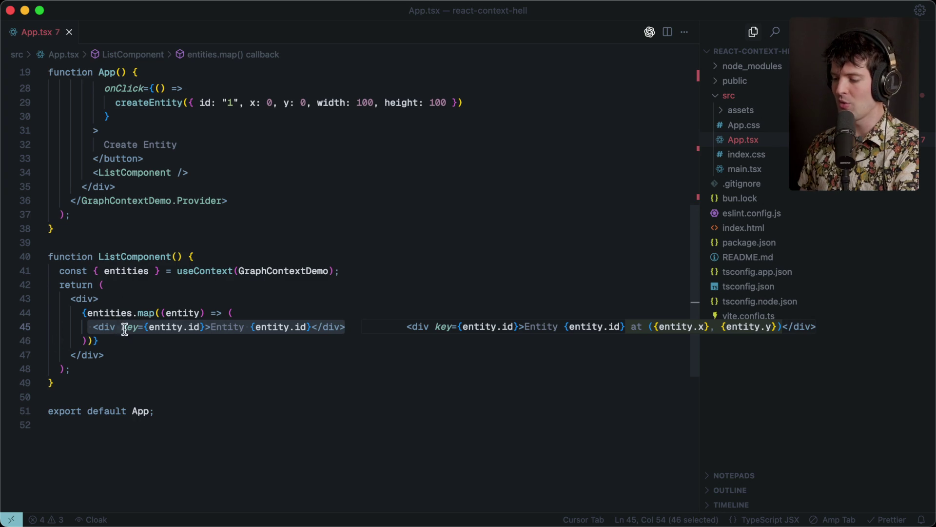
key(Tab)
double_click(188, 312)
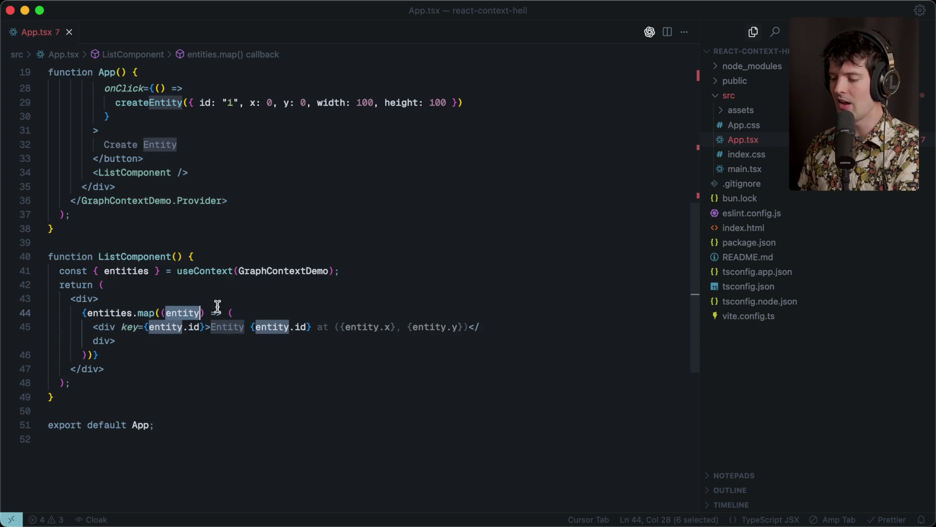
click(190, 442)
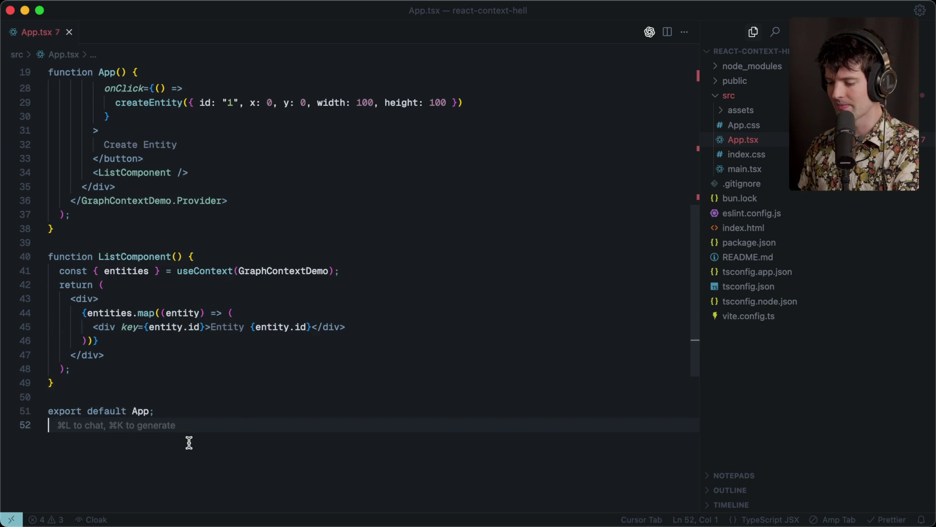
key(super+Tab)
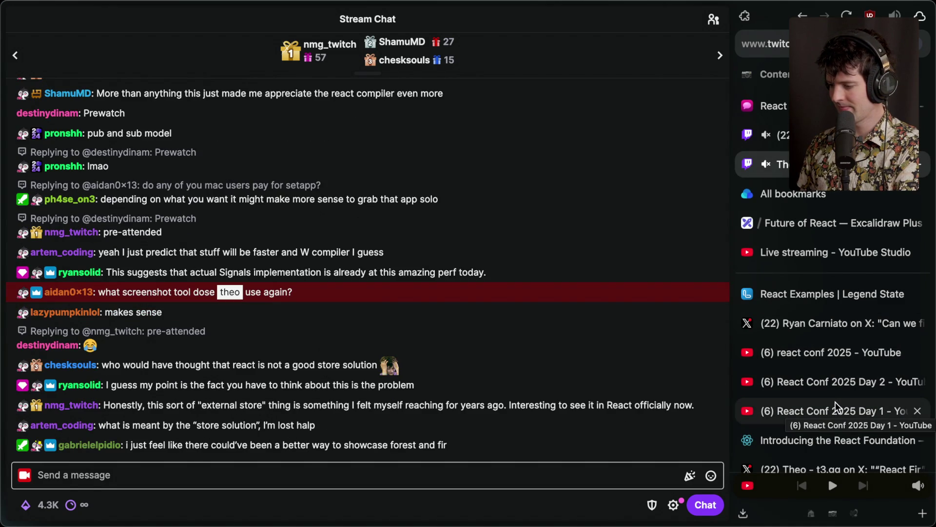
Step: Switch to the 'React Conf 2025 Day 1 - YouTube' tab from the browser sidebar
click(836, 406)
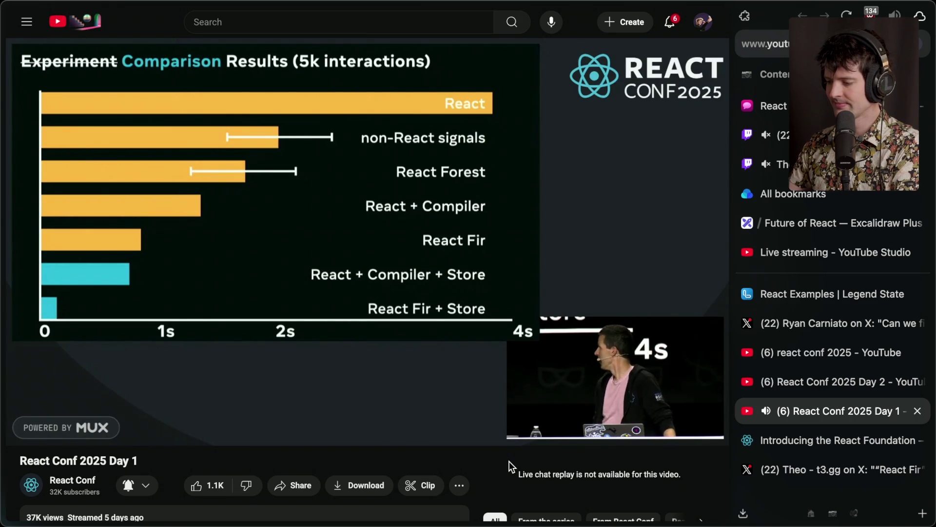
Step: Pause the React Conf talk on the comparison results chart and open Twitch Stream Manager
key(space)
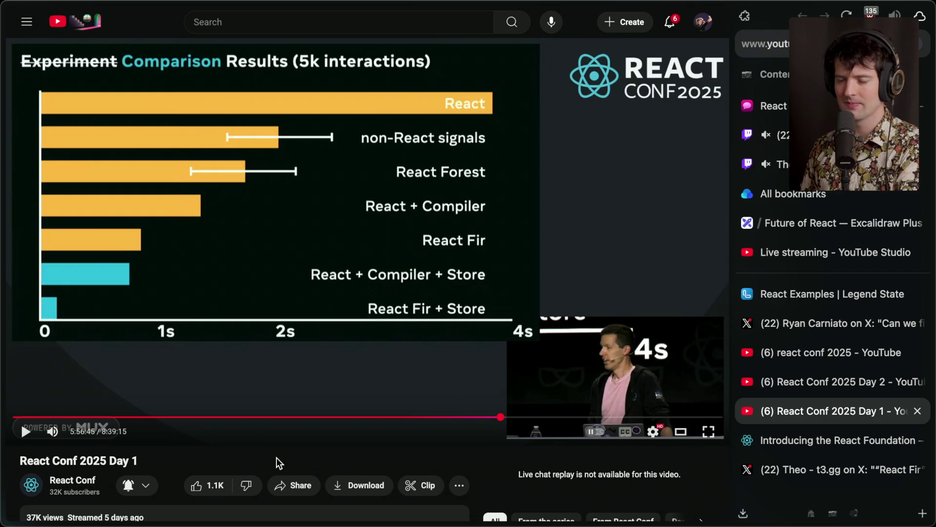
click(780, 135)
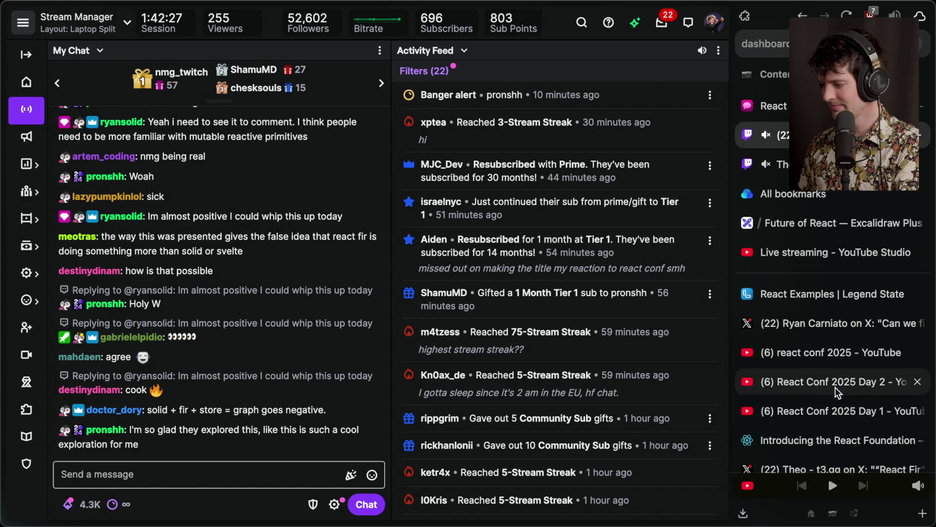
Step: Switch back from Stream Manager to the paused React Conf 2025 Day 1 YouTube tab
click(824, 409)
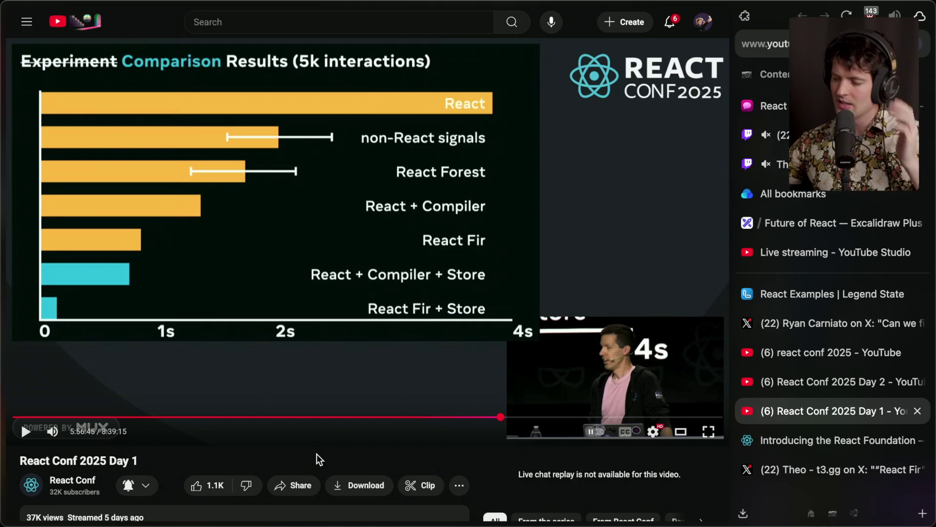
Step: Switch from the paused YouTube talk to the 'Future of React — Excalidraw Plus' whiteboard
click(830, 216)
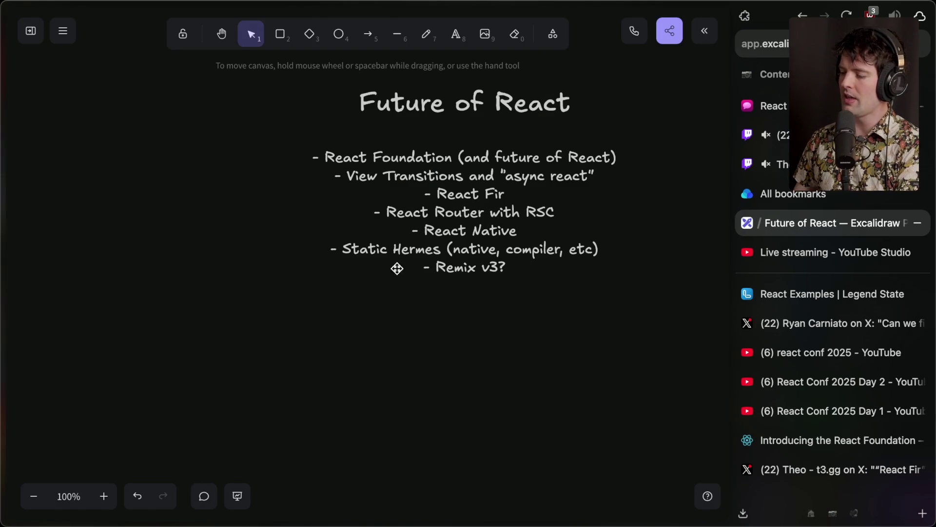
Step: Edit the agenda text block and select its '- React Fir' line
double_click(440, 201)
triple_click(471, 196)
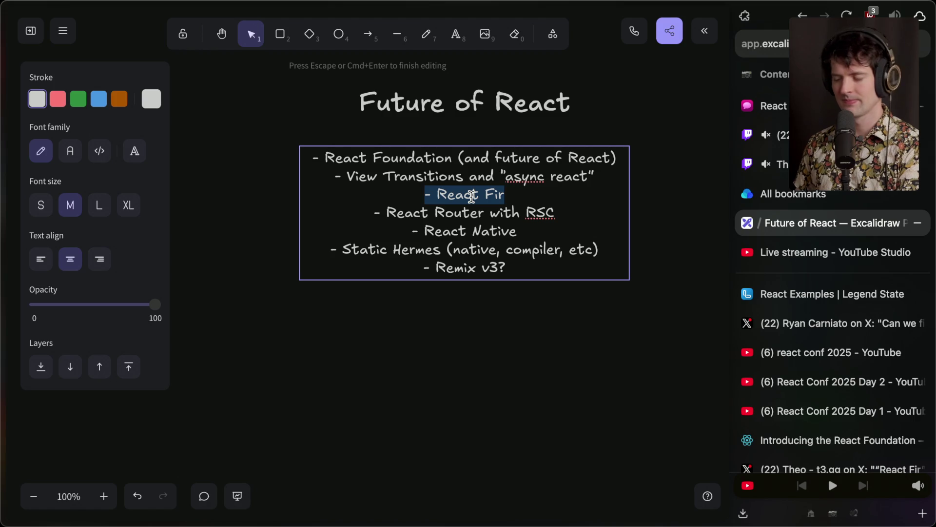
scroll(815, 423, down, 1)
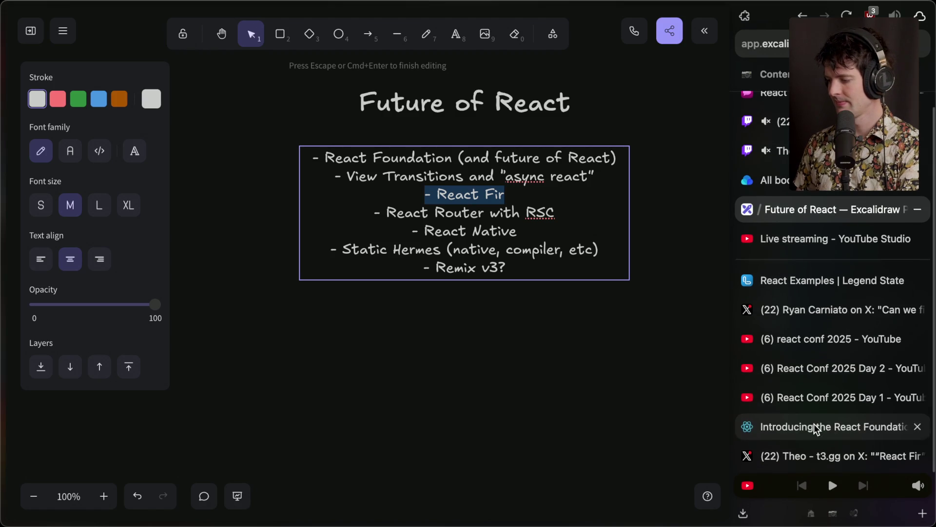
Step: Watch the React Conf 2025 Day 1 Benchmark Results slide, then switch to Twitch Stream Manager
click(818, 401)
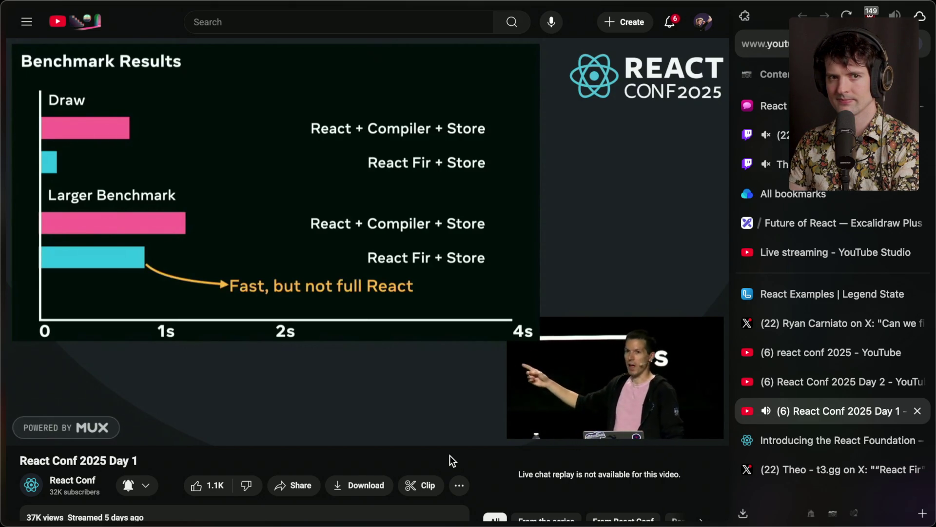
key(ctrl+Tab)
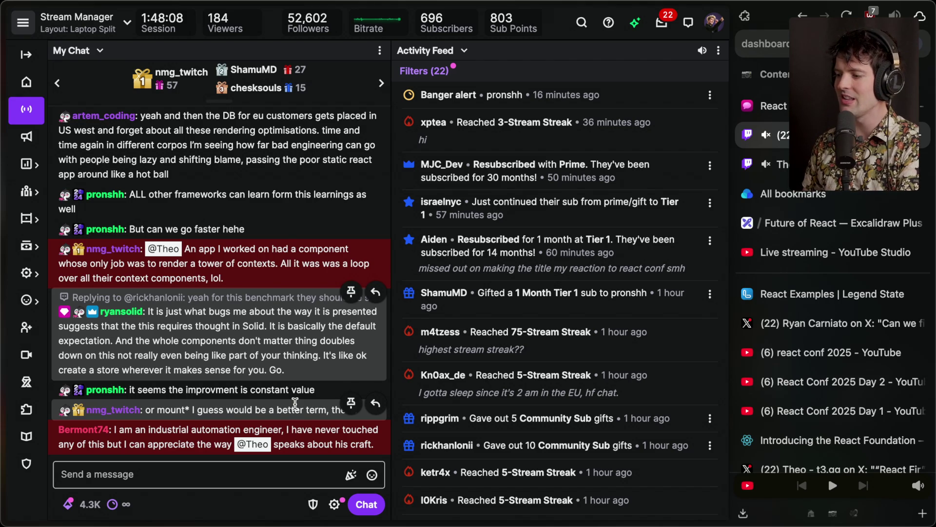
Step: Rewind the React Conf 2025 Day 1 talk 5 seconds, then switch to Twitch stream chat
click(845, 411)
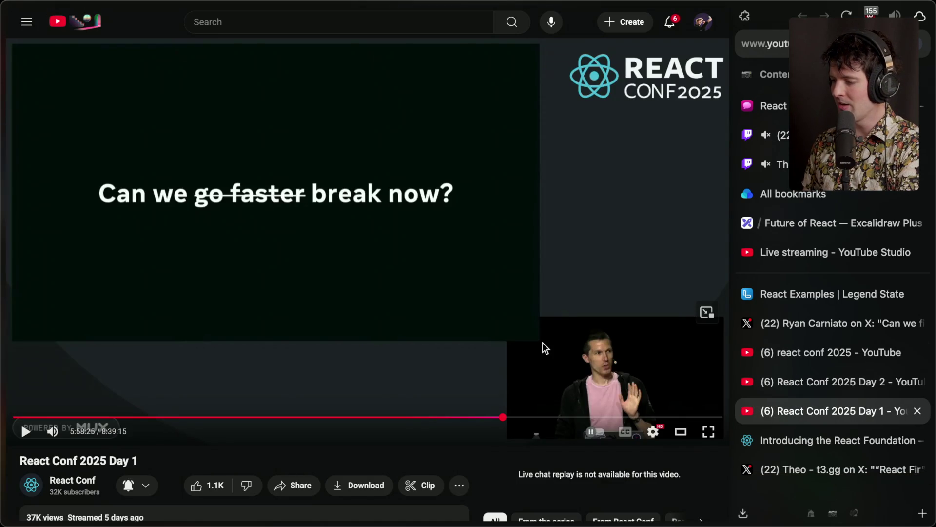
key(Left)
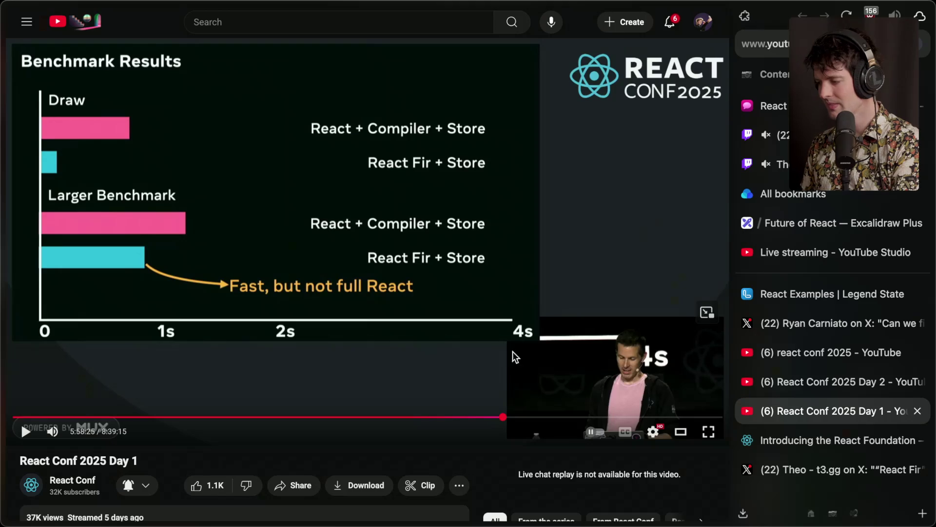
key(ctrl+Tab)
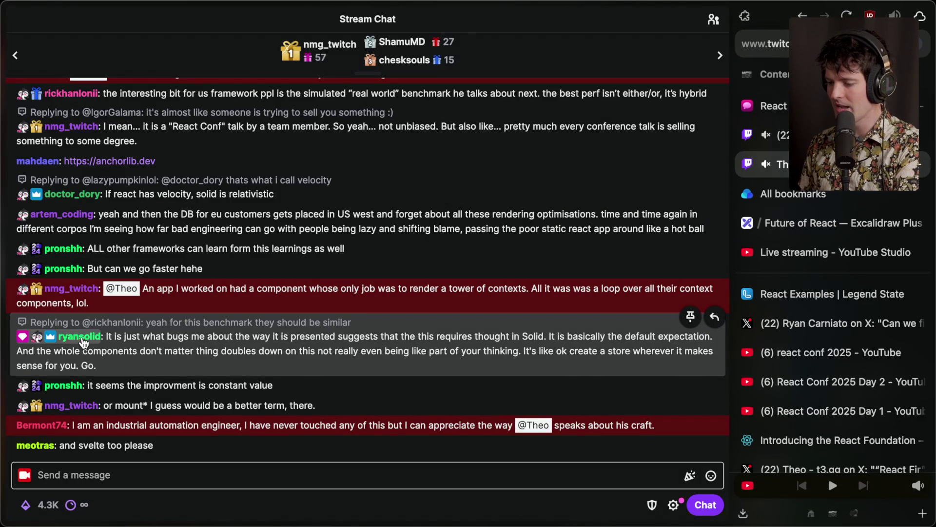
Step: Search YouTube for the creator's channel handle using '!y' and list its videos
key(super+t)
text(ryansolid !y)
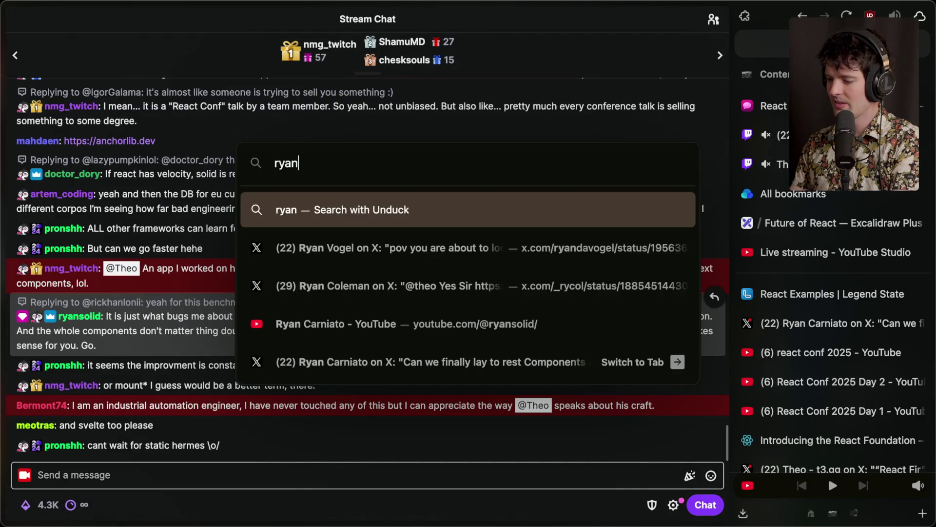
key(Return)
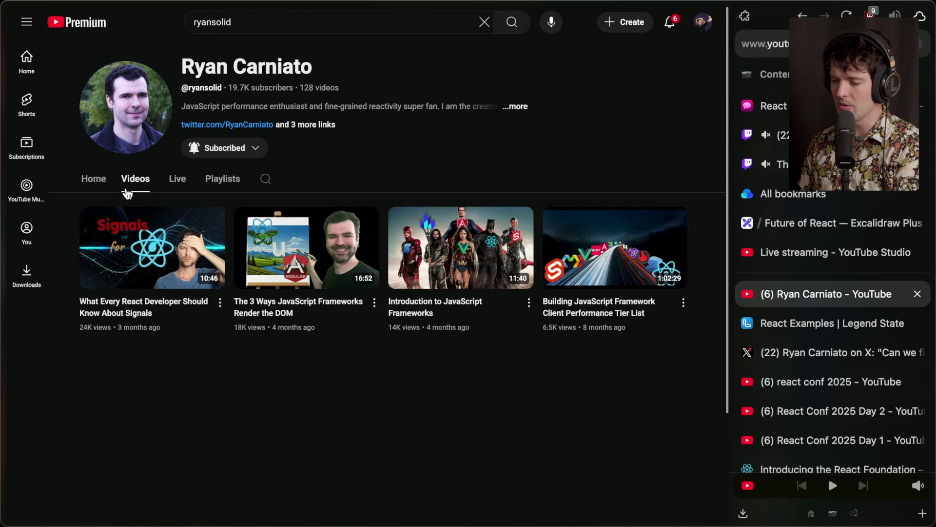
click(172, 185)
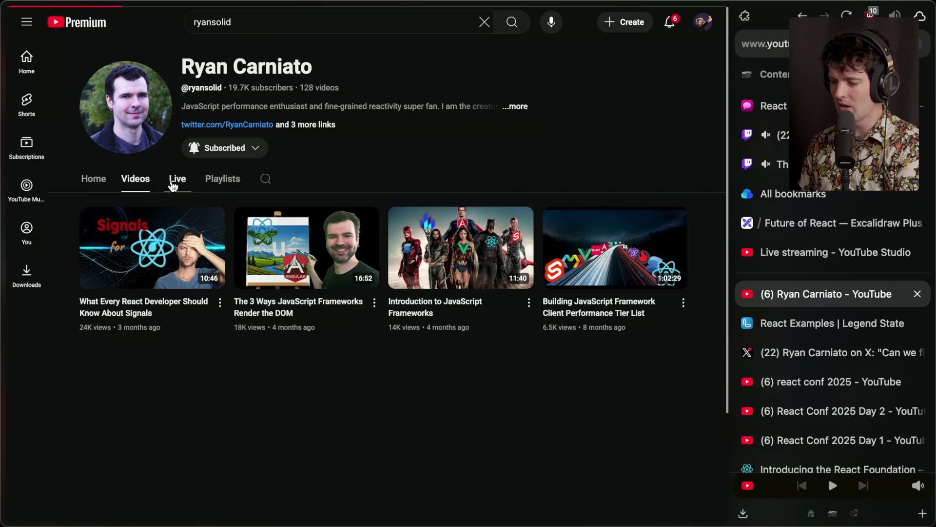
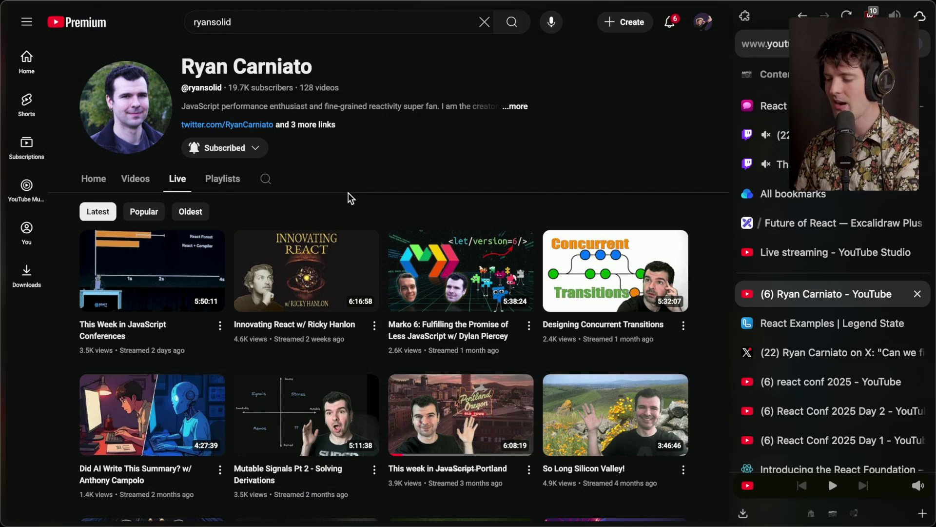
Step: Close the YouTube tab and make a chatter a VIP with /vip in Twitch chat
key(ctrl+w)
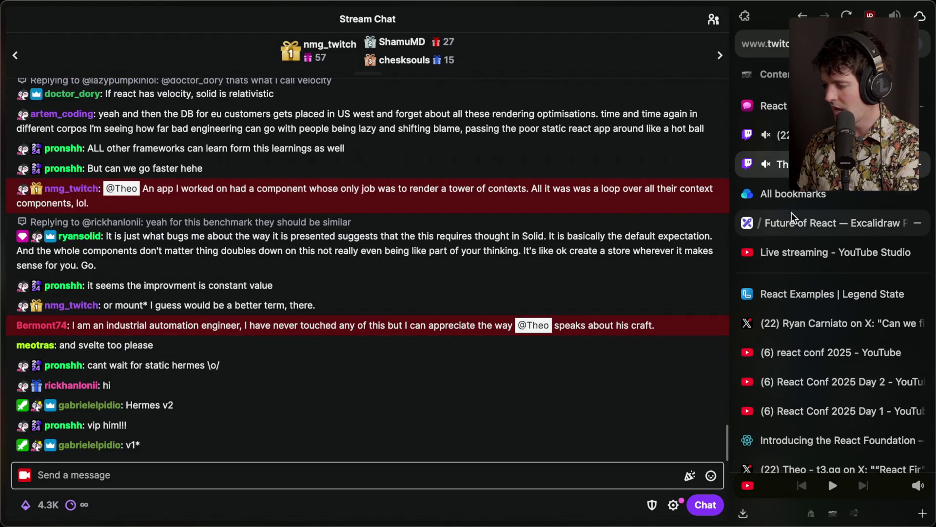
click(324, 468)
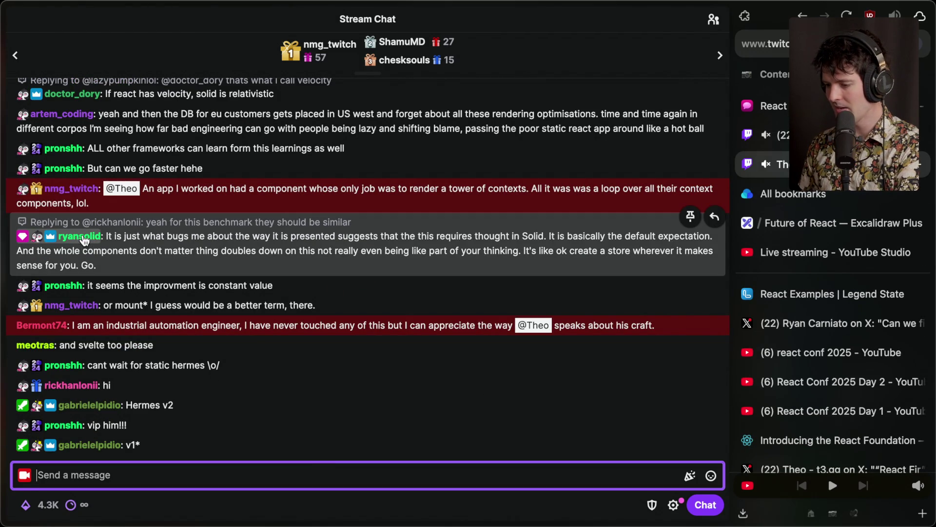
text(/)
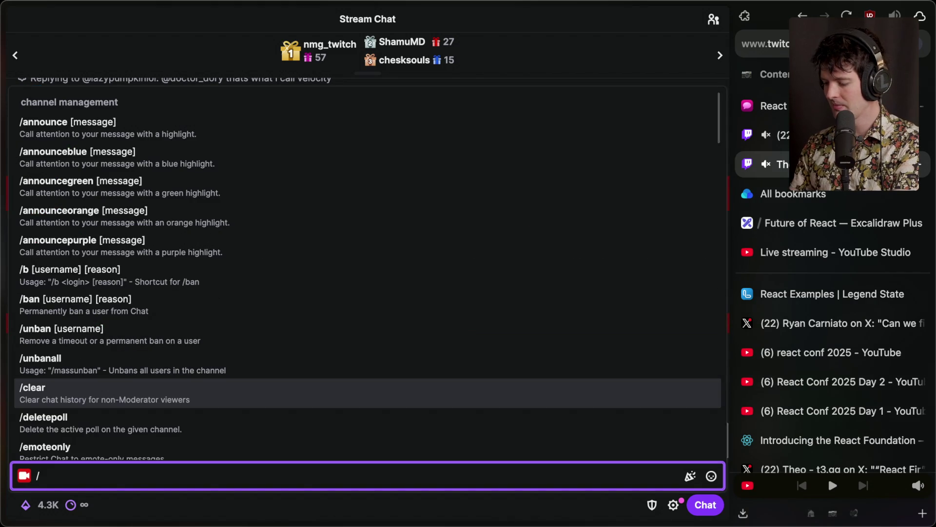
text(vip rickhanlonii)
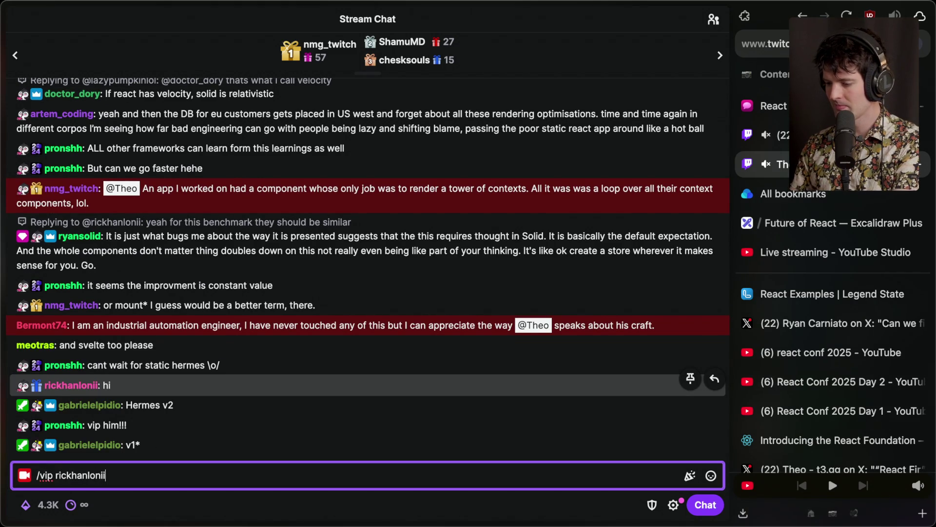
key(Return)
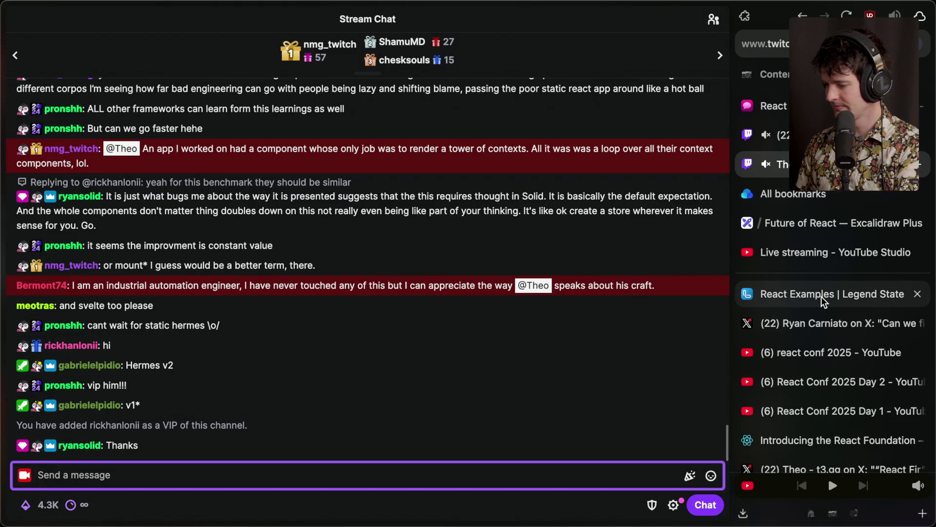
Step: Close the Legend State React Examples tab and switch to the Future of React whiteboard
click(799, 298)
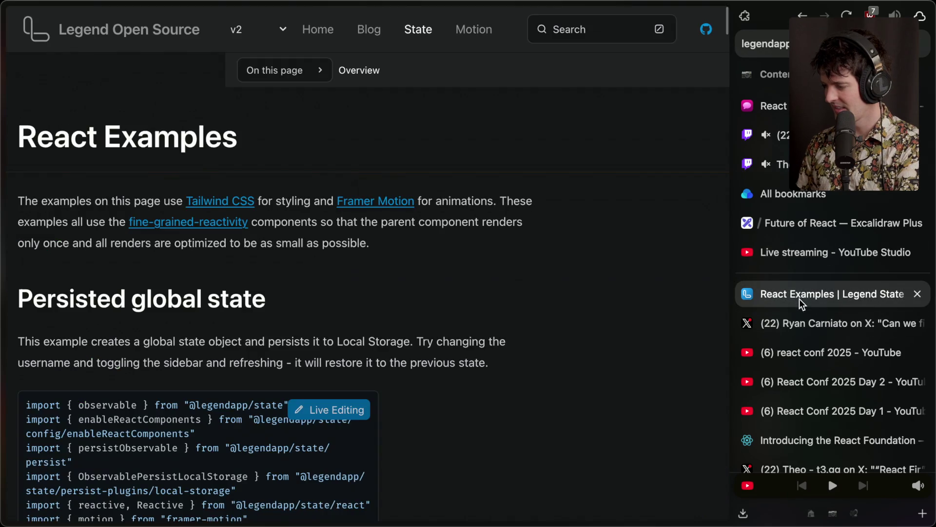
click(800, 323)
click(916, 293)
click(849, 322)
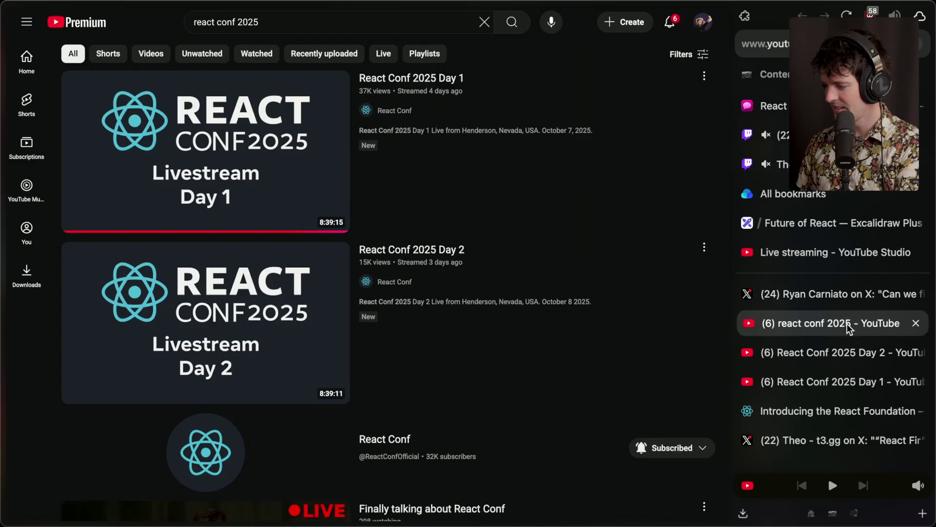
click(839, 382)
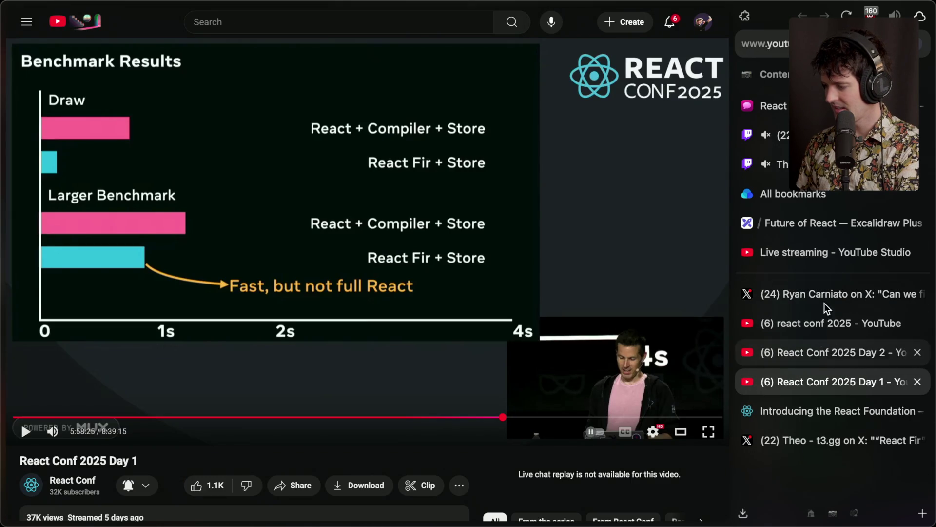
click(829, 231)
click(474, 214)
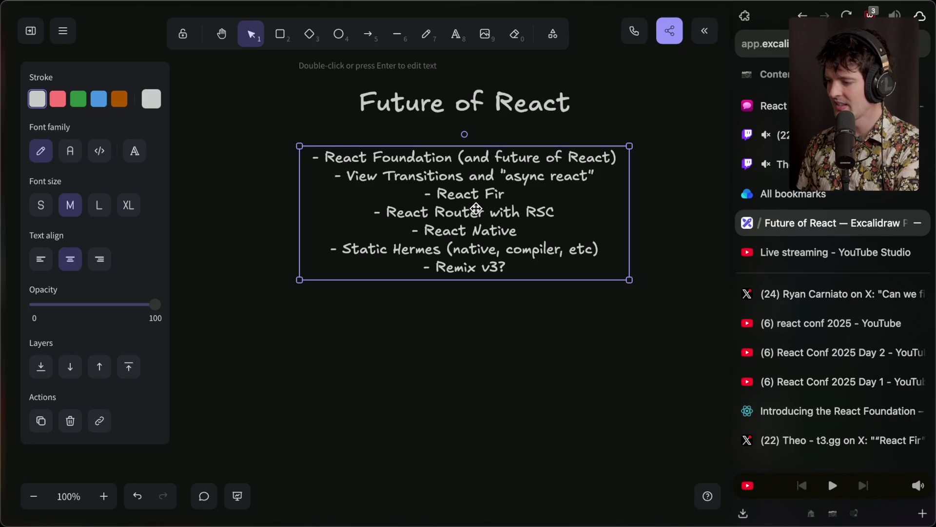
Step: Select the 'React Router with RSC' line on the whiteboard and bring the terminal forward
triple_click(474, 215)
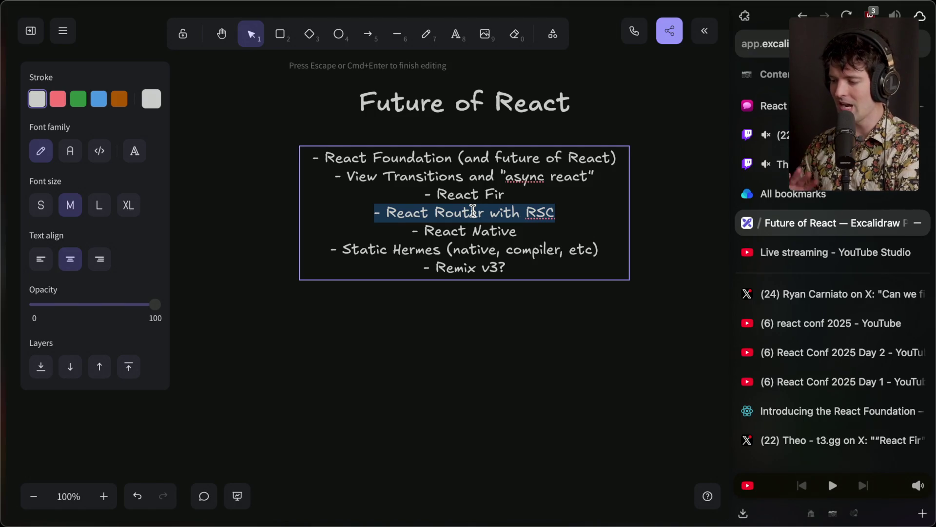
key(super+Tab)
key(super+Tab)
key(super+Tab)
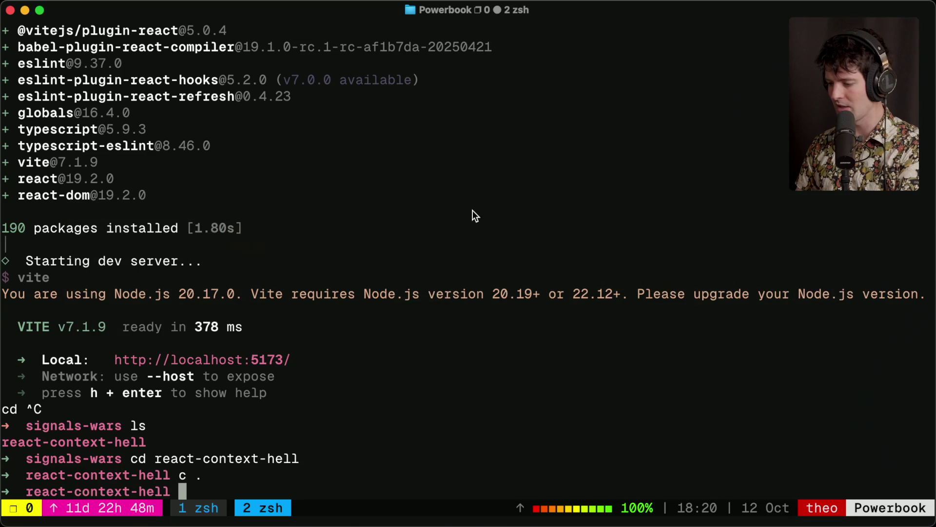
Step: Go up two folders and rerun bunx create-vite@latest from the command history
text(..)
key(Return)
text(cd ..)
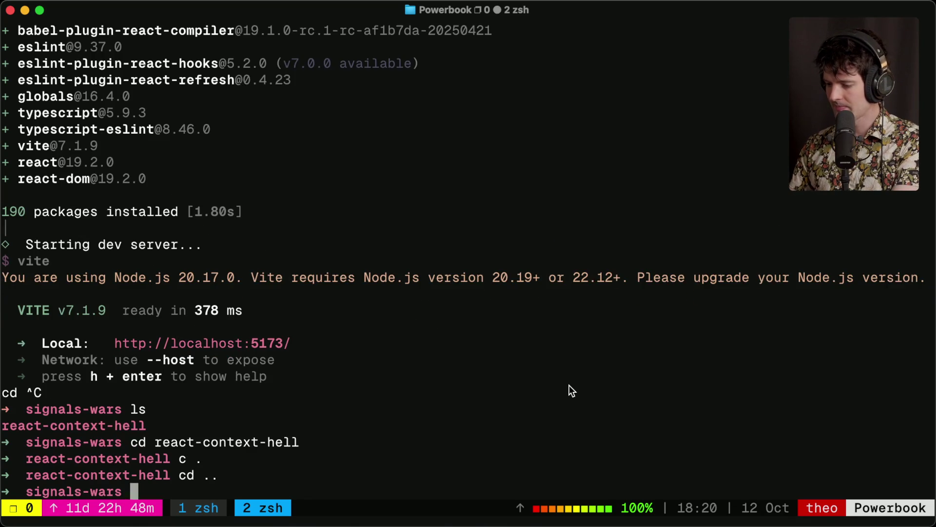
key(Return)
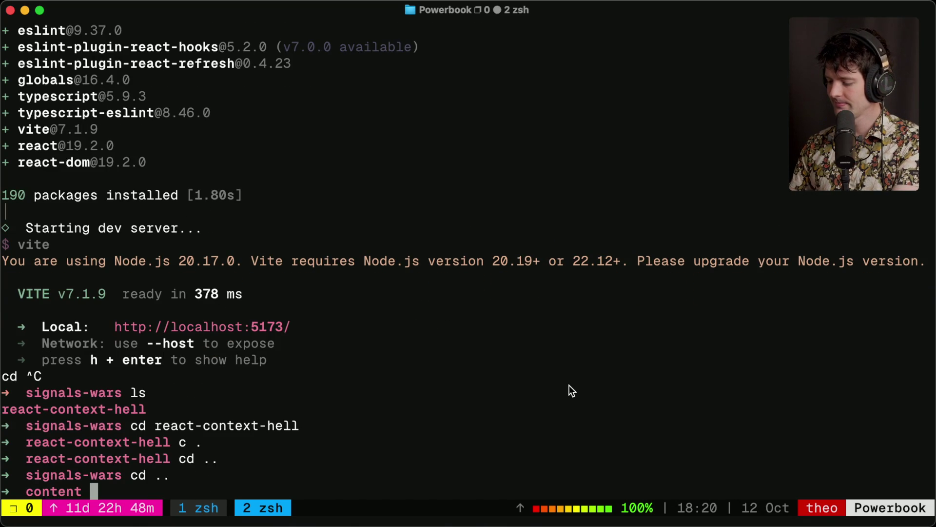
key(ctrl+r)
text(b)
key(Return)
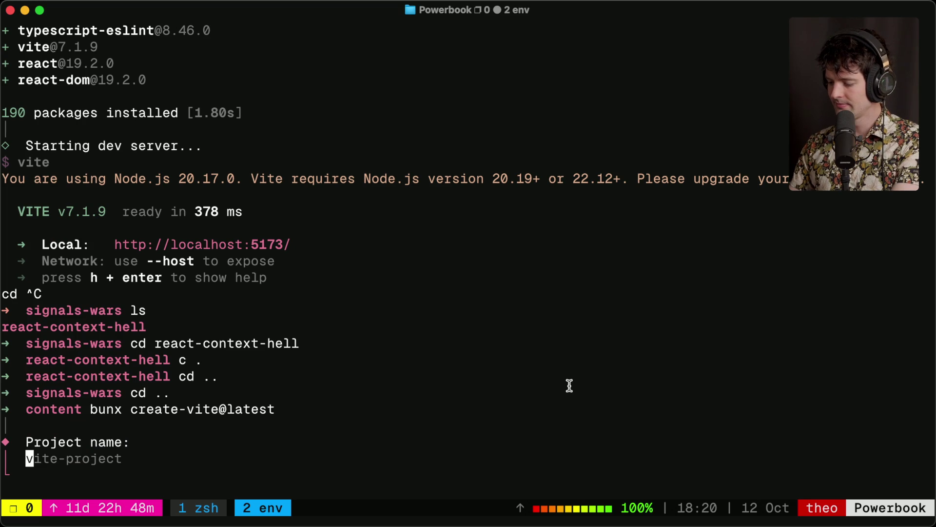
Step: Scaffold react-router-rsc with React, React Router v7, no rolldown-vite, bun install and git init
text(vite)
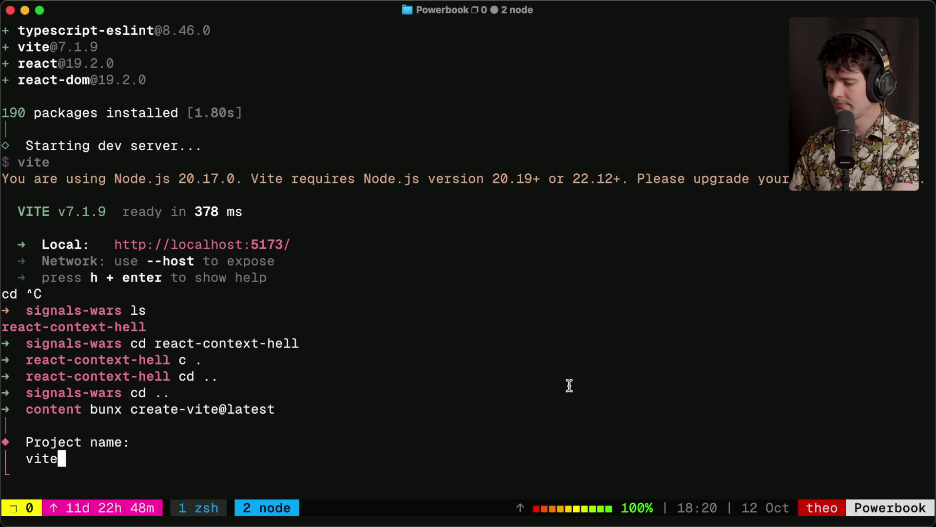
key(BackSpace)
key(BackSpace)
text(react-)
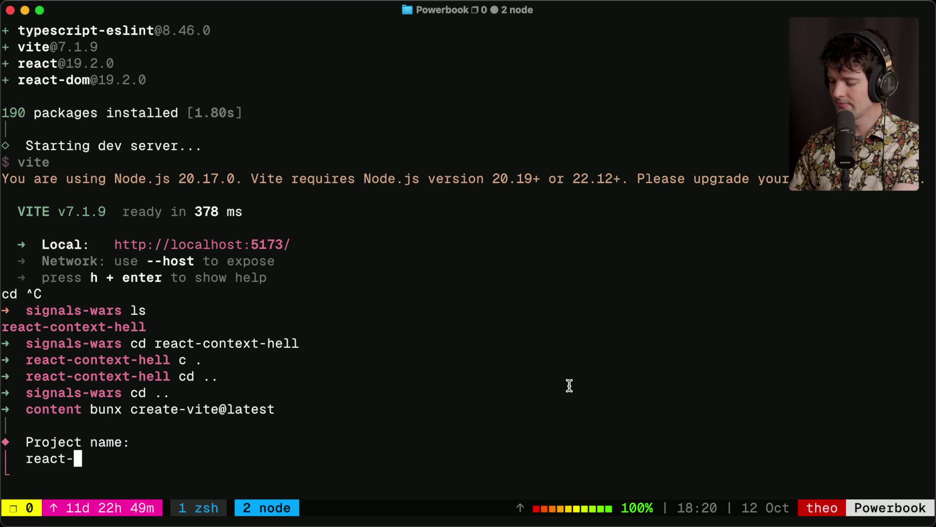
text(router)
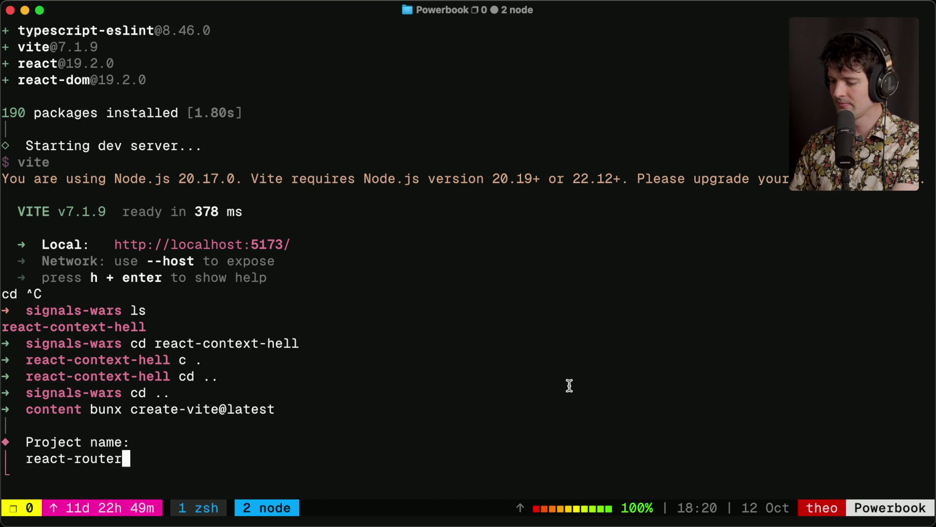
key(Return)
key(Down)
key(Down)
key(Return)
key(Down)
key(Down)
key(Down)
key(Down)
key(Return)
key(Up)
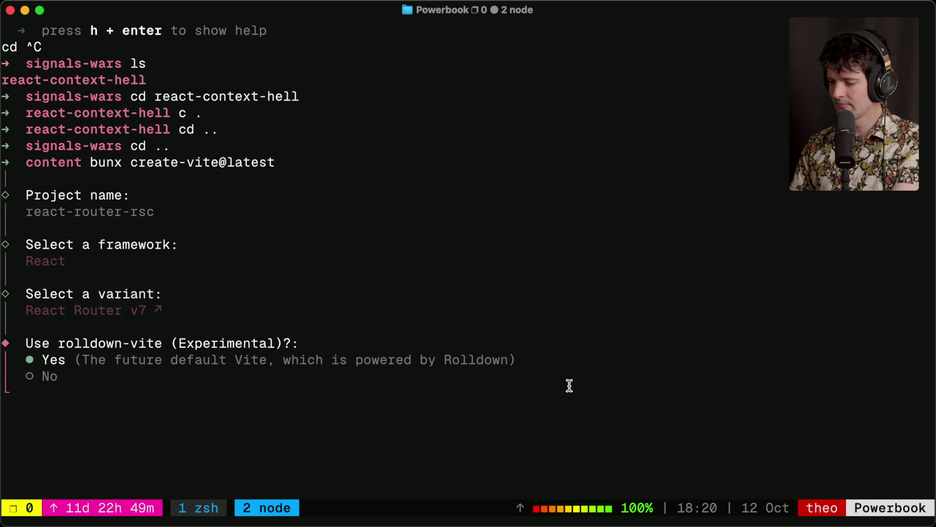
key(Down)
key(Return)
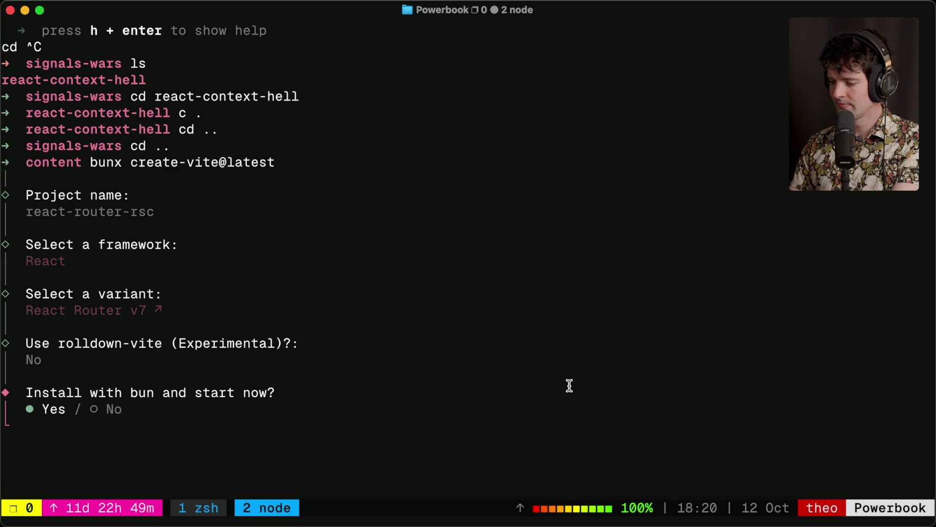
key(Return)
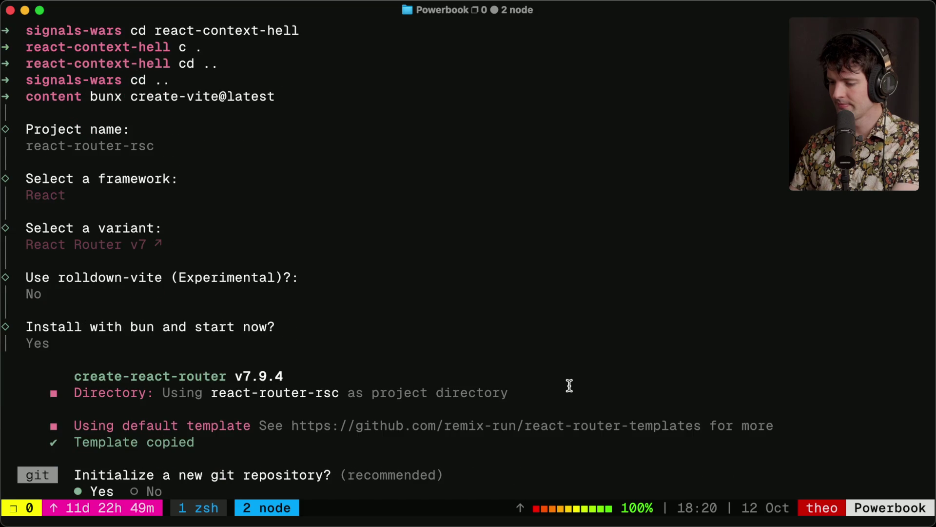
key(Return)
key(Return)
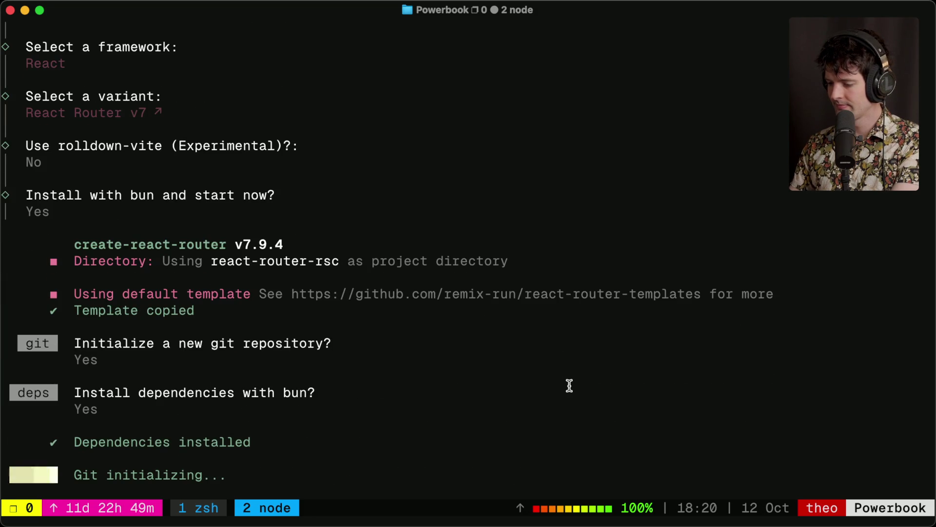
Step: Enter the react-router-rsc folder and open it in the editor with code
text(cd re)
key(Tab)
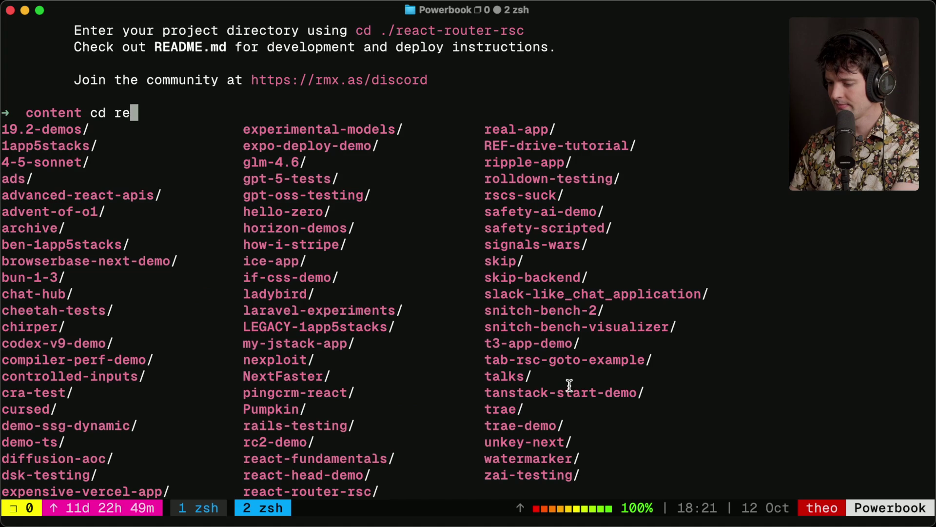
text(ro)
key(Tab)
key(Return)
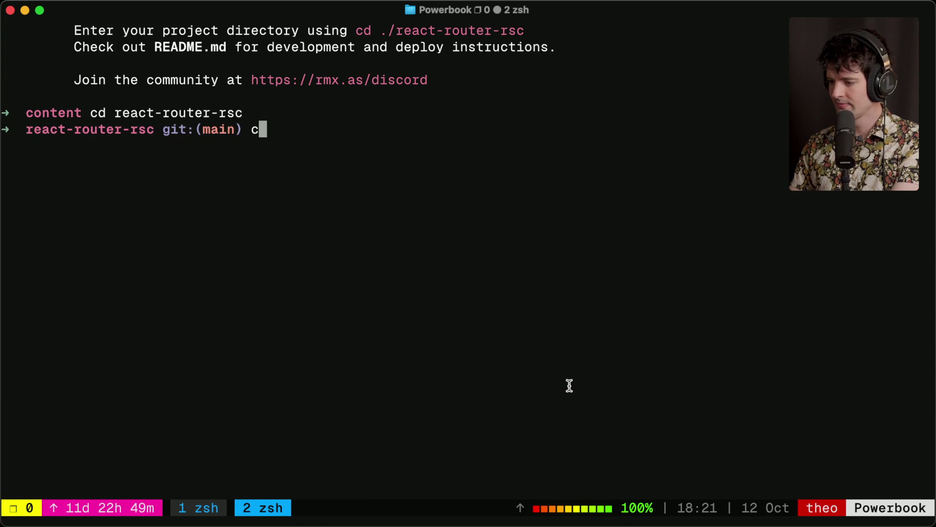
text(code .)
key(Return)
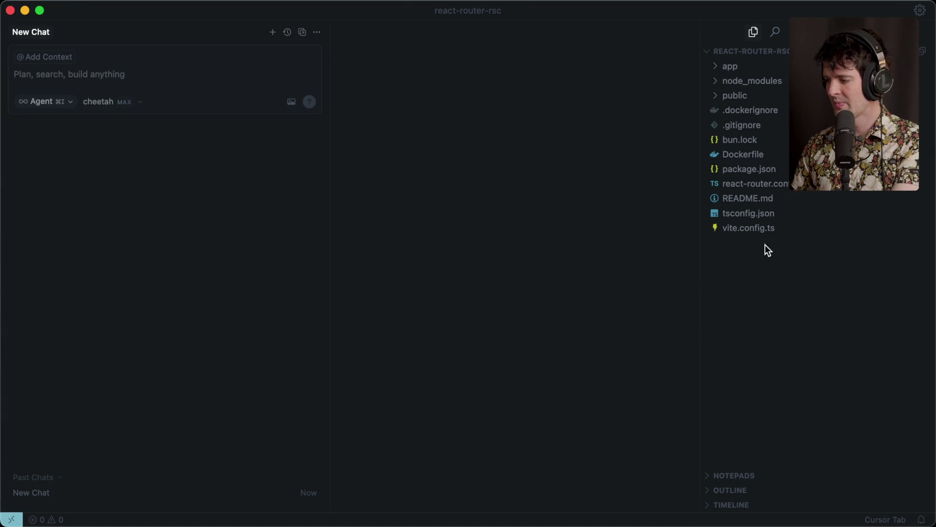
Step: Start the project's dev server with bun run dev in the terminal
key(super+Tab)
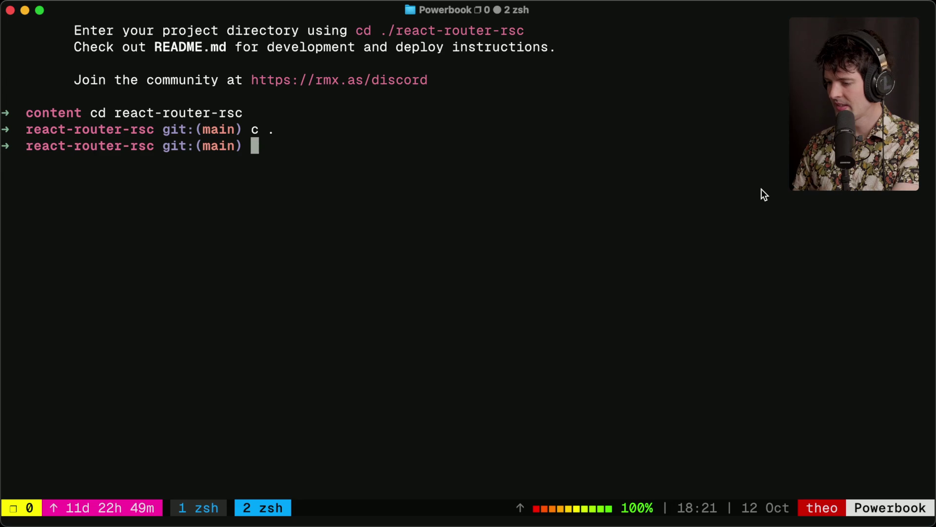
text(bun run dev)
key(Return)
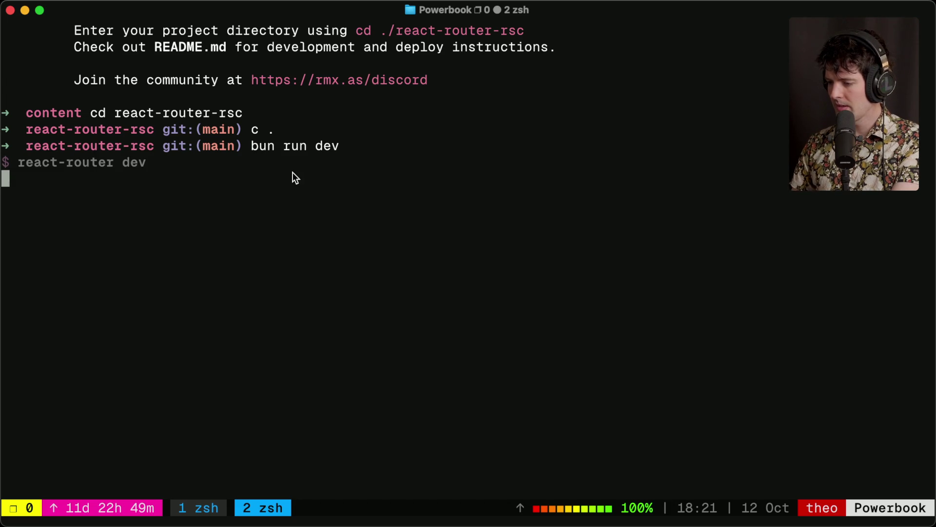
Step: Check the starter page on the local dev site in the browser
super+click(292, 176)
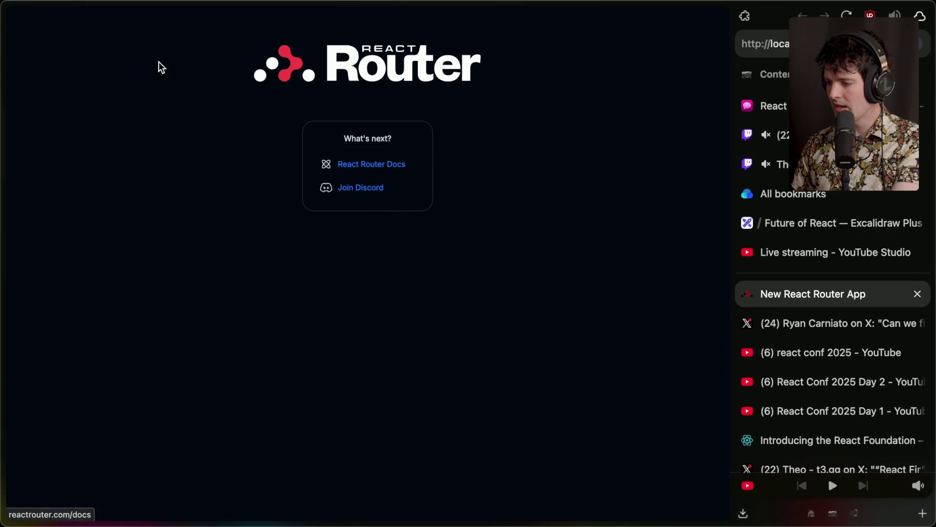
drag(159, 61, 539, 286)
click(540, 285)
key(super+Tab)
key(super+Tab)
key(super+Tab)
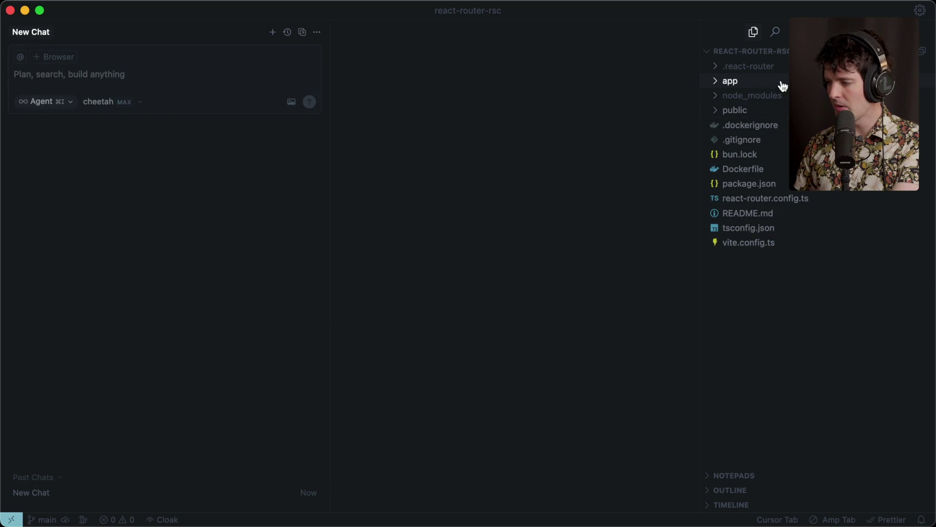
Step: Expand the app folder and read through root.tsx
click(781, 82)
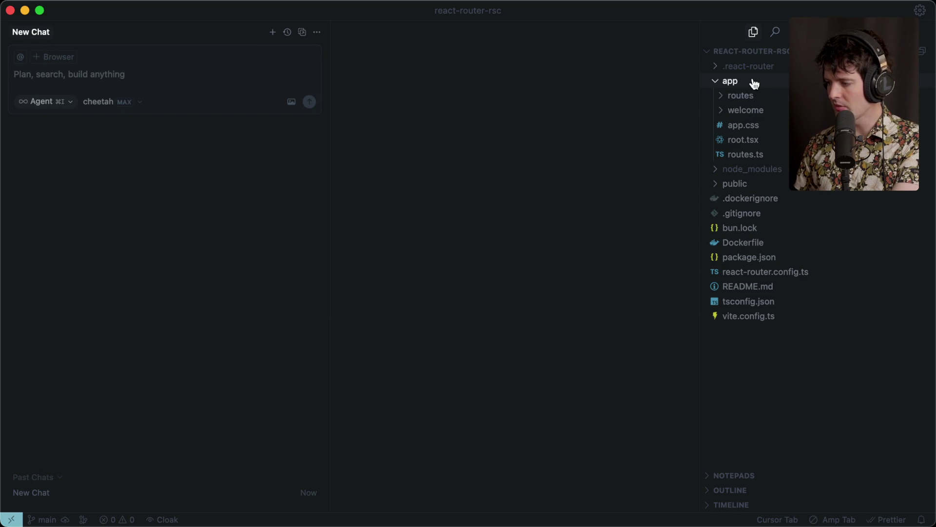
click(757, 140)
scroll(503, 323, down, 10)
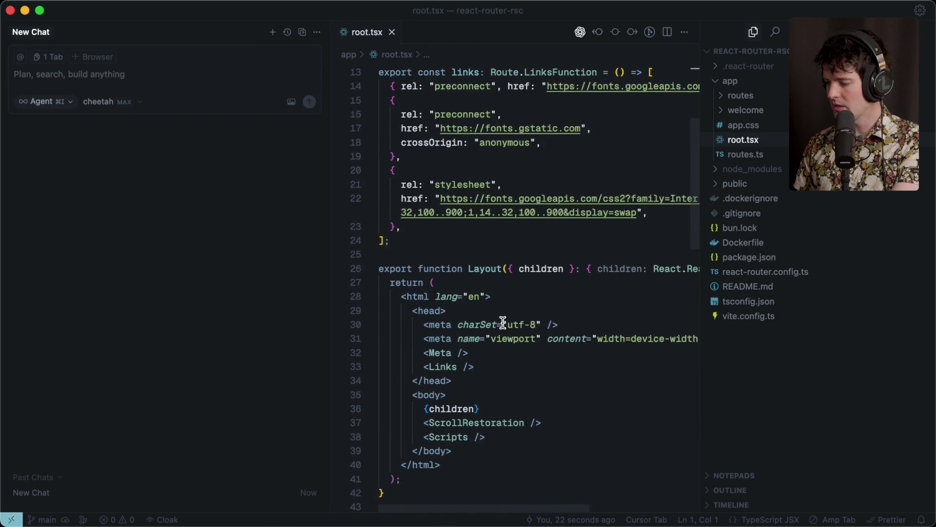
scroll(503, 323, down, 6)
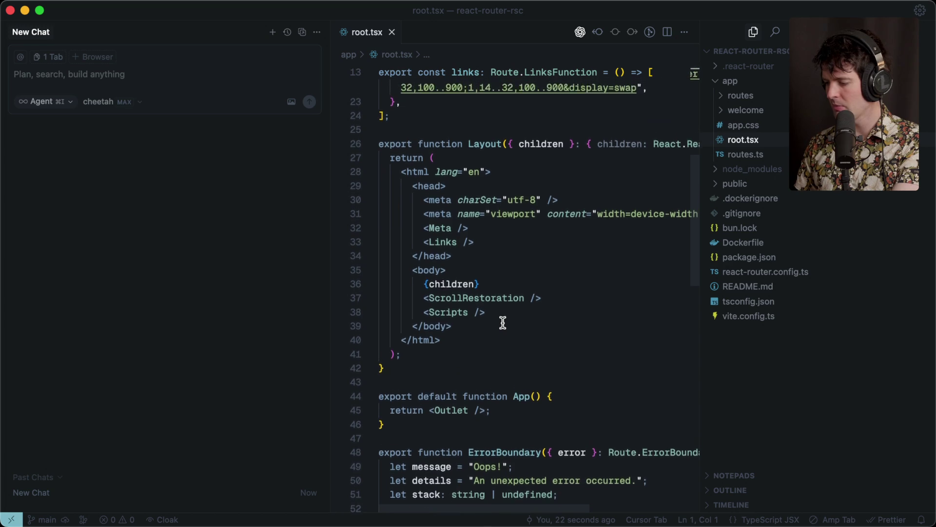
scroll(503, 323, down, 4)
scroll(502, 324, up, 20)
scroll(503, 323, up, 2)
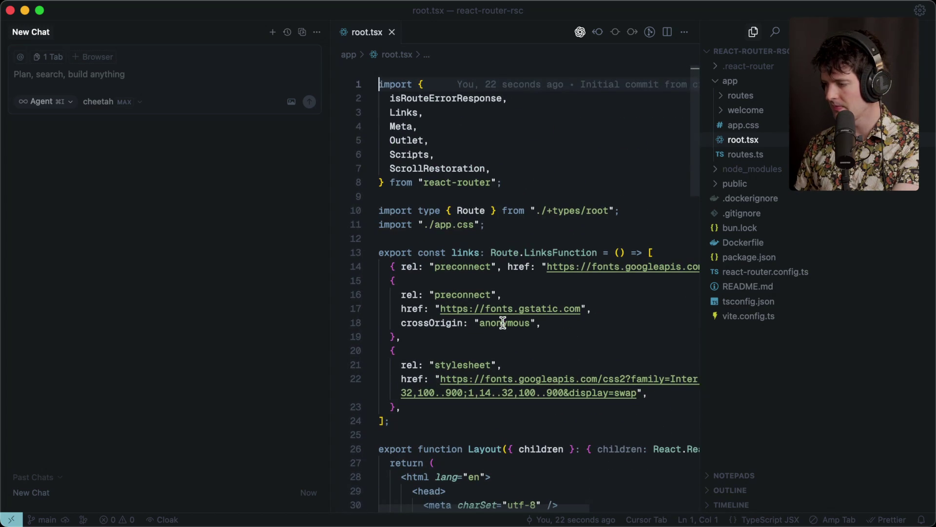
Step: Open app/routes/home.tsx and hide the chat panel to widen the editor
click(741, 96)
click(752, 111)
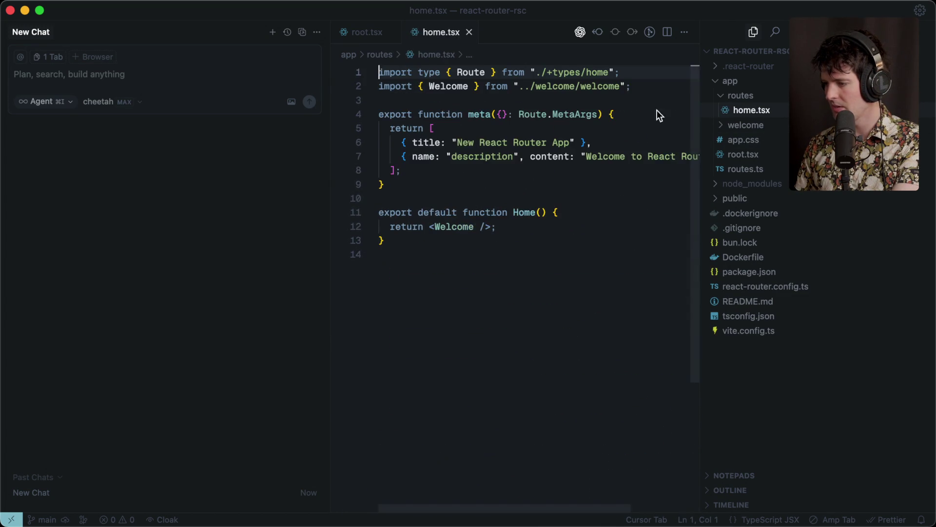
key(super+alt+b)
click(261, 215)
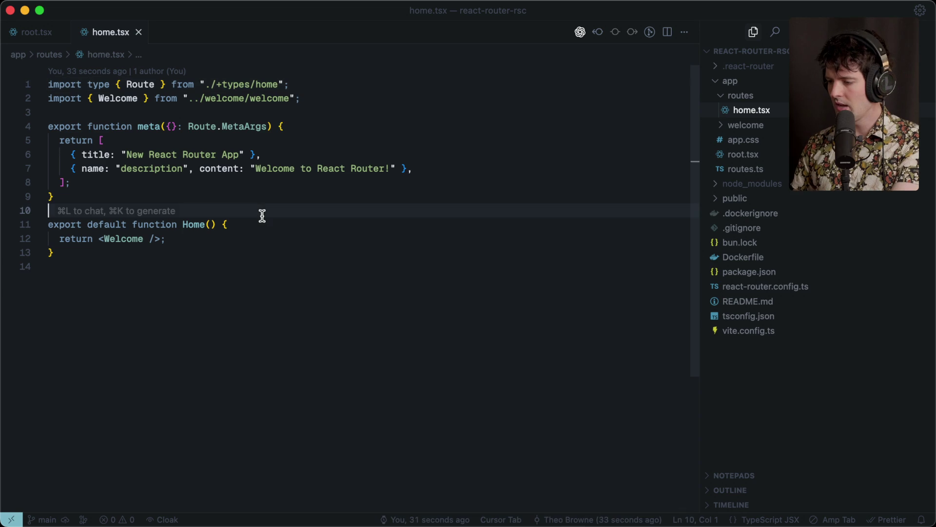
Step: Add console.log("We are home") at the top of the Home function and save
click(261, 220)
key(Return)
key(Return)
text(console.log)
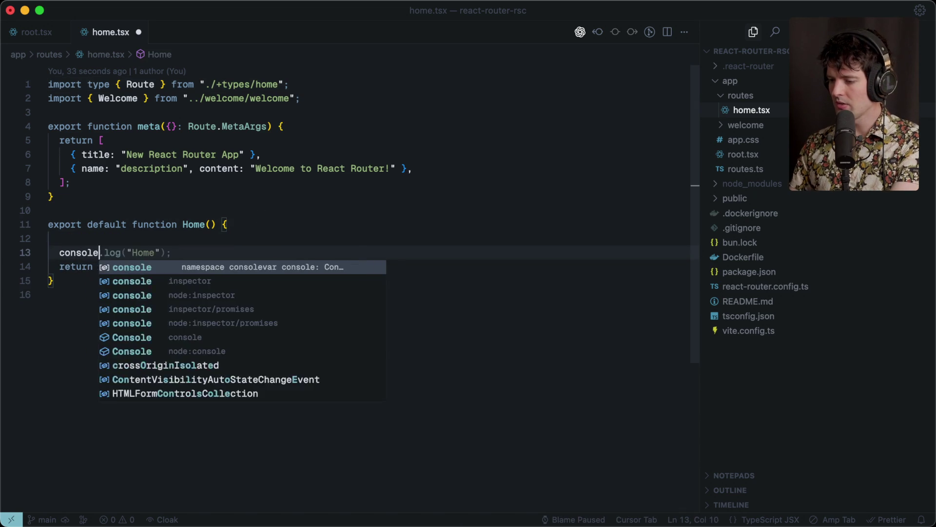
key(Tab)
text(We are home)
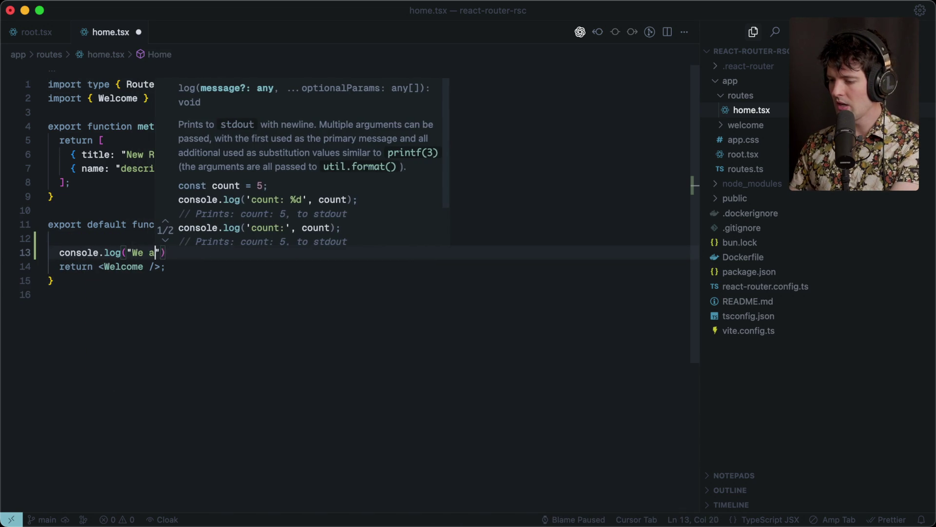
key(cmd+s)
Step: Reload the page with the browser console open and check the server logs in the terminal
key(super+Tab)
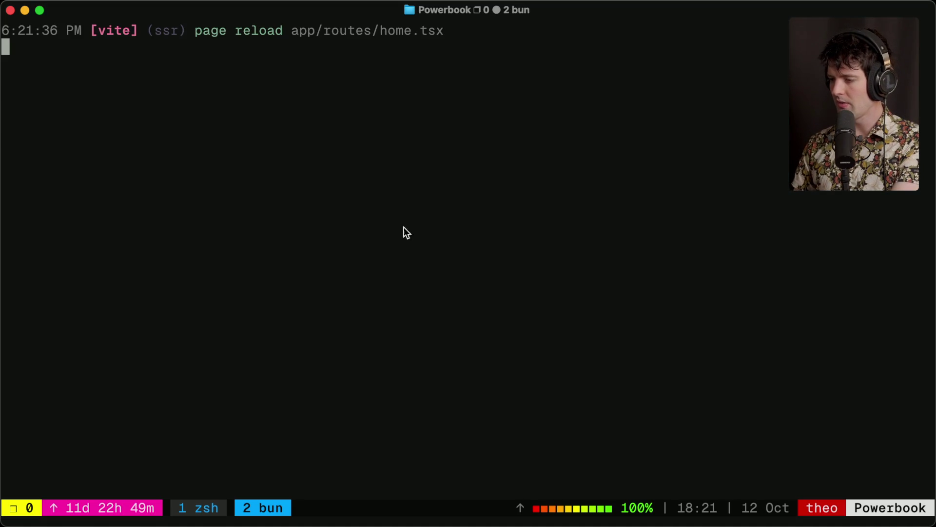
key(super+Tab)
key(super+alt+i)
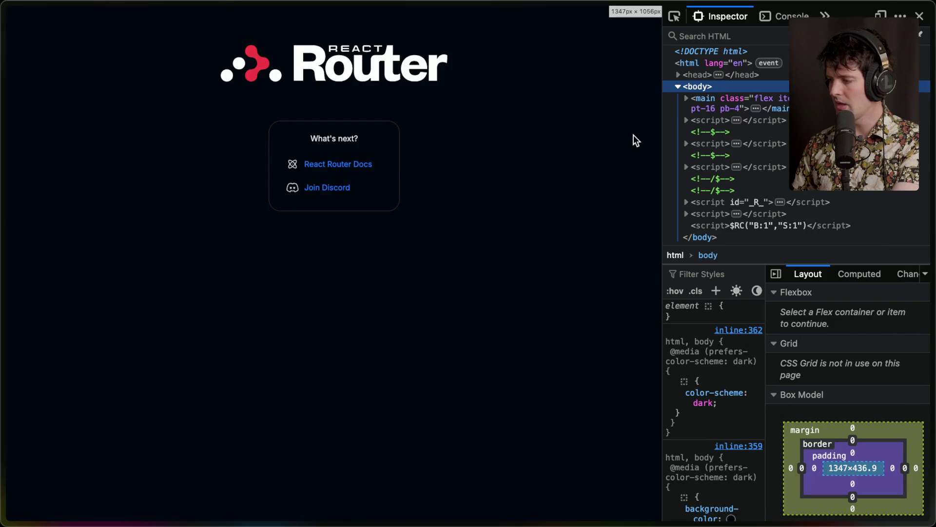
click(785, 16)
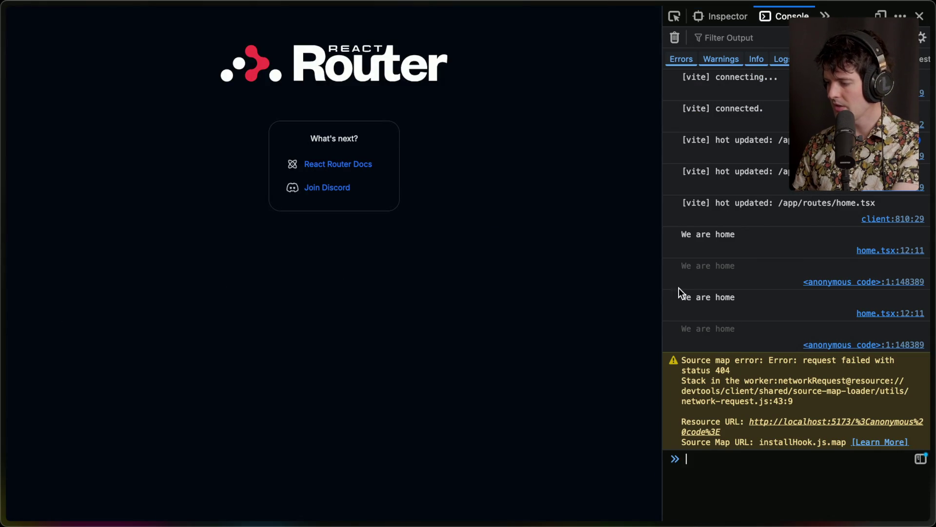
key(cmd+r)
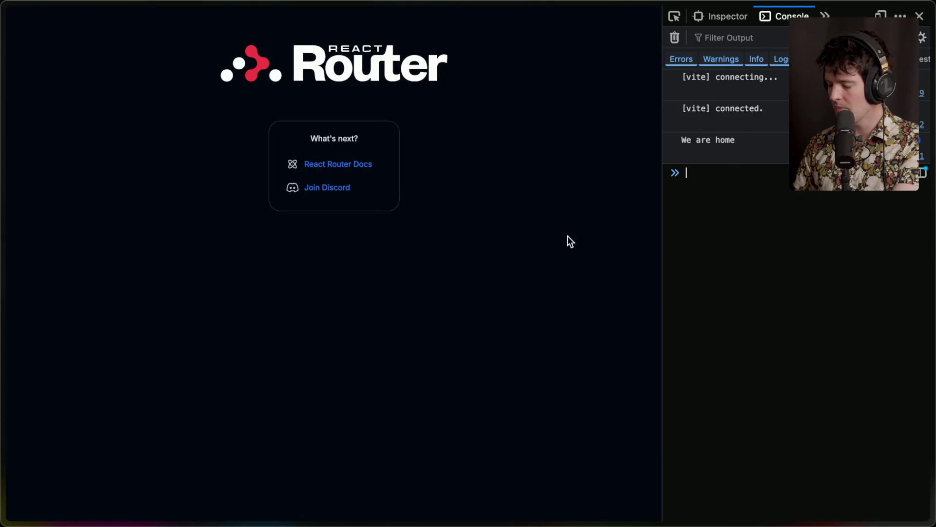
key(super+Tab)
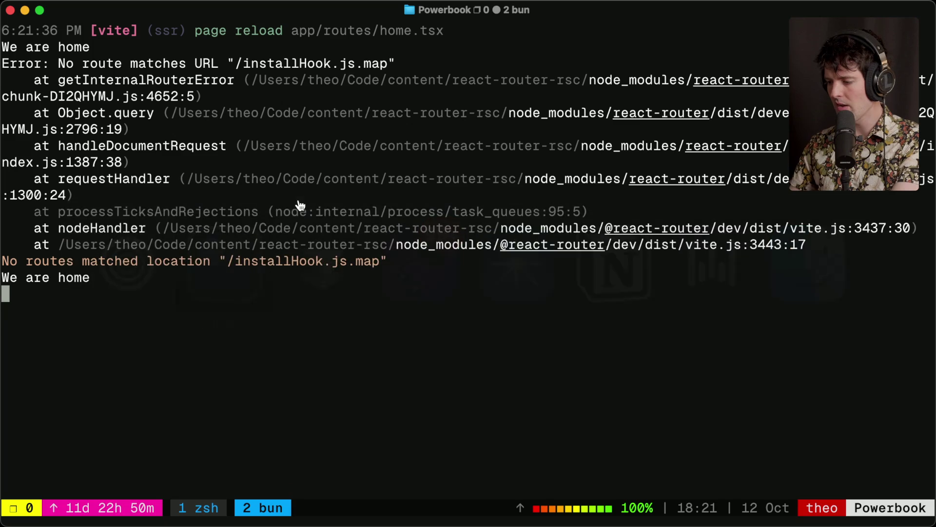
key(super+Tab)
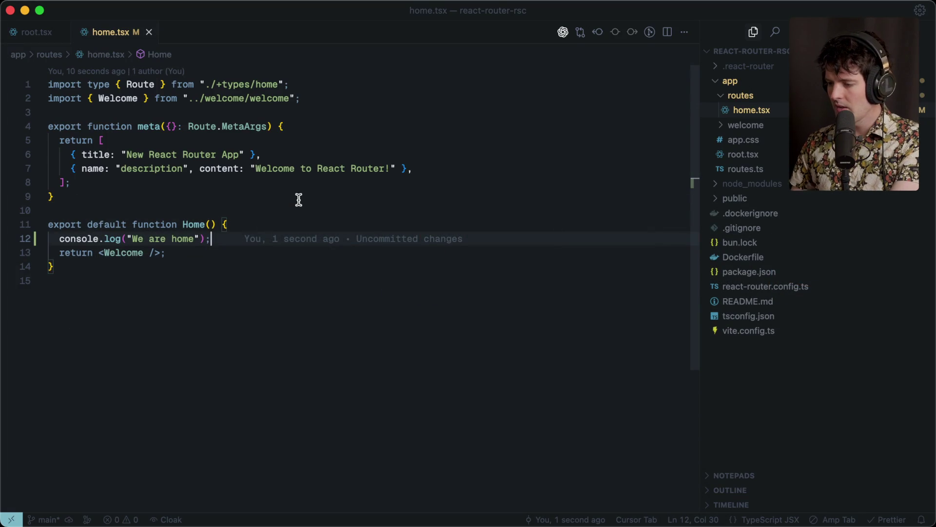
Step: Define a ComplexChildren function returning a div in home.tsx and save
click(69, 194)
key(Return)
key(Return)
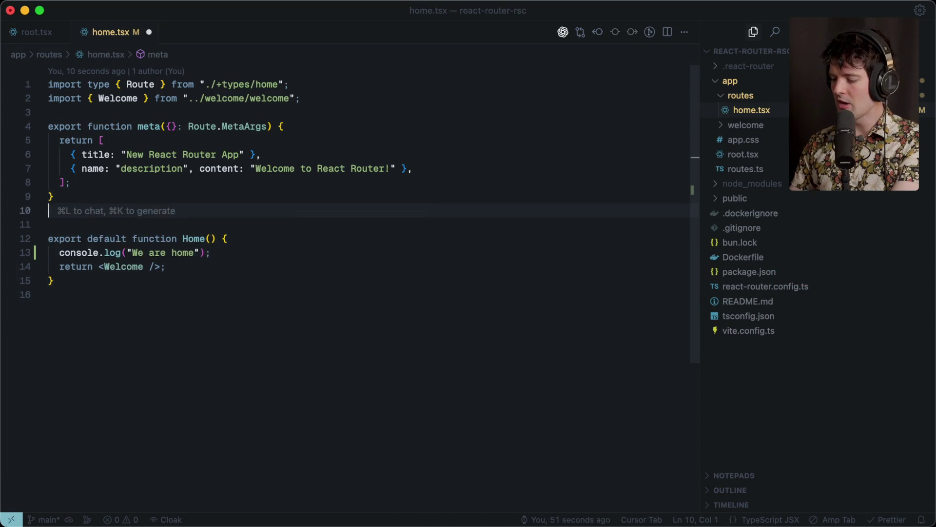
text(function ComplexChildren())
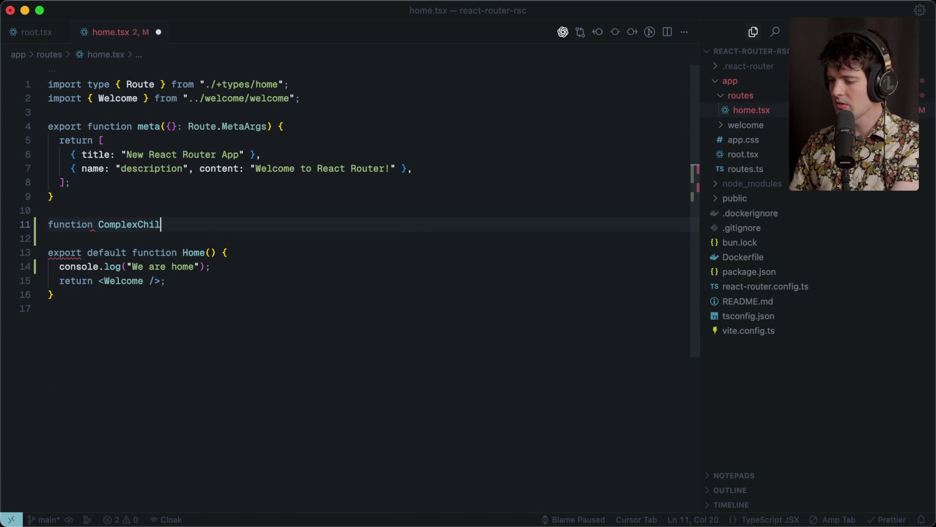
text( {)
key(Return)
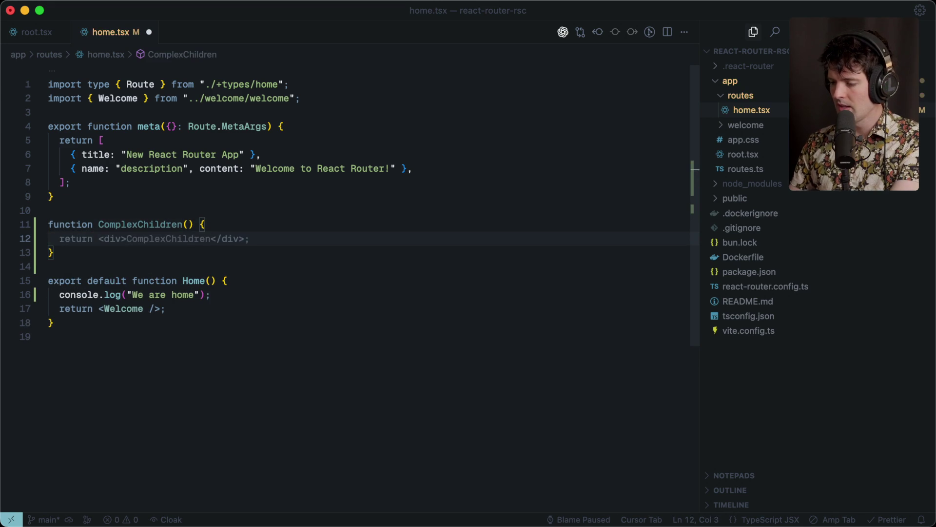
key(Tab)
key(cmd+s)
double_click(137, 224)
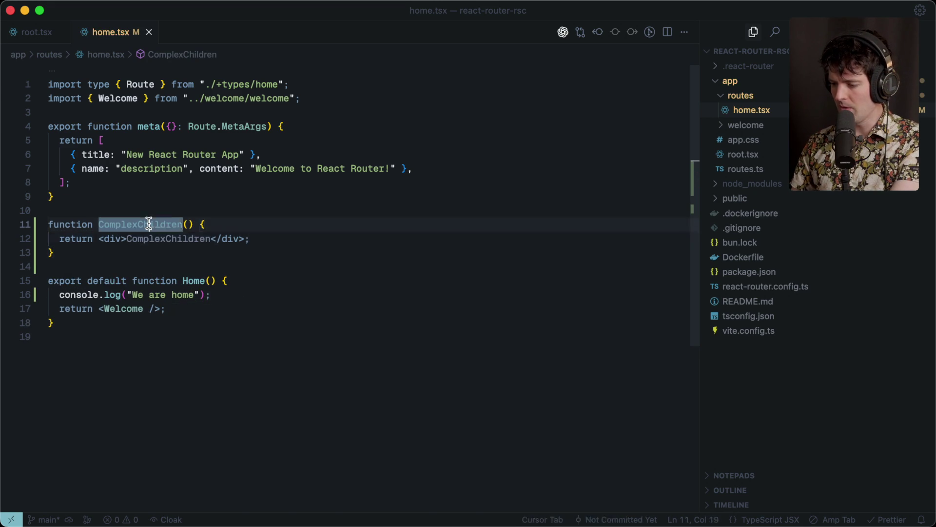
Step: Wrap Home's return in a div, removing the Welcome line and leaving an empty line inside
click(101, 307)
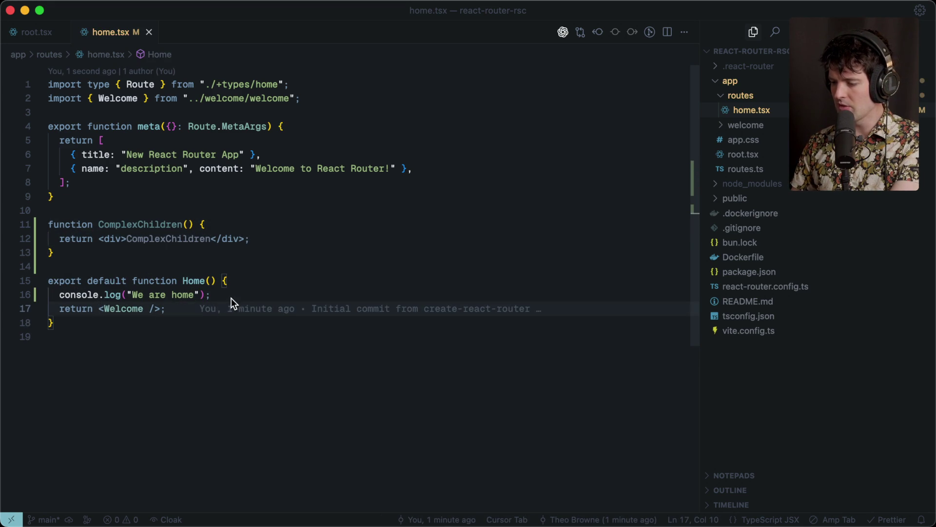
key(Return)
text(<div></div>)
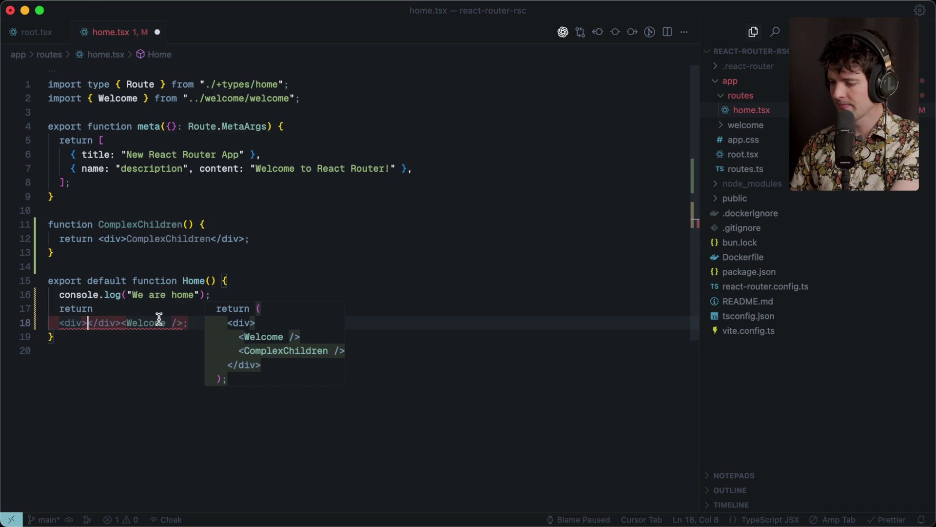
key(Tab)
click(164, 334)
key(super+shift+k)
click(167, 323)
key(Return)
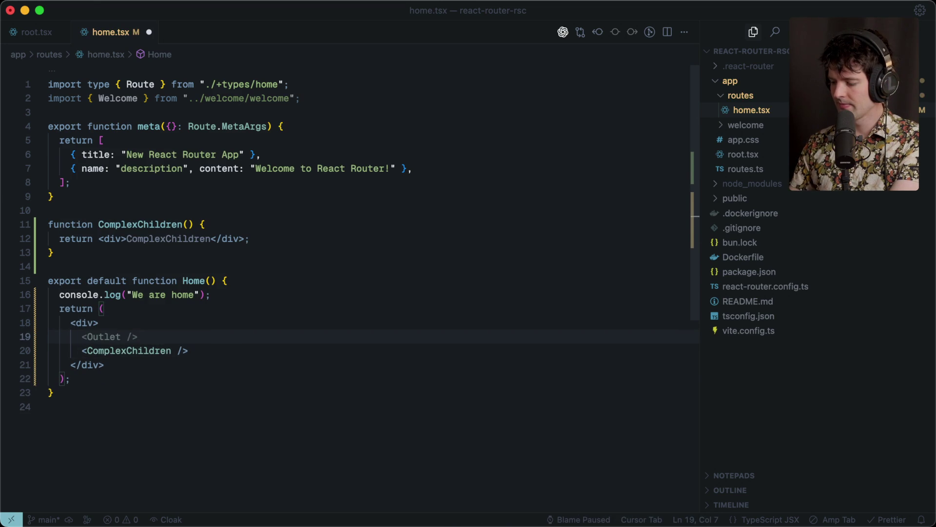
Step: Add const longArray = new Array(100).fill(0) below ComplexChildren
click(247, 253)
key(Return)
key(Return)
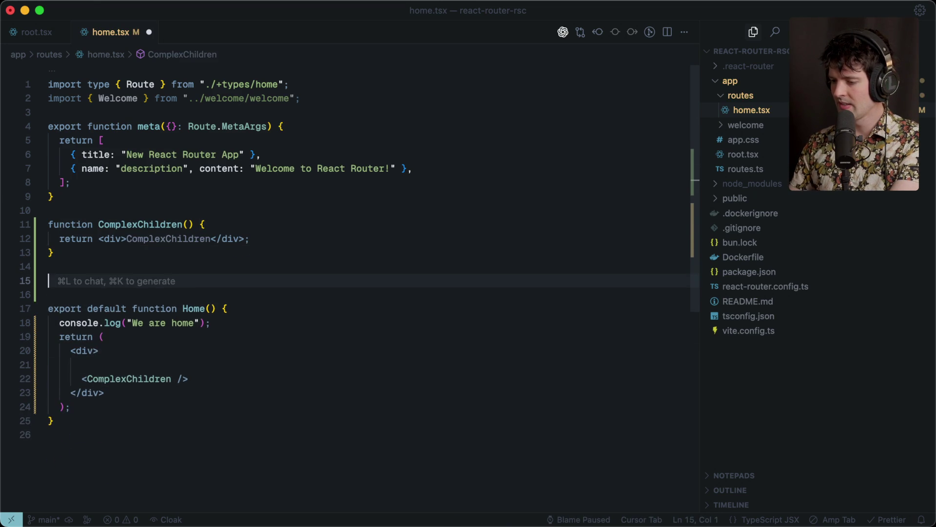
text(const longArray)
key(Tab)
click(242, 280)
key(BackSpace)
key(BackSpace)
key(BackSpace)
key(Left)
key(Left)
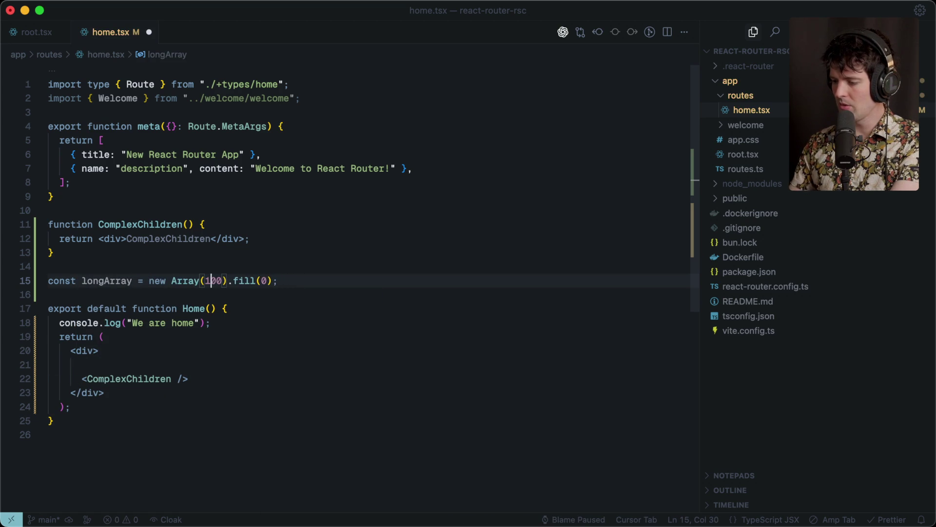
double_click(109, 281)
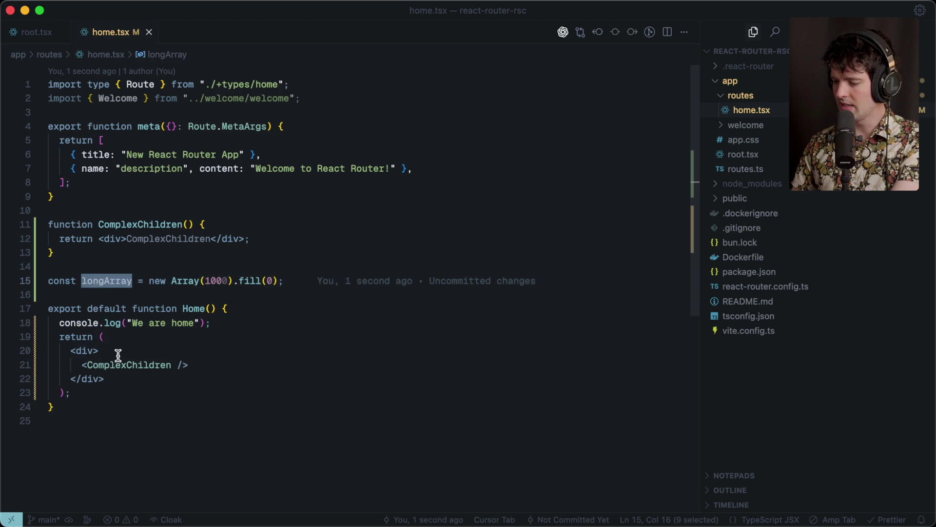
Step: Map longArray to <ComplexChildren key={item} /> inside the div and save home.tsx
click(82, 365)
text({long)
key(Tab)
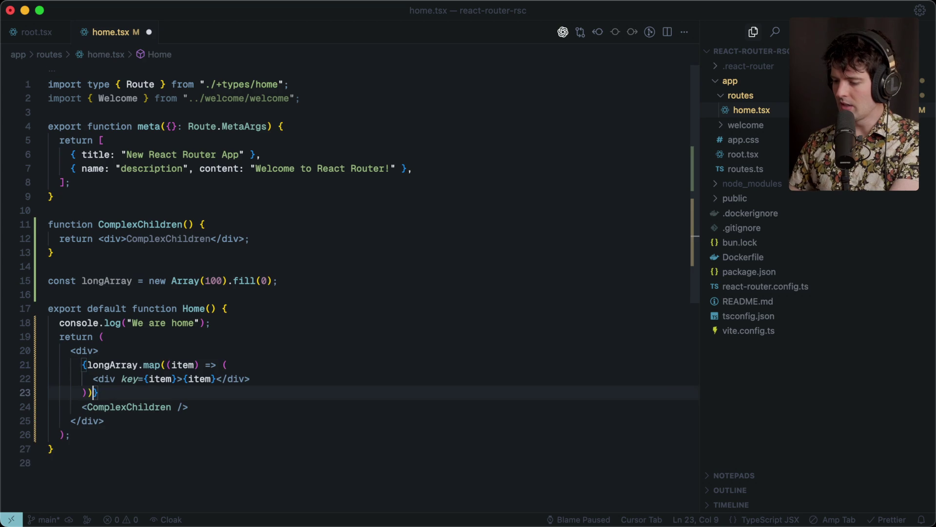
drag(82, 407, 190, 406)
key(super+x)
drag(263, 379, 91, 379)
key(super+v)
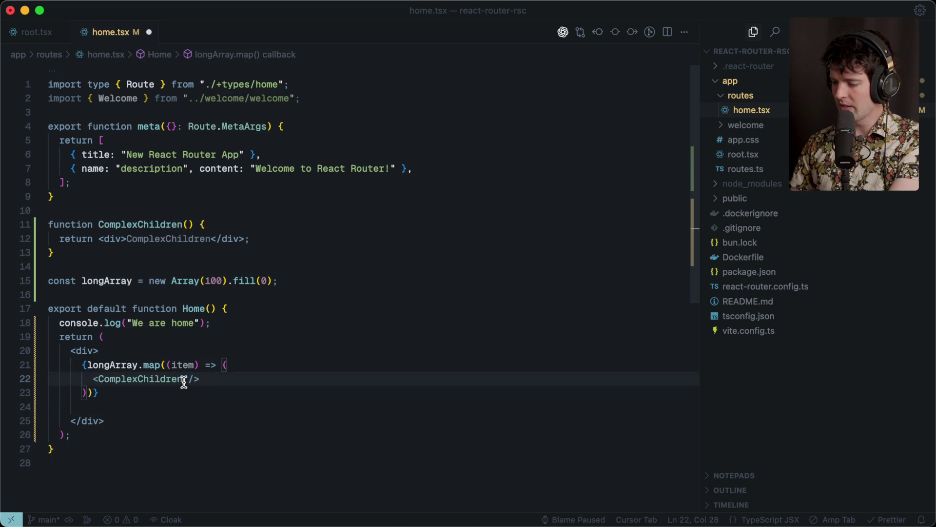
text(key={item)
key(Tab)
key(super+s)
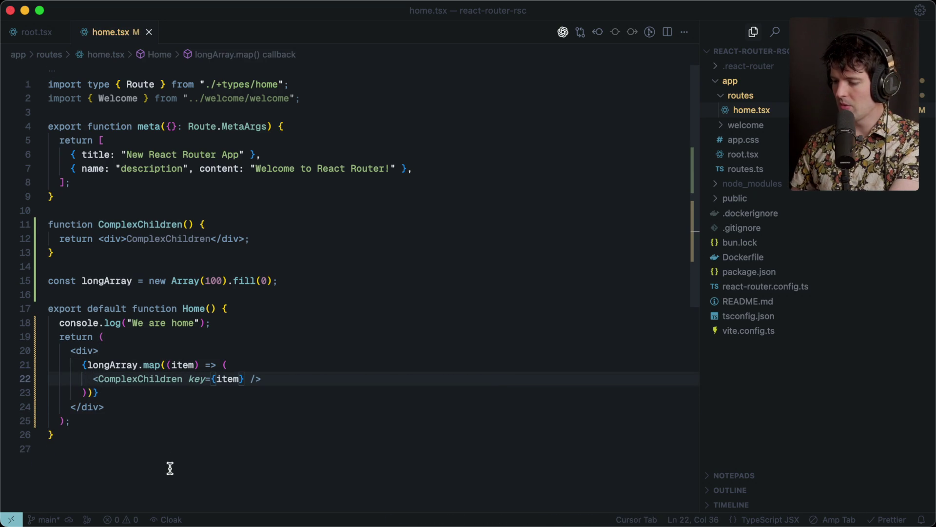
key(super+Tab)
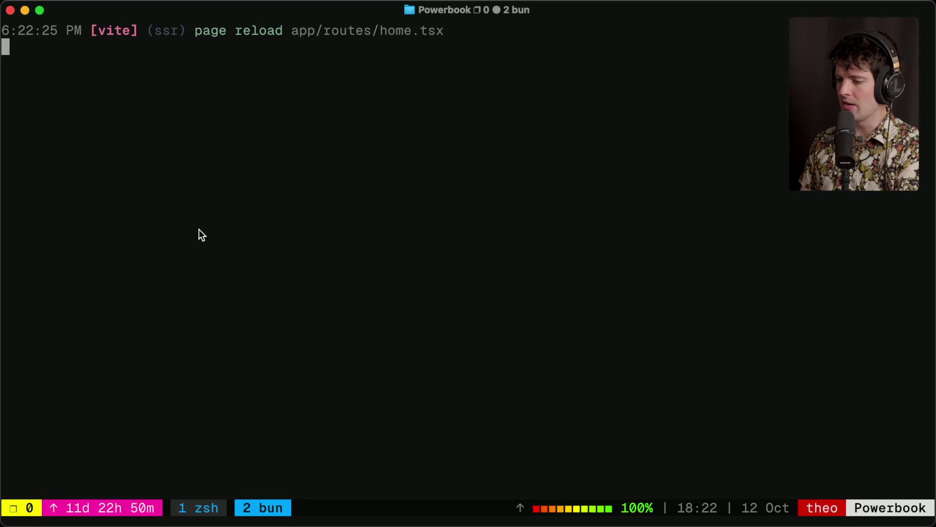
Step: View the reloaded page in the browser, then return to home.tsx
key(super+Tab)
key(Tab)
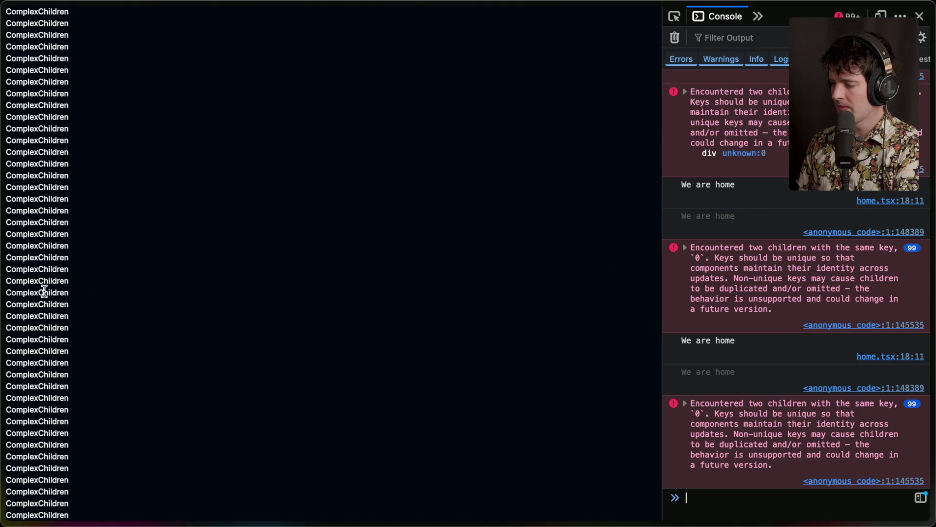
key(super+Tab)
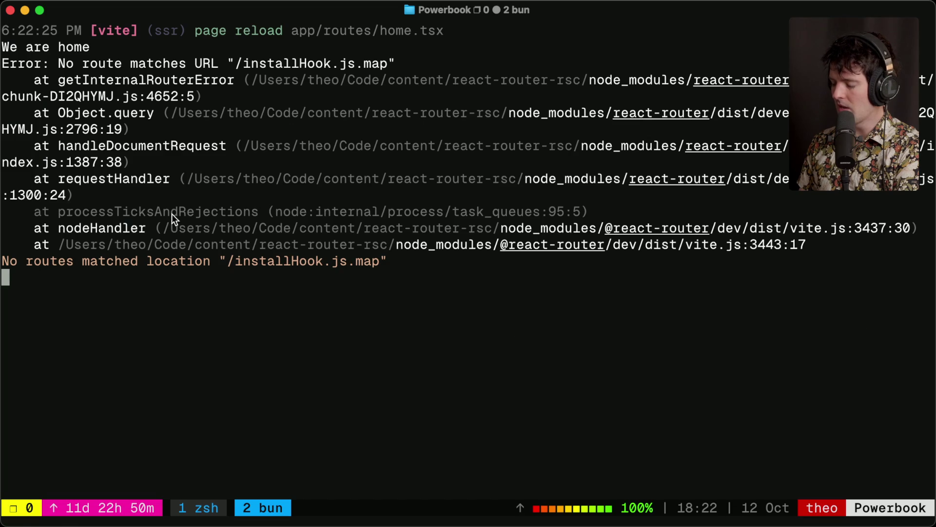
key(super+Tab)
key(Tab)
Step: Add console.log("ComplexChildren") inside the ComplexChildren function and save
click(229, 224)
key(Return)
text(console.lo)
key(Tab)
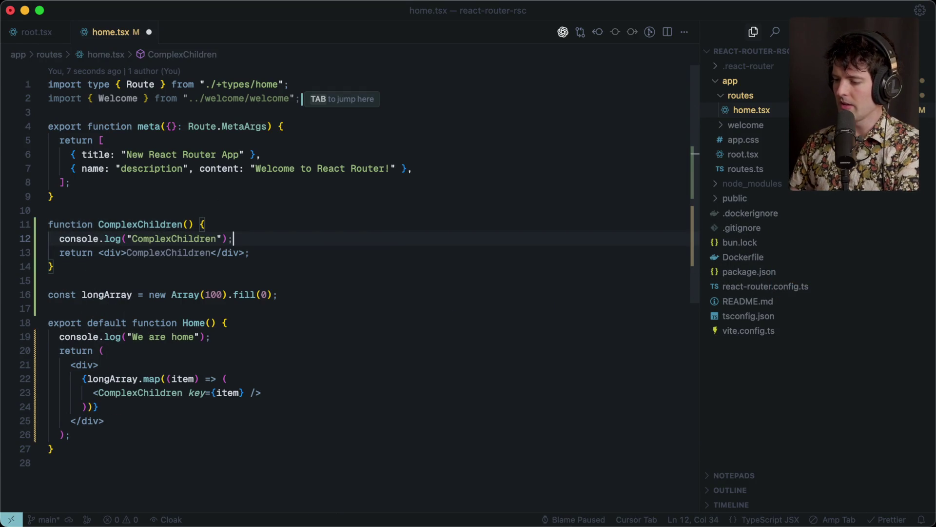
key(super+s)
Step: Reload the browser page to see the ComplexChildren logs, then check the terminal output
key(super+Tab)
key(super+Tab)
key(Tab)
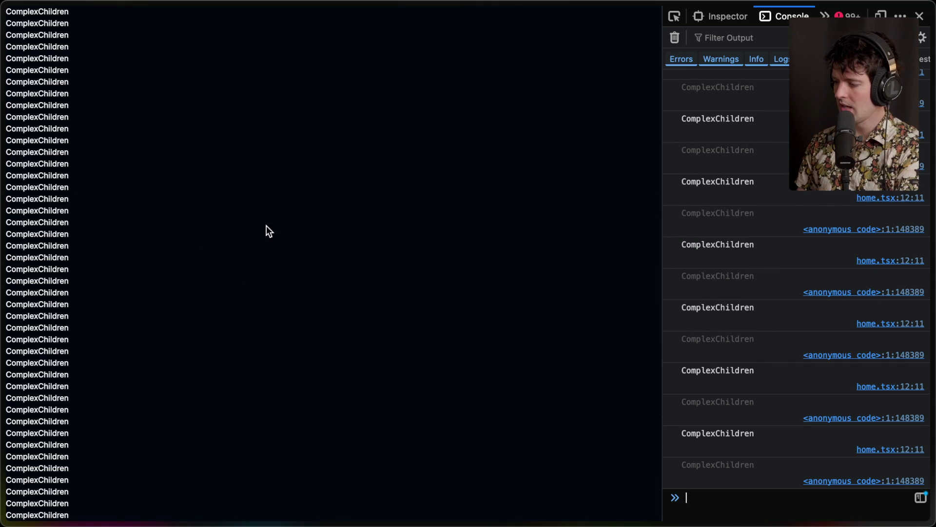
key(super+r)
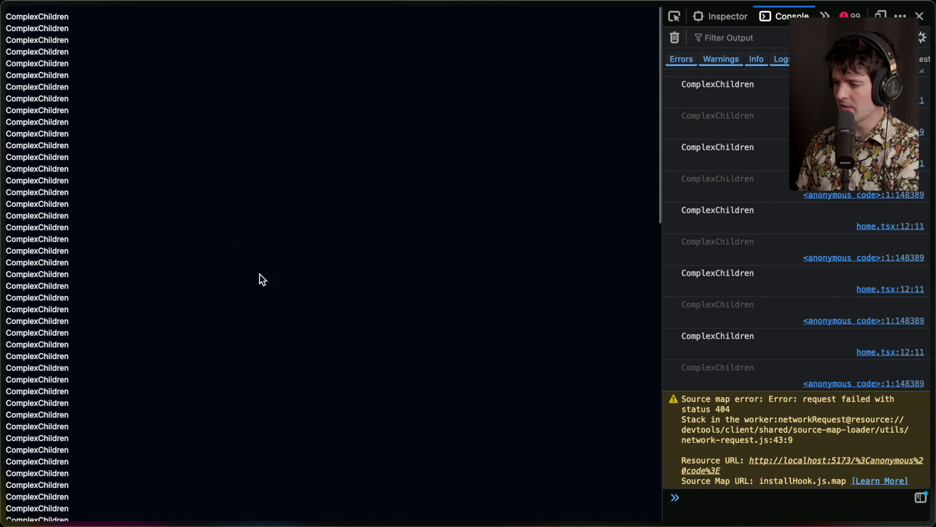
key(super+Tab)
key(super+Tab)
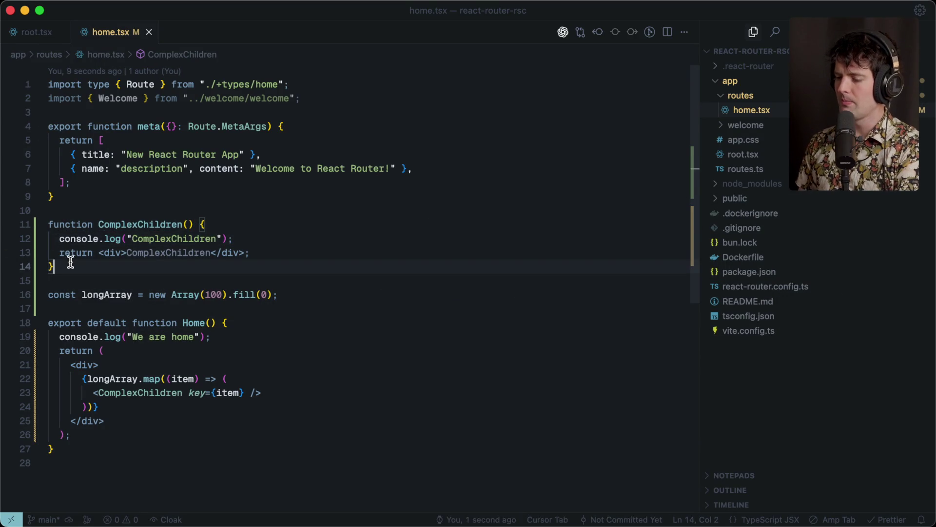
Step: Select the ComplexChildren function in home.tsx and place the caret at the end of line 1
drag(71, 263, 66, 197)
click(71, 210)
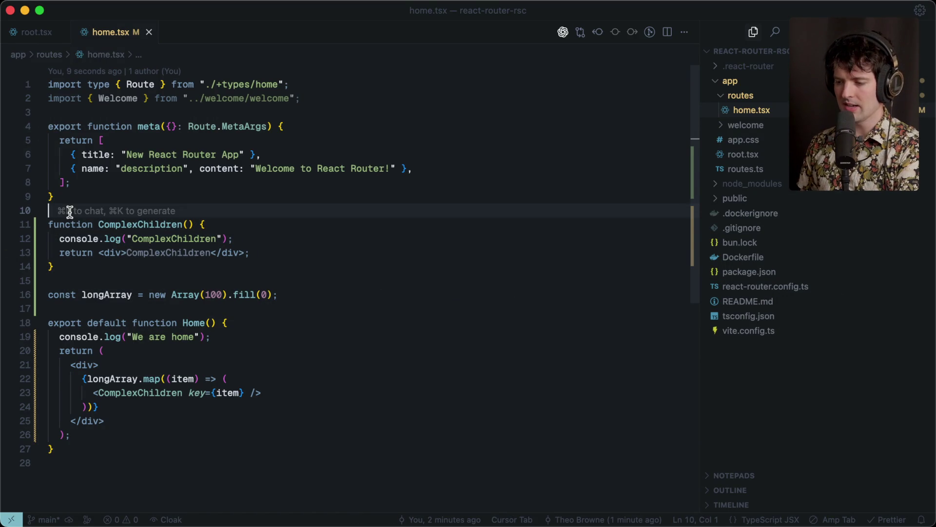
mouse_move(71, 199)
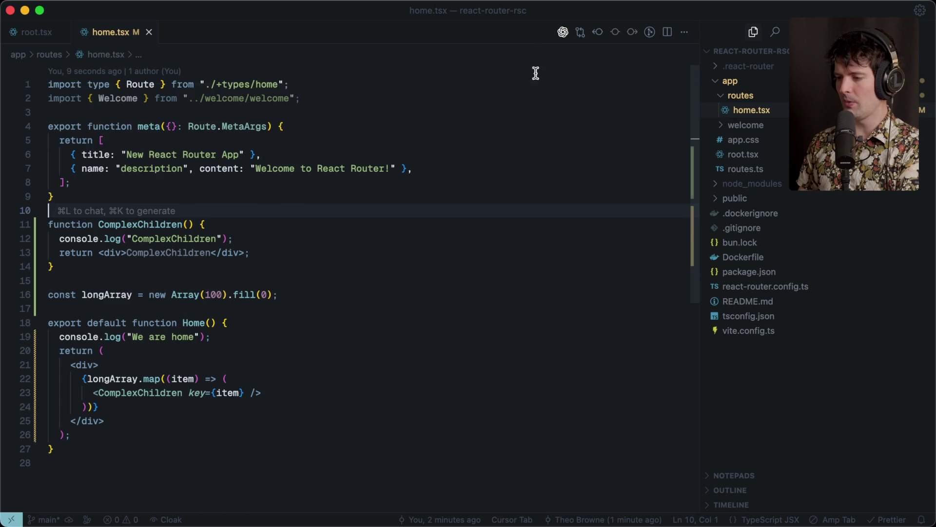
click(451, 84)
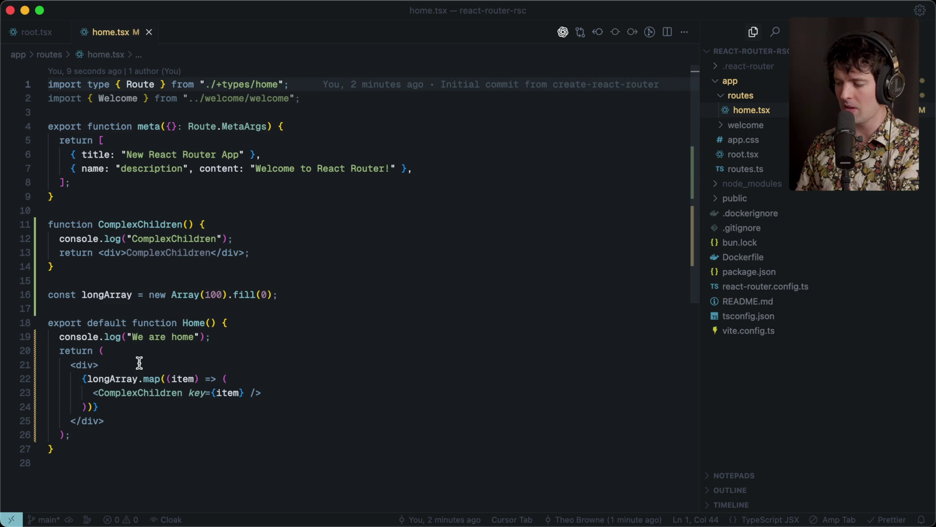
Step: Open react-router.config.ts, then vite.config.ts, and autocomplete an import after reactRouter
click(807, 290)
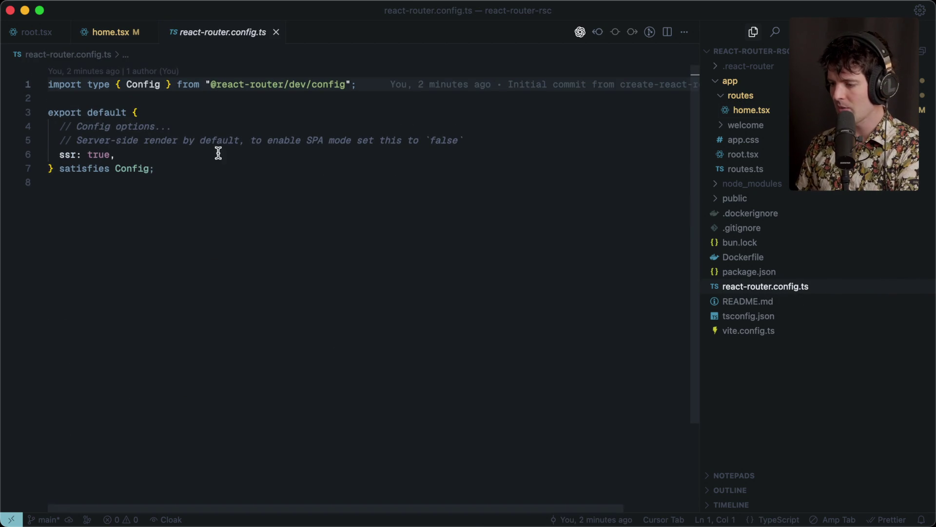
click(767, 331)
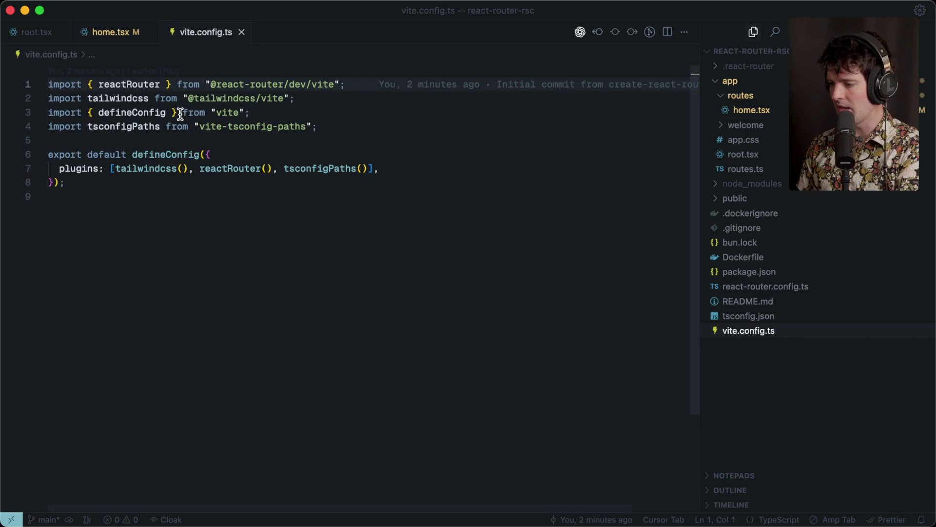
click(156, 85)
text(, unst)
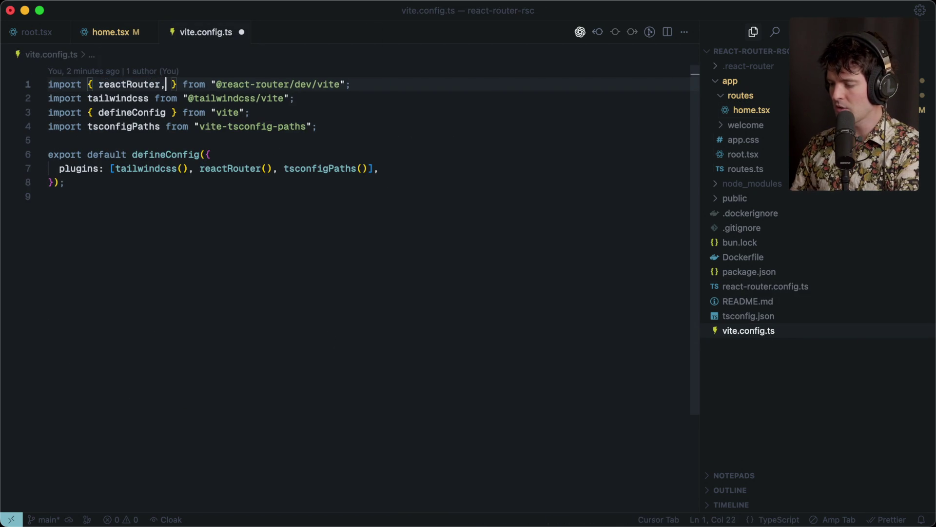
key(Tab)
Step: Remove the inserted unstable_useDevServer name, leaving ', ' after reactRouter on line 1
double_click(231, 84)
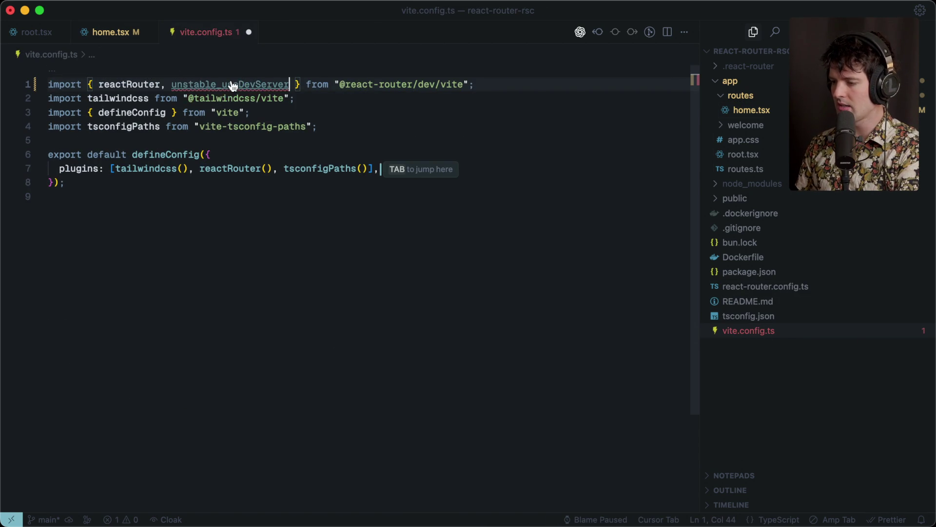
text(uns)
key(BackSpace)
key(BackSpace)
key(BackSpace)
text(react)
key(alt+BackSpace)
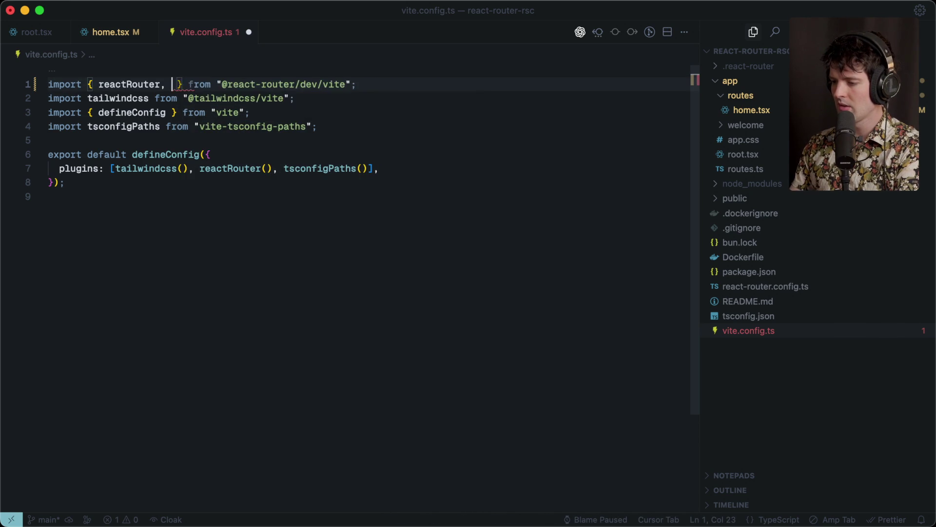
key(ctrl+space)
key(Escape)
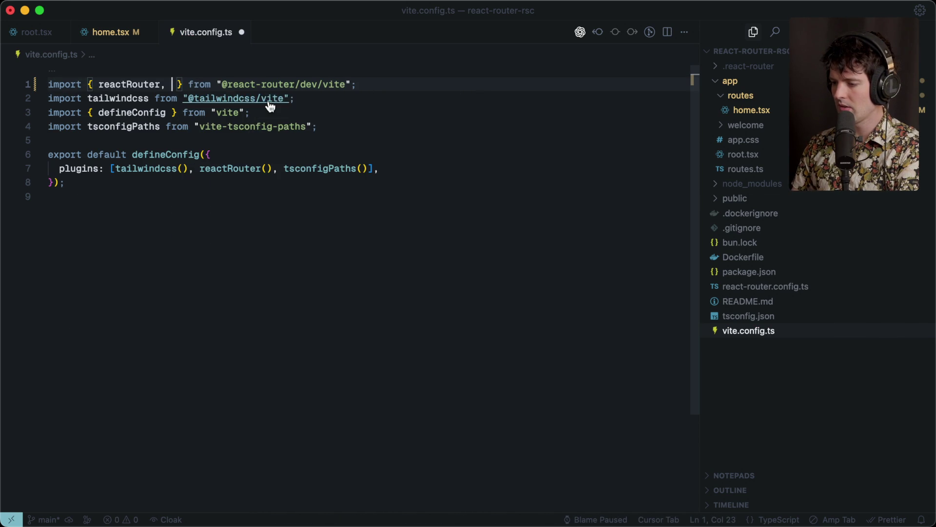
key(super+Tab)
key(super+Tab)
key(Tab)
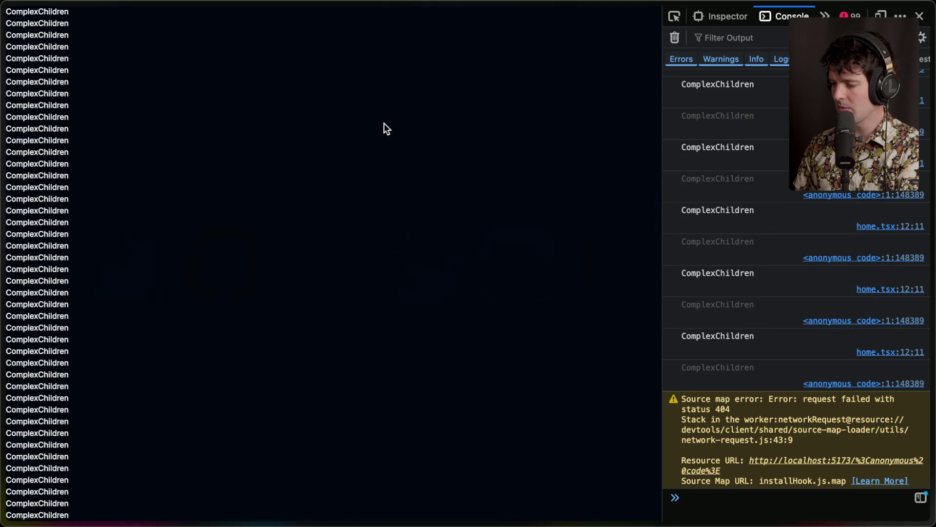
Step: Search 'react router' and open the React Router docs
key(super+t)
text(react router)
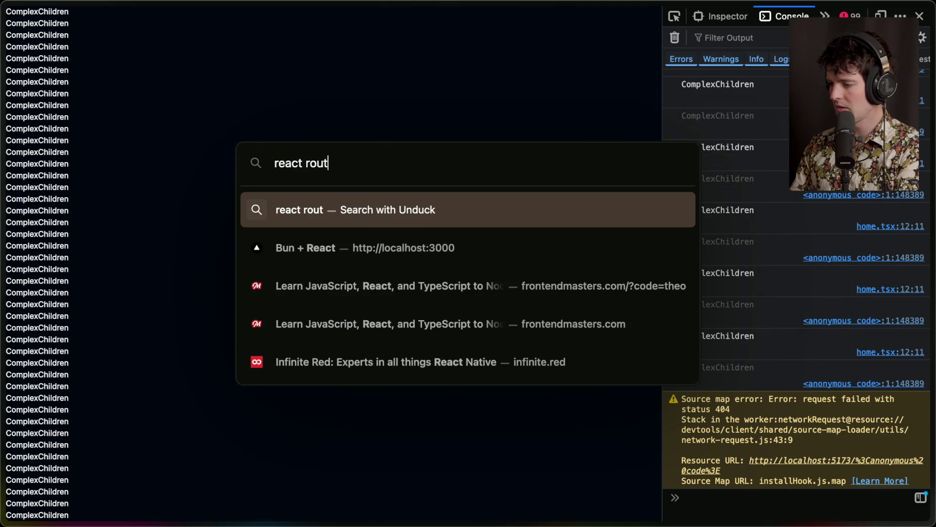
key(Down)
key(Down)
key(Down)
key(Up)
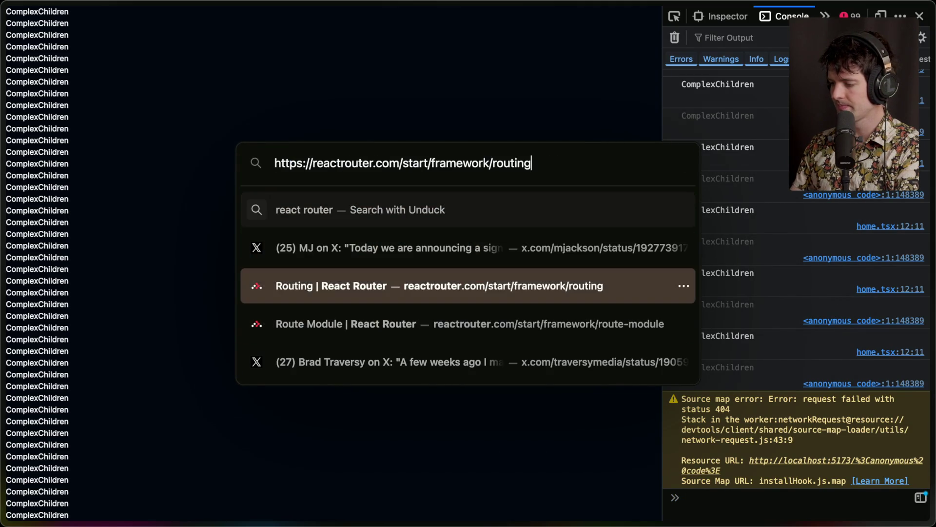
key(Return)
scroll(92, 176, down, 10)
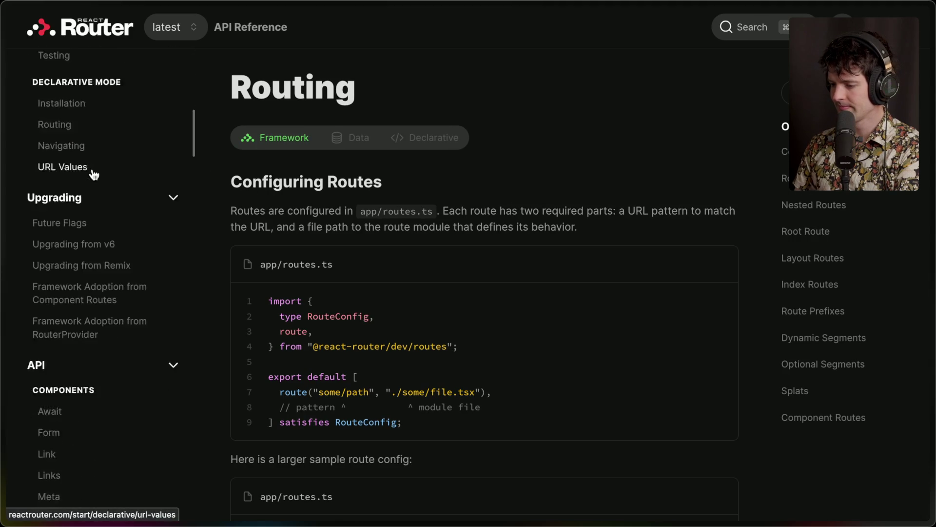
Step: Find the React Server Components guide and open the RSC Framework Mode template in a background tab
click(743, 28)
text(serv)
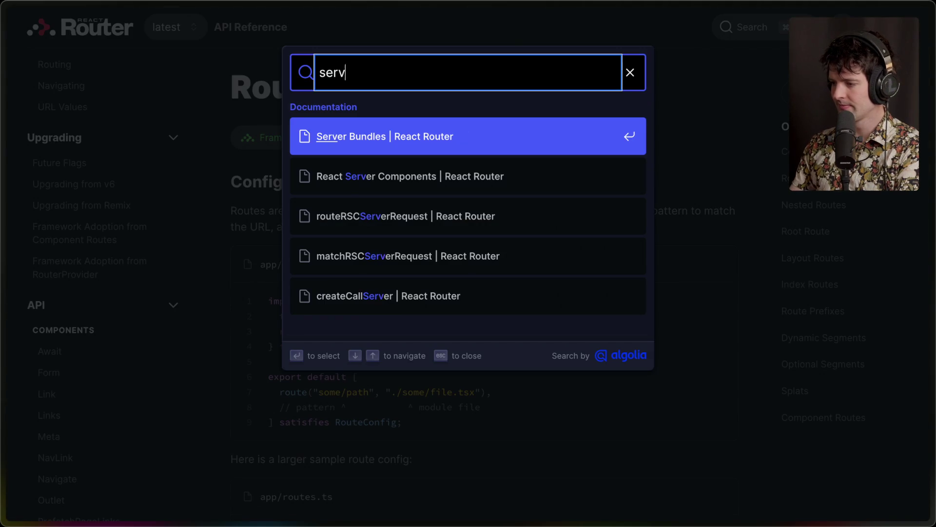
text(com)
key(Return)
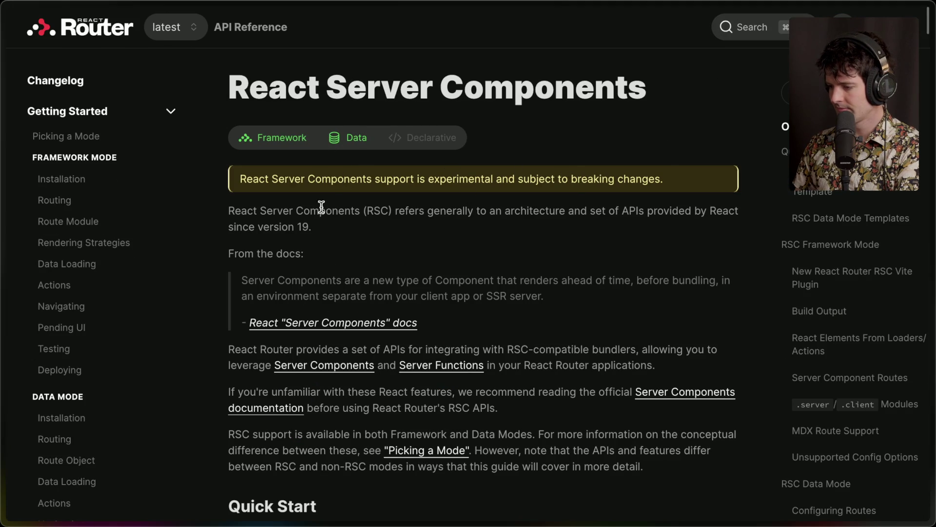
scroll(440, 235, down, 6)
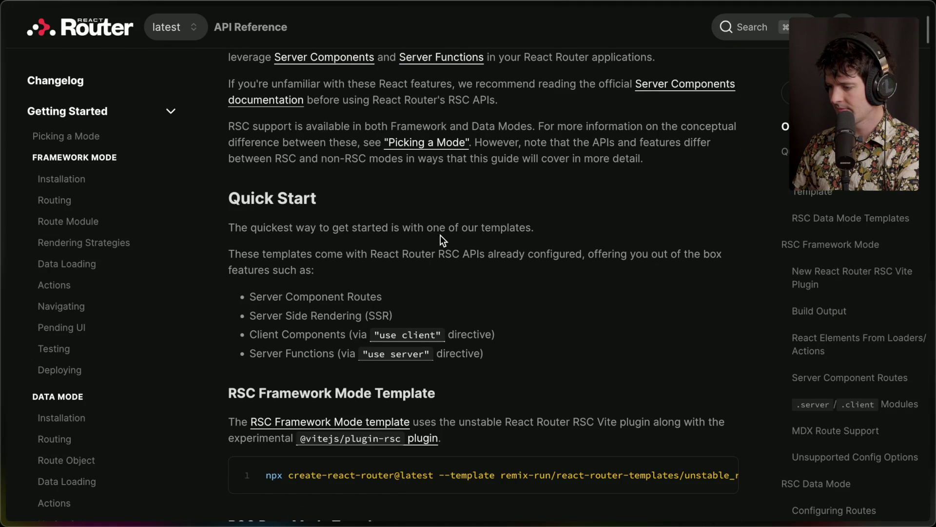
scroll(441, 235, down, 2)
scroll(440, 235, down, 1)
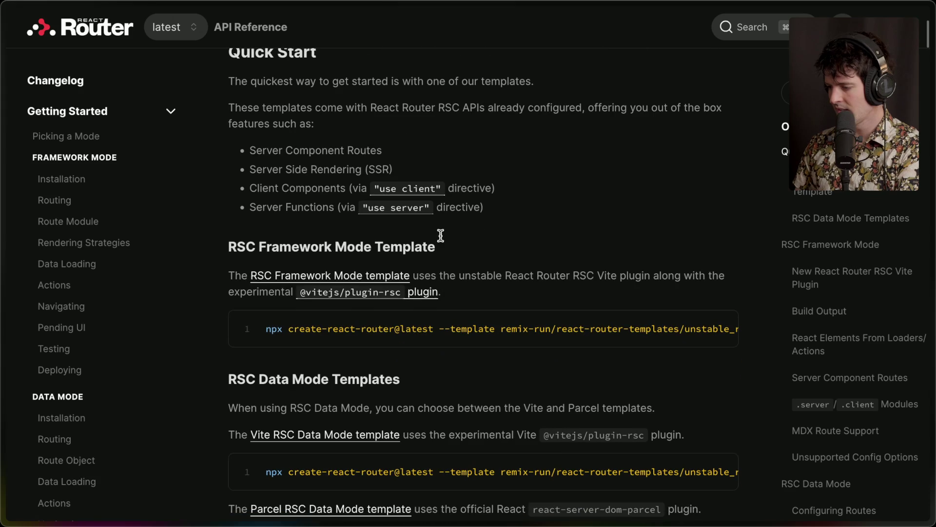
super+click(362, 279)
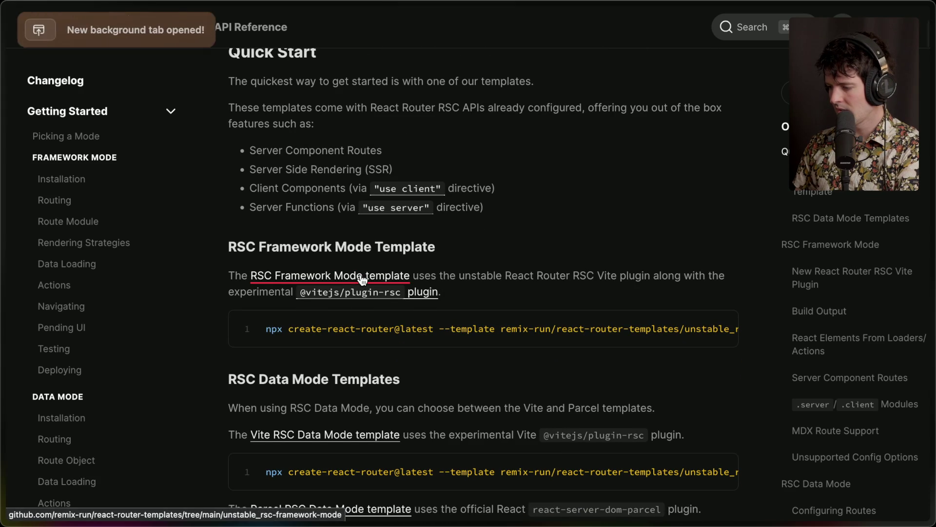
scroll(657, 328, right, 3)
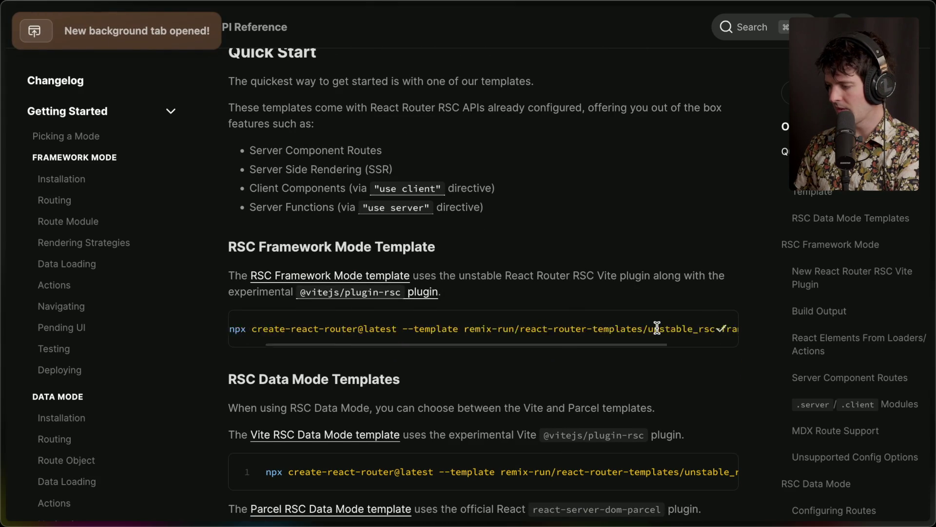
key(super+Tab)
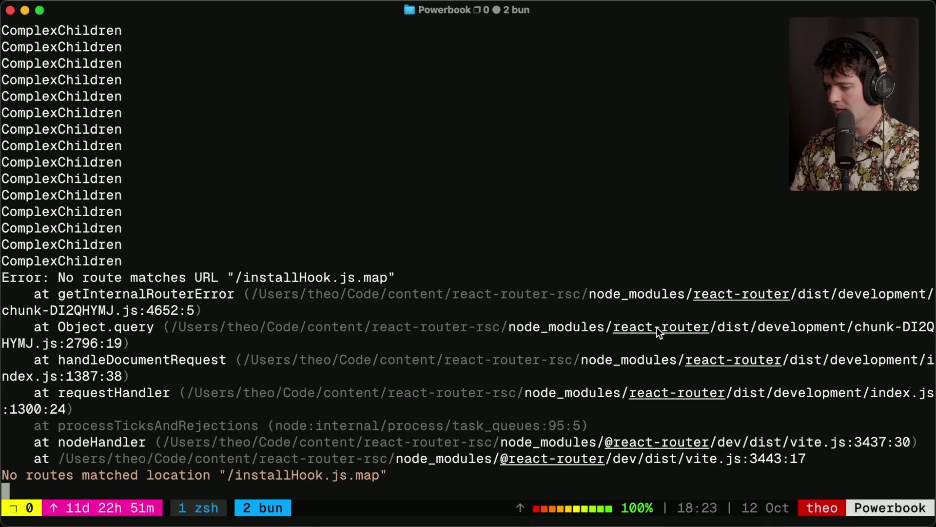
Step: Open a new tmux pane in the parent content folder
key(ctrl+b)
key(percent)
text(cd ..)
key(Return)
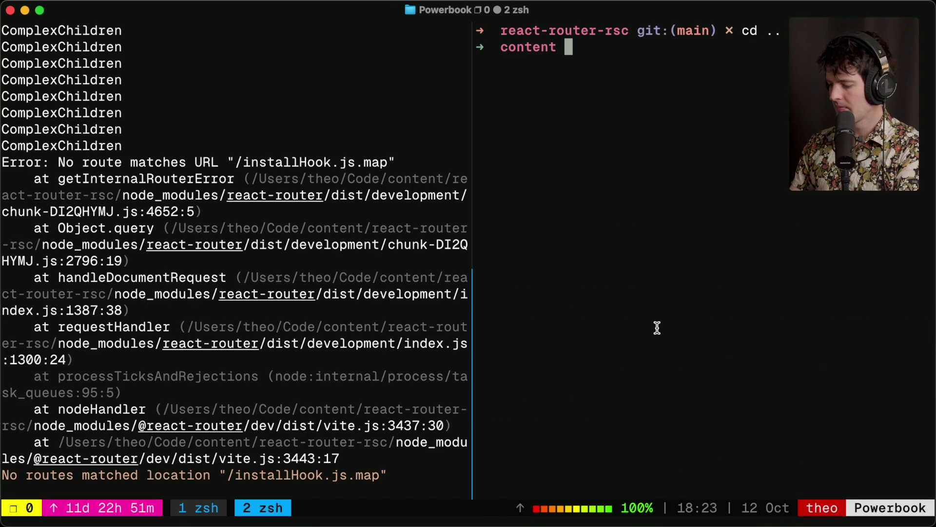
Step: Run the pasted create-react-router command with bunx instead of npx
key(super+v)
key(ctrl+a)
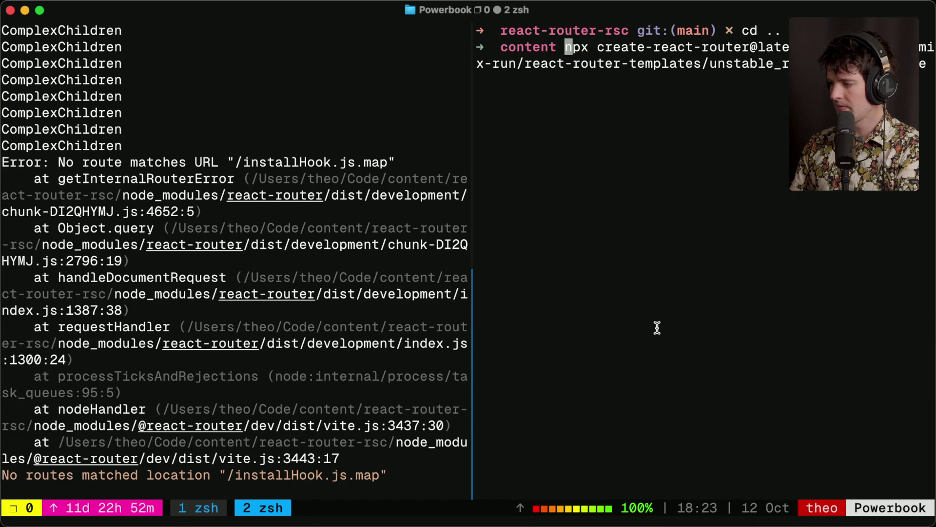
key(BackSpace)
key(Delete)
text(bun)
key(Return)
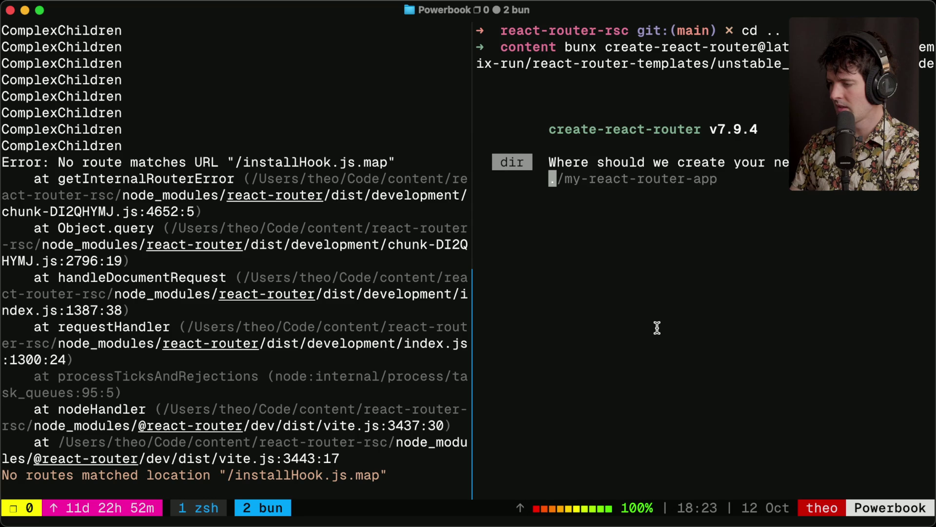
Step: Name the new project rsc-demo-v2 and move into its folder
text(rsc-demo-v2)
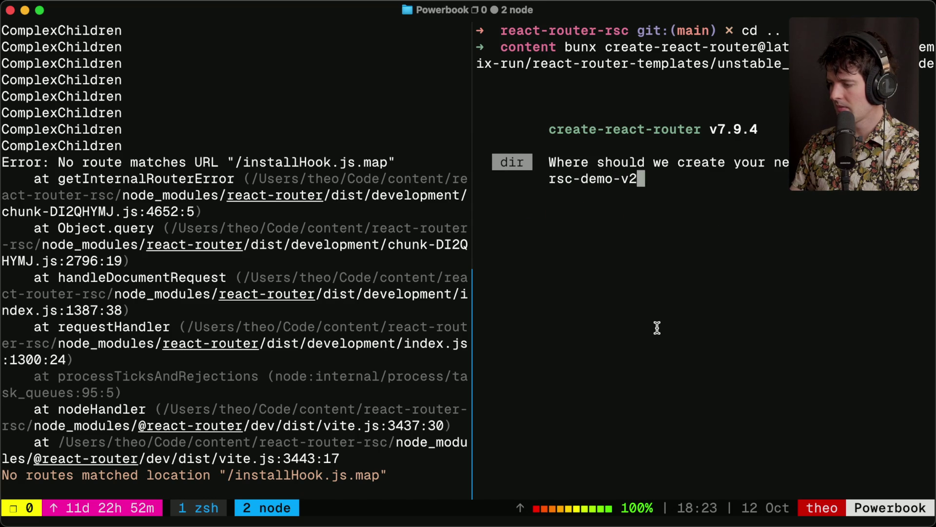
key(Return)
key(Return)
key(Return)
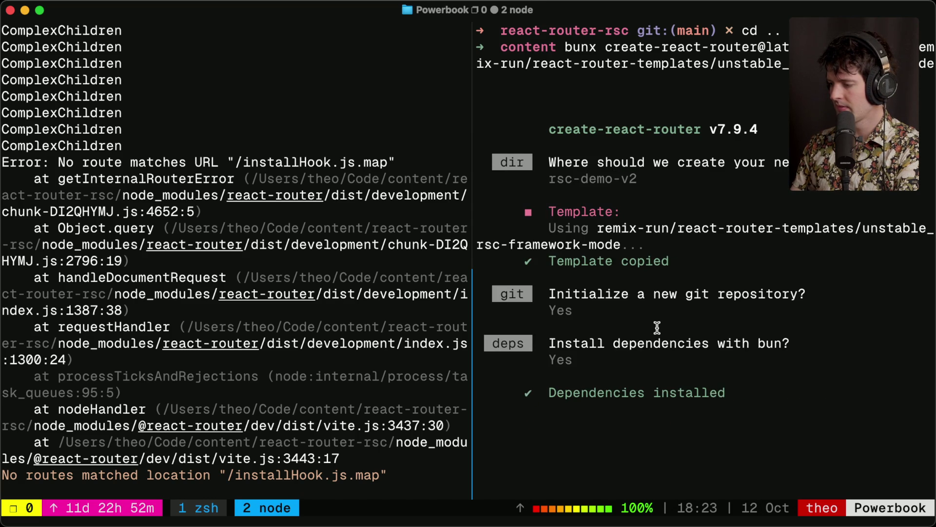
text(cd rsc-)
key(Tab)
key(Return)
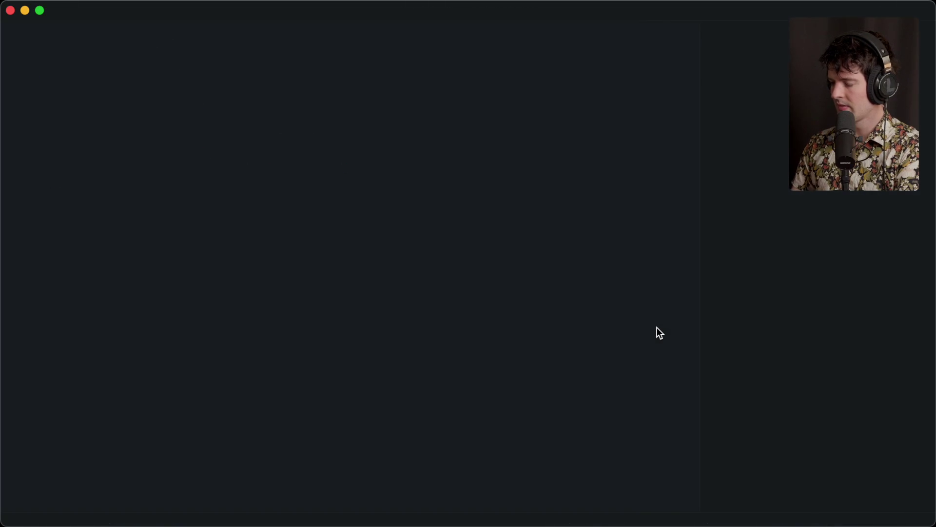
Step: Compare rsc-demo-v2's reactRouterRSC plugin with the old reactRouter one, then discard the Untitled window
click(755, 201)
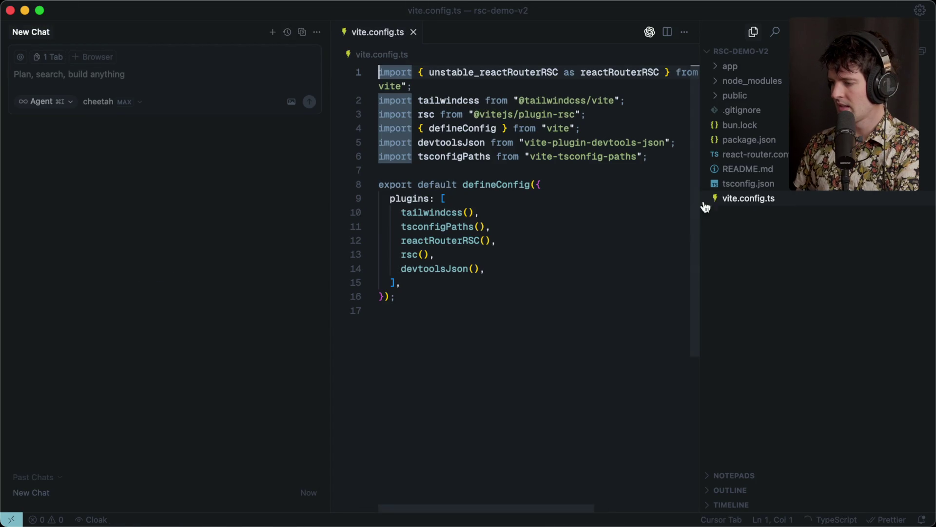
key(super+b)
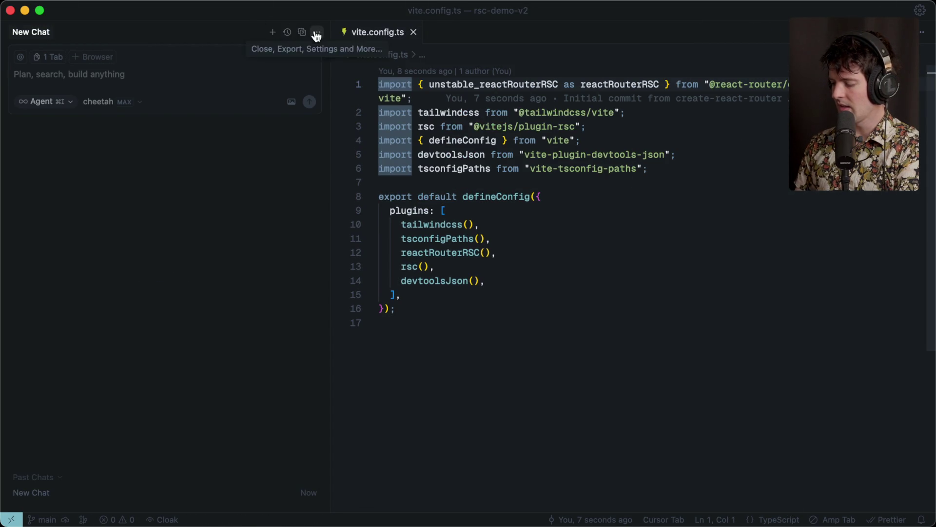
key(super+alt+b)
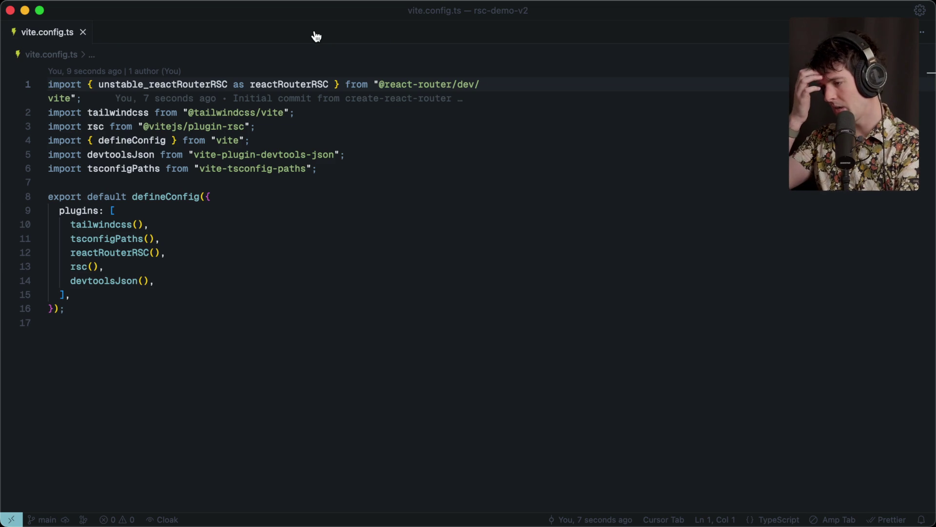
double_click(119, 252)
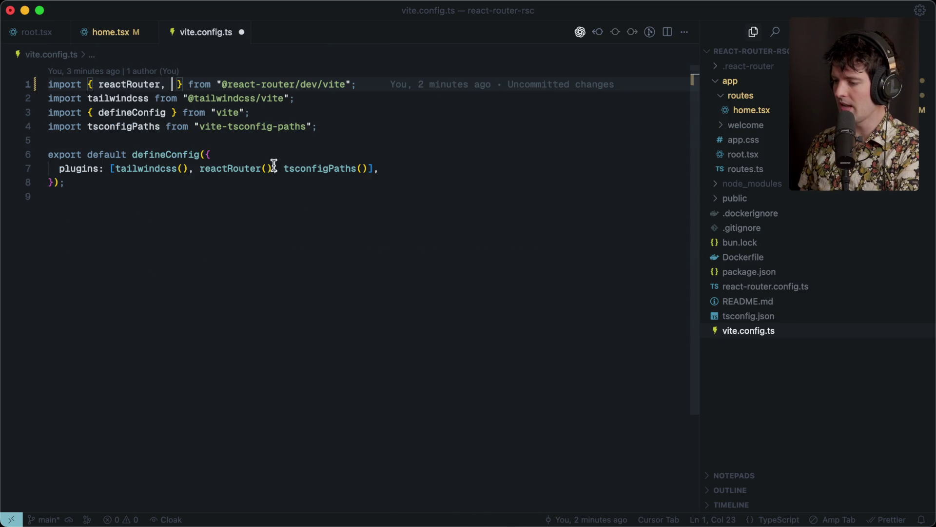
double_click(239, 168)
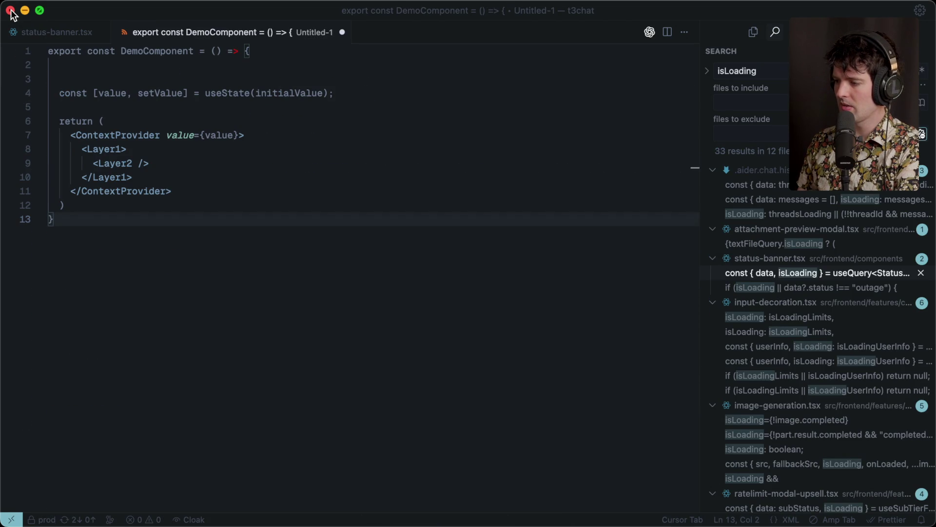
click(10, 11)
click(483, 328)
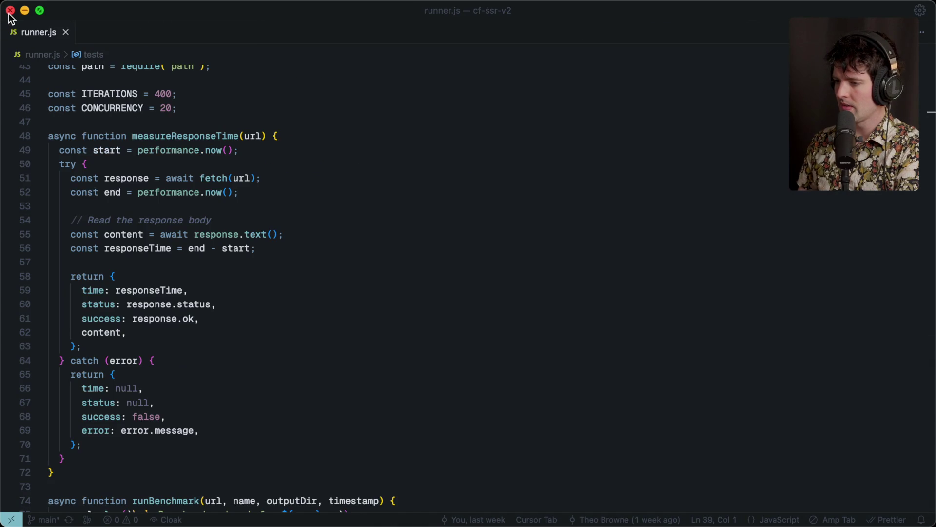
Step: Close the runner.js, do-work.ts and other unrelated windows without saving
click(8, 14)
click(10, 12)
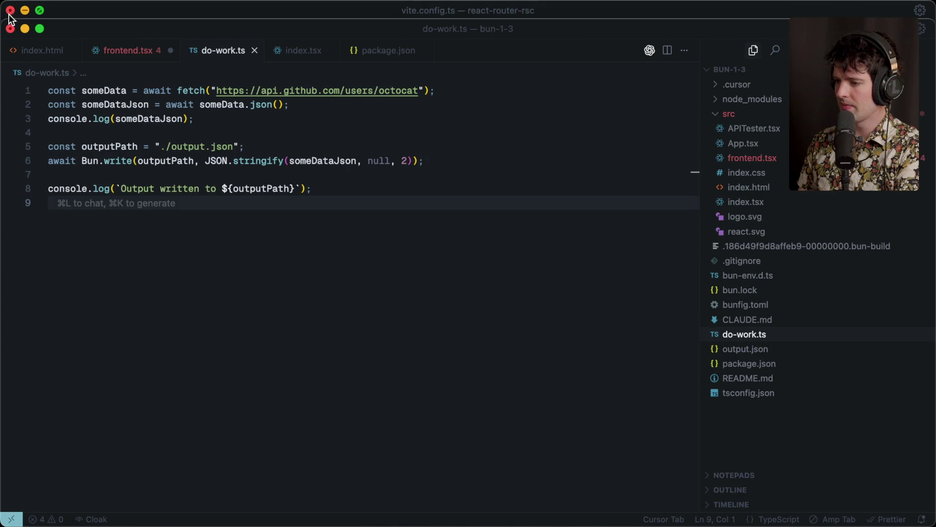
click(10, 30)
click(471, 334)
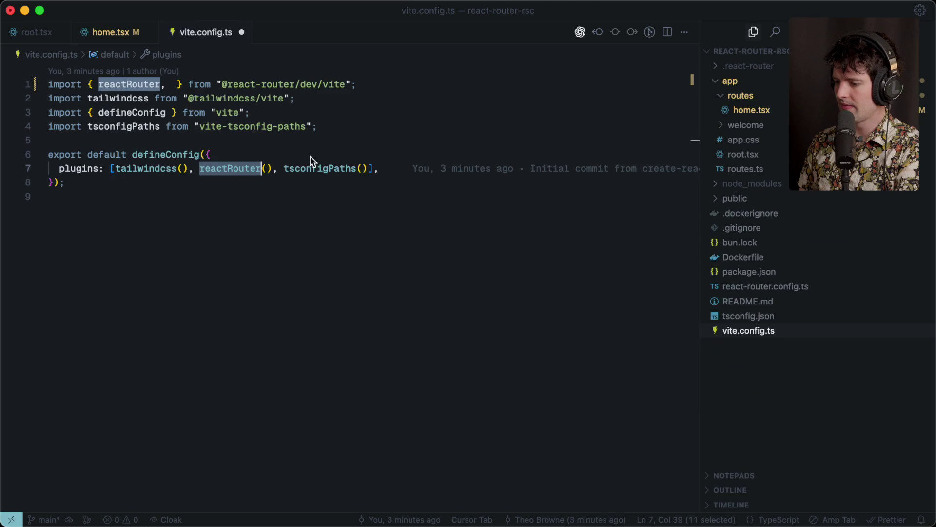
click(12, 10)
click(12, 10)
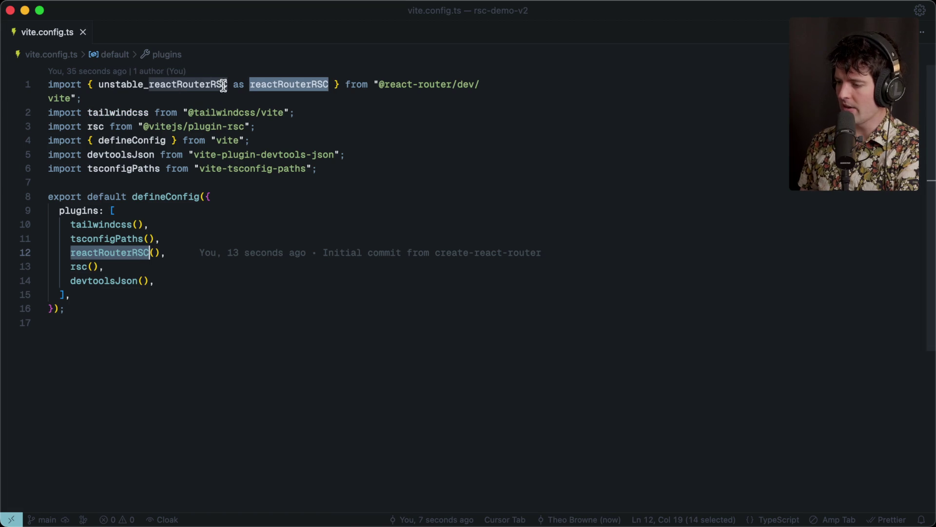
Step: Inspect the reactRouterRSC import and view rsc-demo-v2's package.json
key(F12)
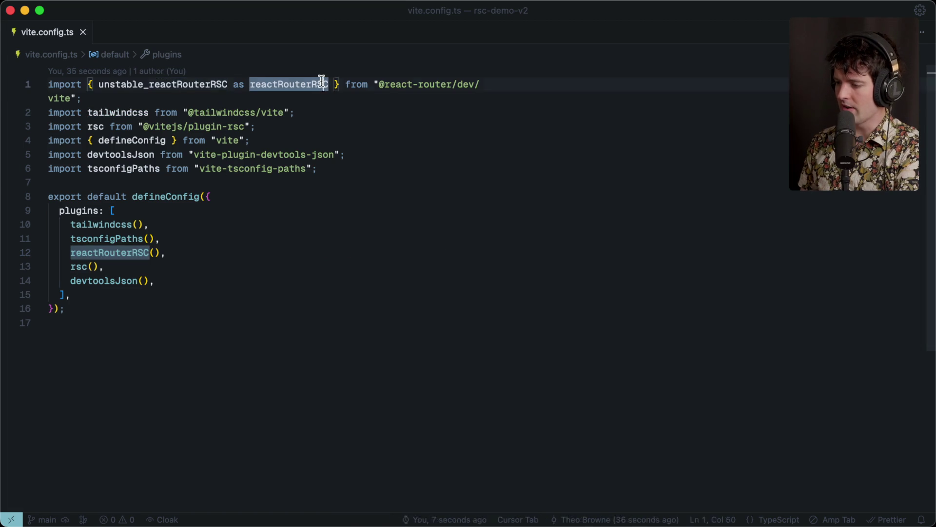
drag(166, 253, 48, 253)
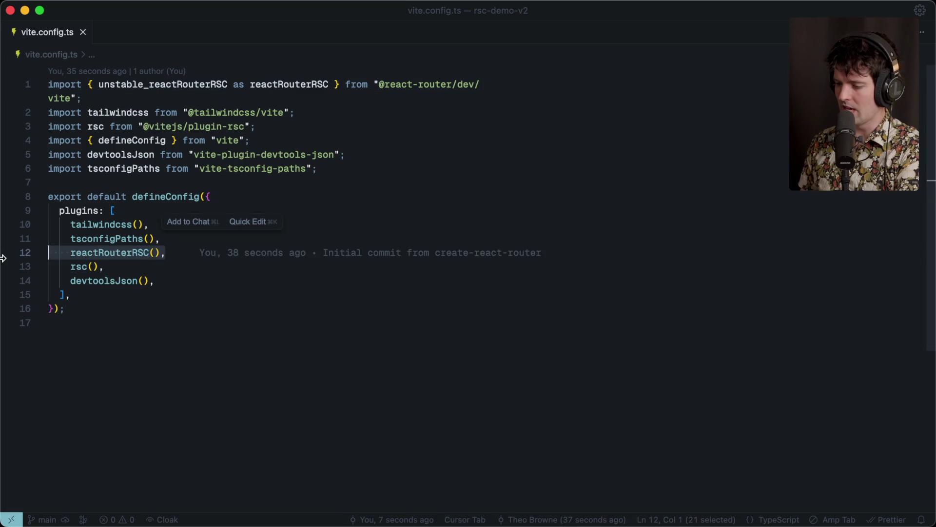
click(156, 340)
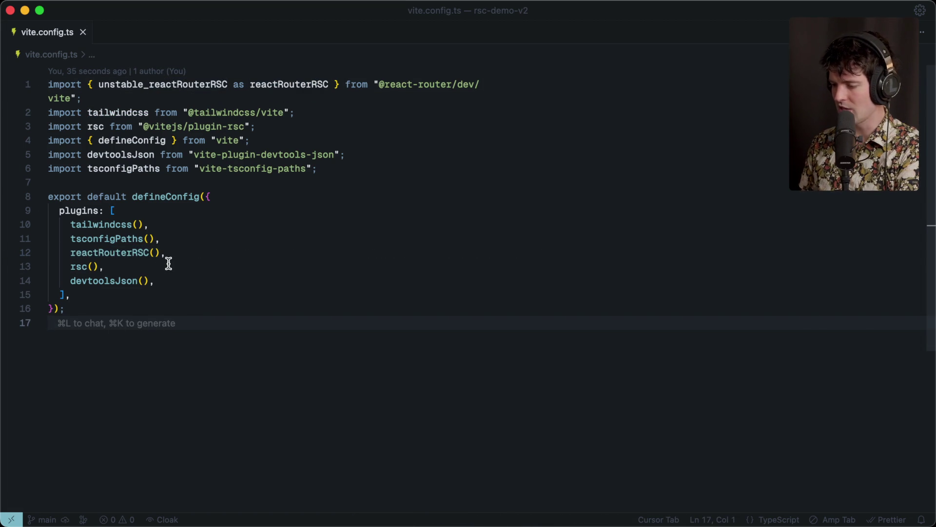
key(super+b)
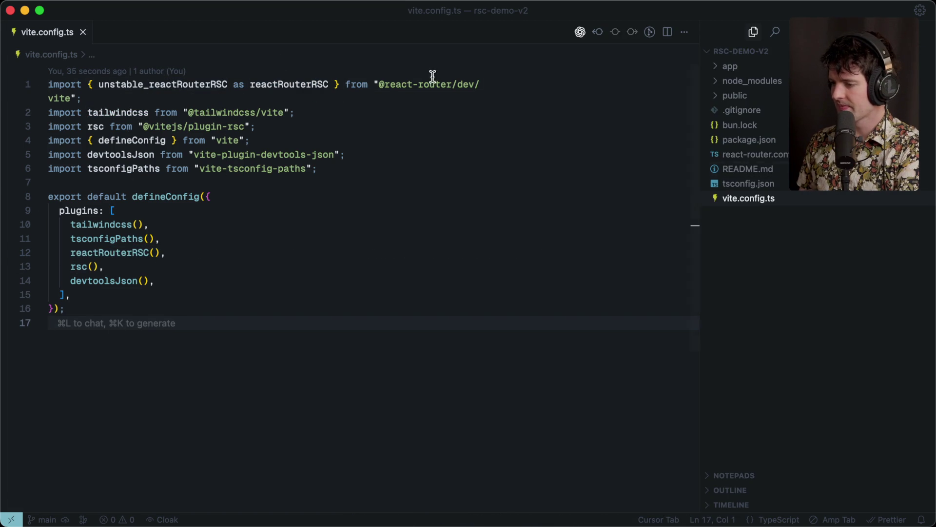
click(768, 140)
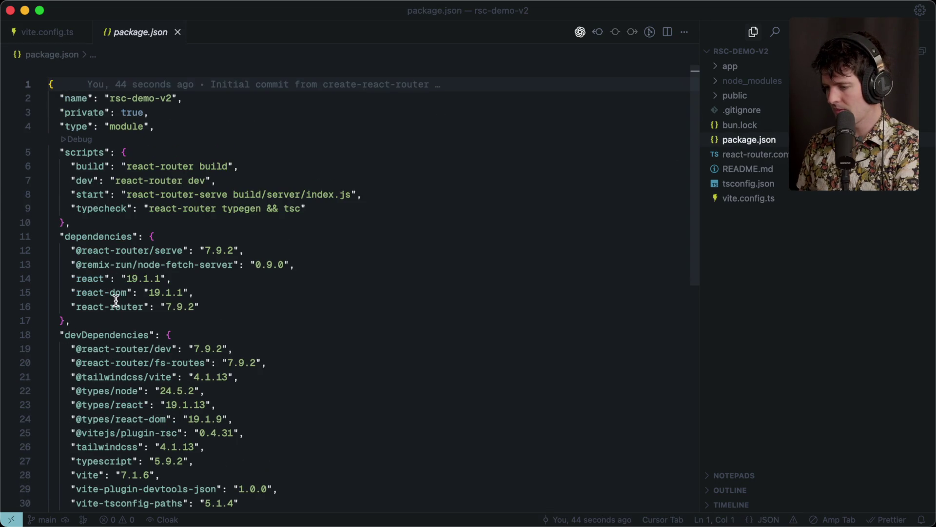
scroll(218, 371, down, 1)
scroll(219, 371, down, 1)
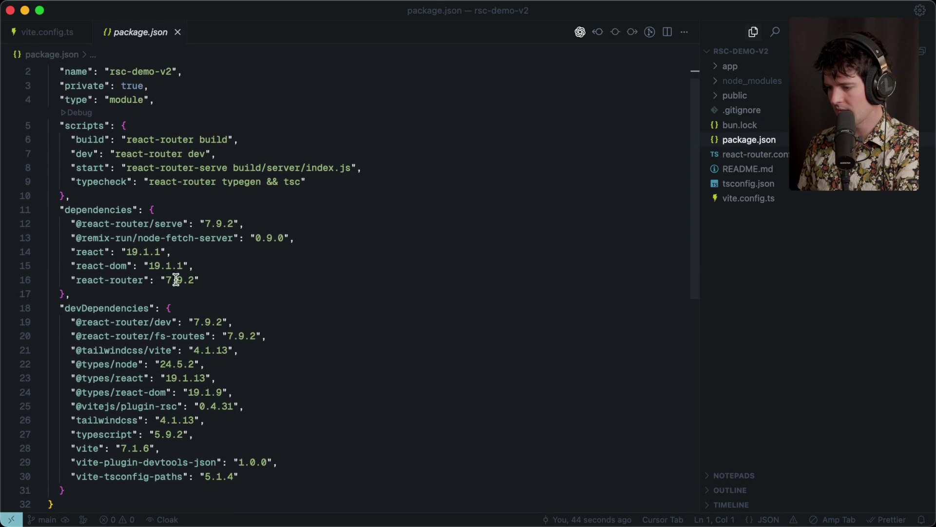
Step: Compare both projects' package.json and select rsc-demo-v2's reactRouterRSC import line
key(super+grave)
click(753, 273)
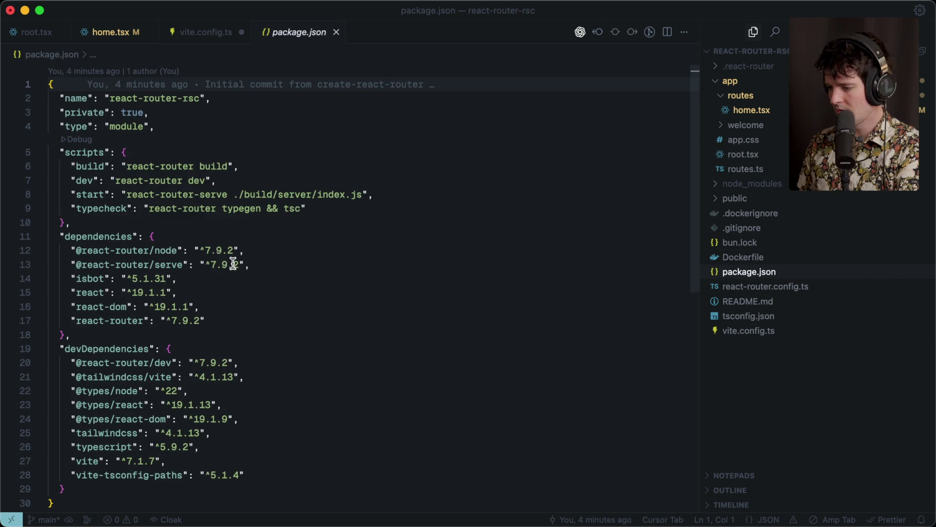
key(super+grave)
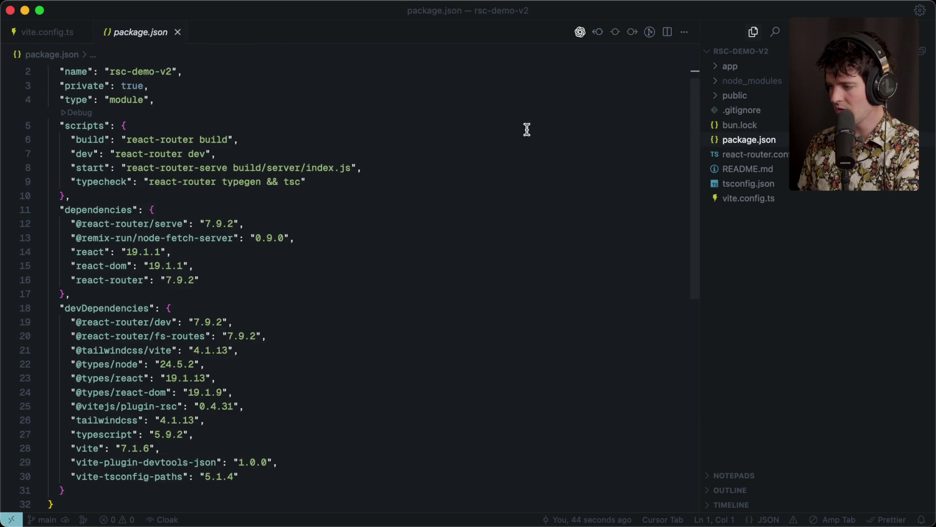
click(775, 200)
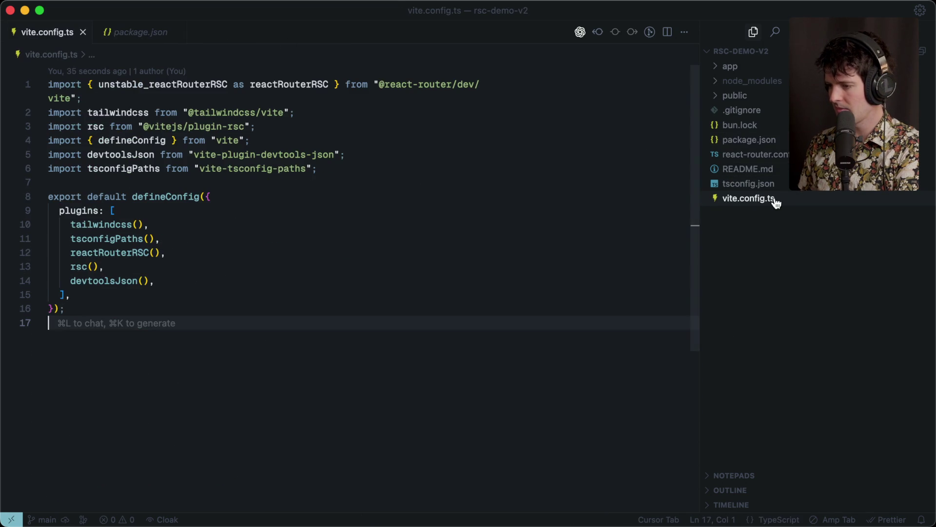
click(142, 95)
shift+click(48, 85)
Step: Add the unstable_reactRouterRSC import, rename the plugin call to reactRouterRSC(), and save
key(super+grave)
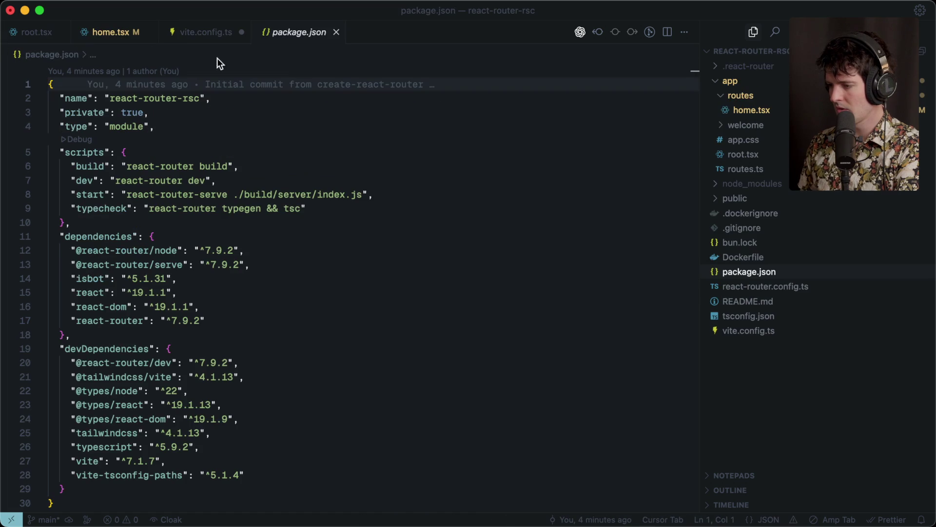
click(200, 33)
click(371, 79)
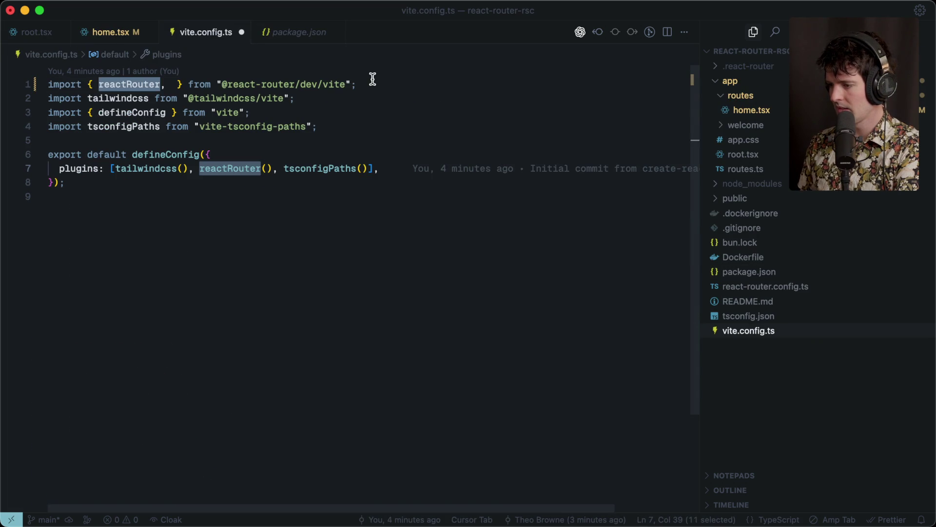
key(Return)
click(166, 84)
key(BackSpace)
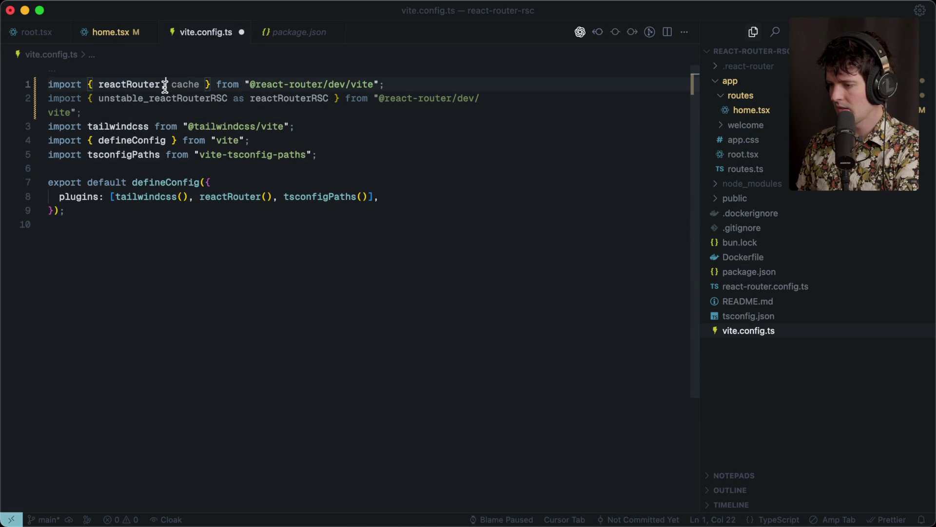
double_click(262, 98)
key(super+c)
double_click(241, 196)
key(super+v)
key(super+s)
click(233, 226)
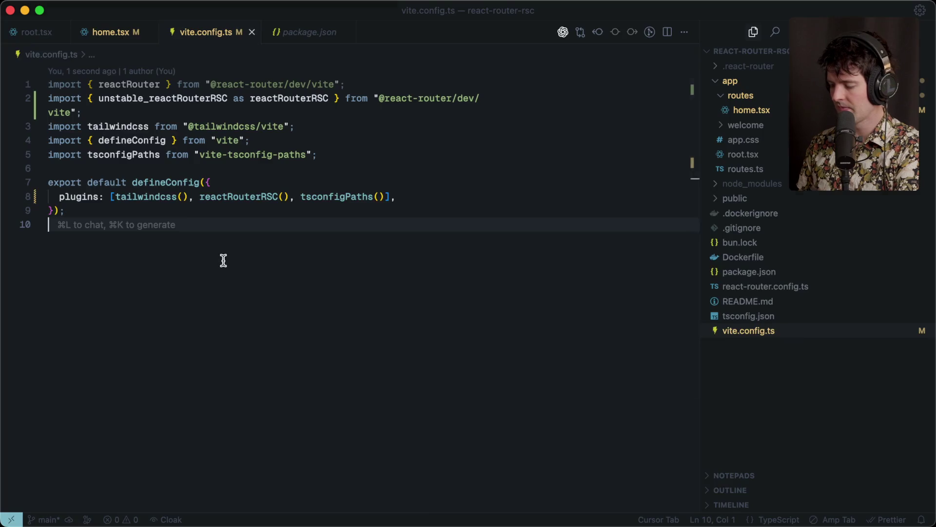
Step: Reload the localhost error page and inspect the failed request in the console
key(super+Tab)
key(super+Tab)
mouse_move(825, 473)
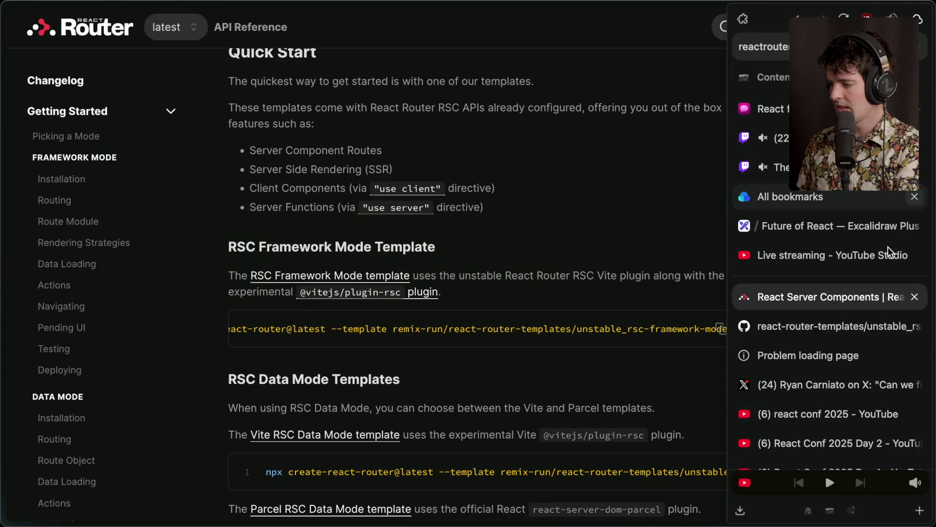
click(827, 357)
click(459, 318)
click(675, 75)
click(676, 74)
key(super+Tab)
key(super+Tab)
Step: Restart the react-router-rsc dev server and recheck the page in the browser
key(ctrl+b)
key(Left)
key(ctrl+c)
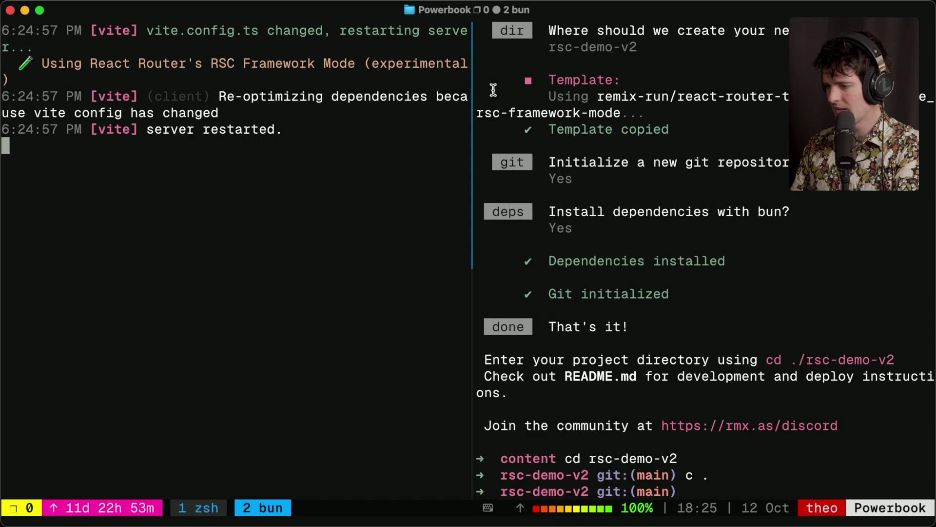
key(Up)
key(Return)
key(super+Tab)
key(super+Tab)
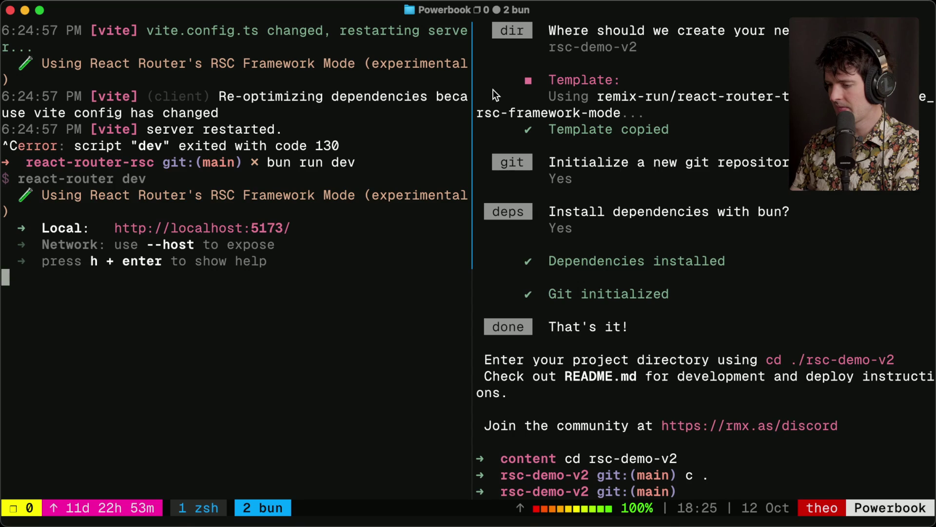
key(super+Tab)
key(super+Tab)
key(super+Tab)
key(super+Tab)
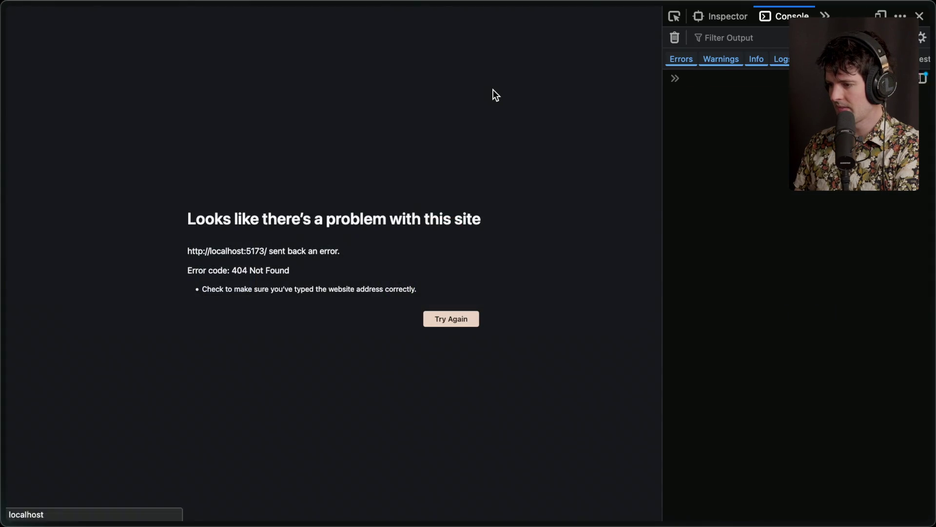
key(super+Tab)
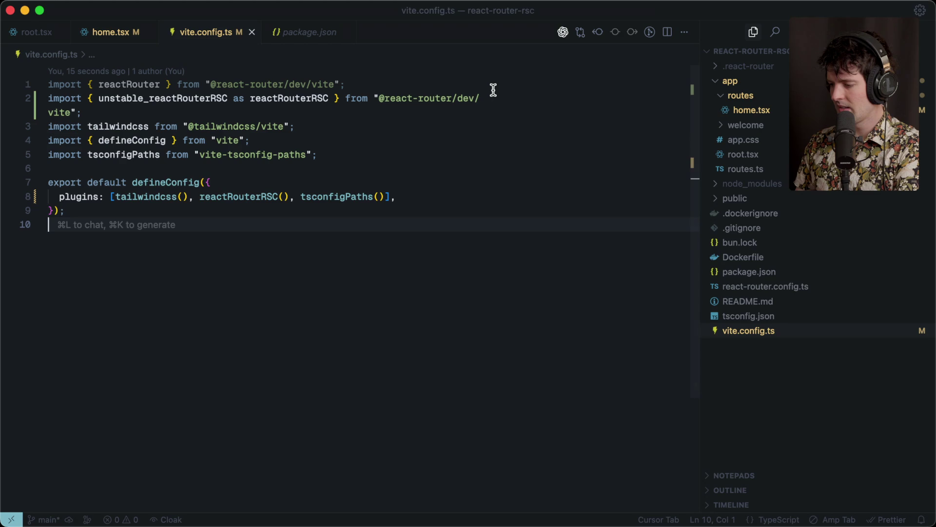
key(super+Tab)
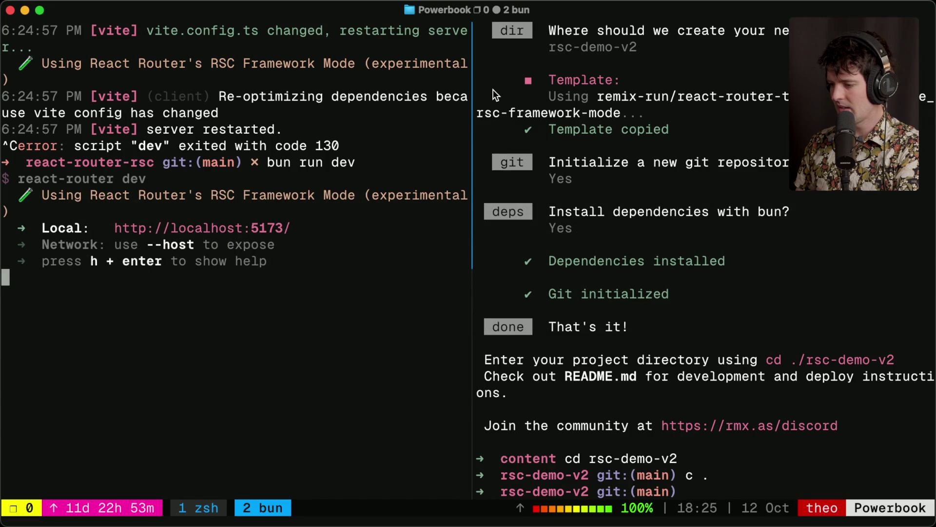
Step: Stop the react-router-rsc server, start rsc-demo-v2 with pnpm run dev, and exit the left pane
key(ctrl+c)
click(493, 90)
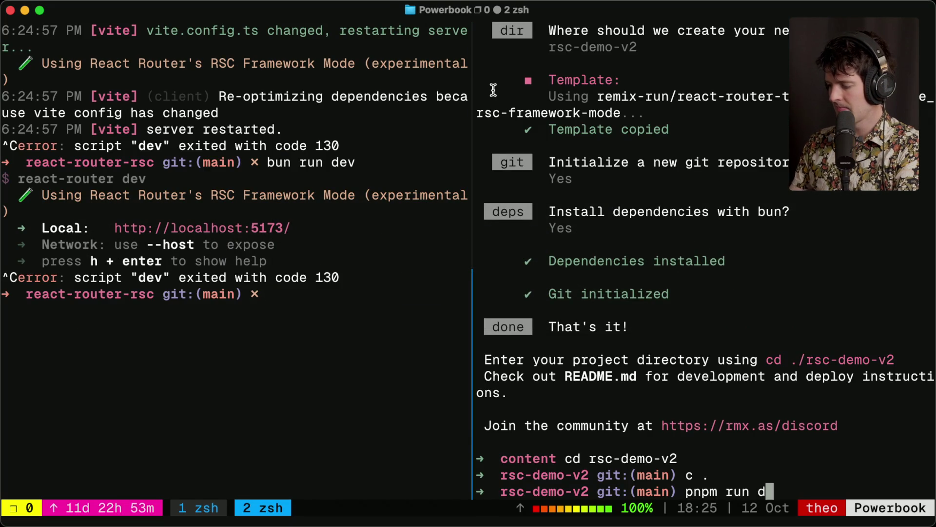
text(ev)
key(Return)
key(super+bracketleft)
text(exit)
key(Return)
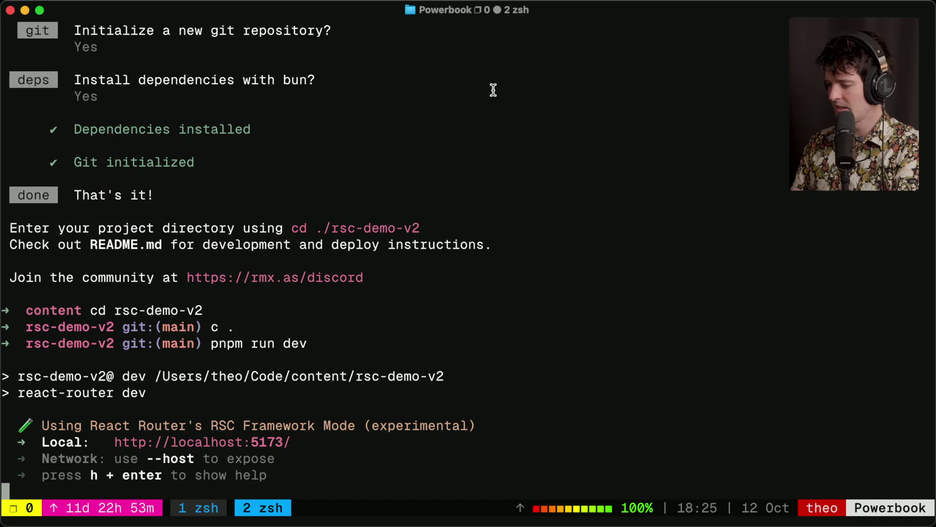
key(super+Tab)
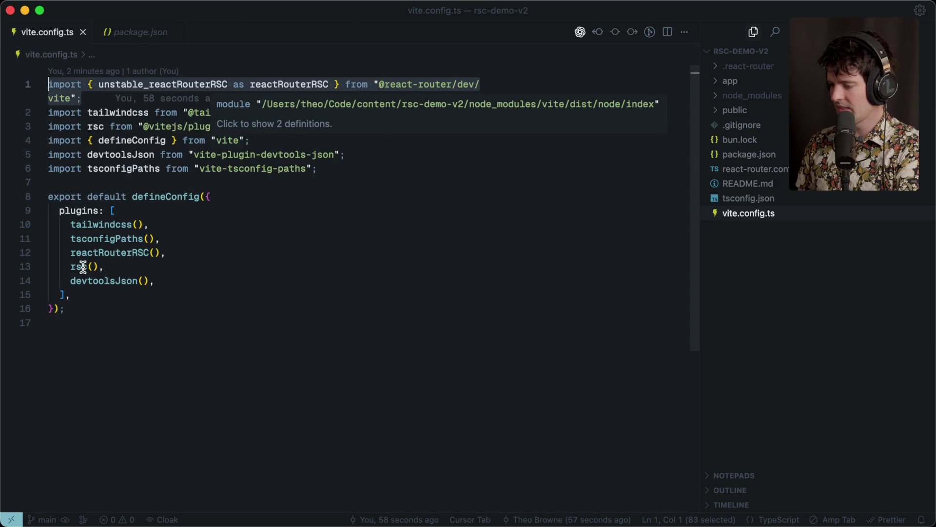
click(141, 140)
drag(292, 113, 298, 132)
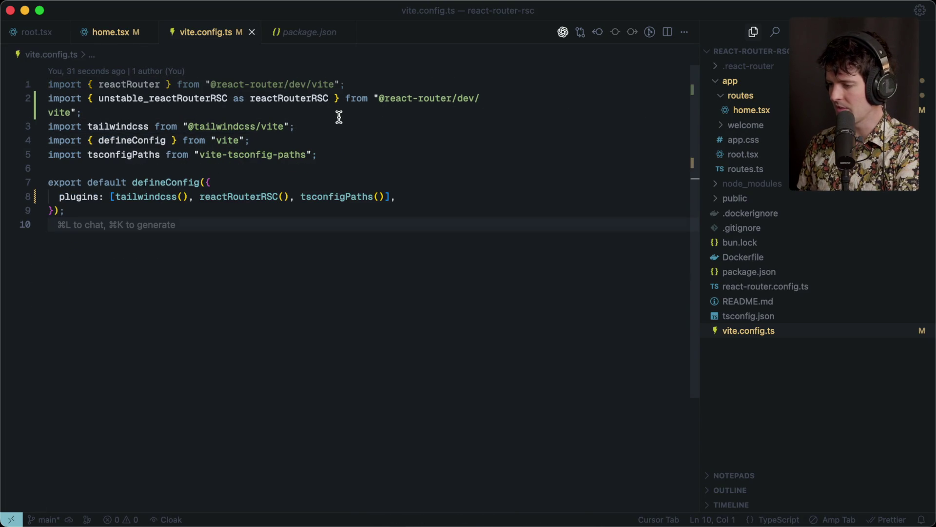
click(339, 117)
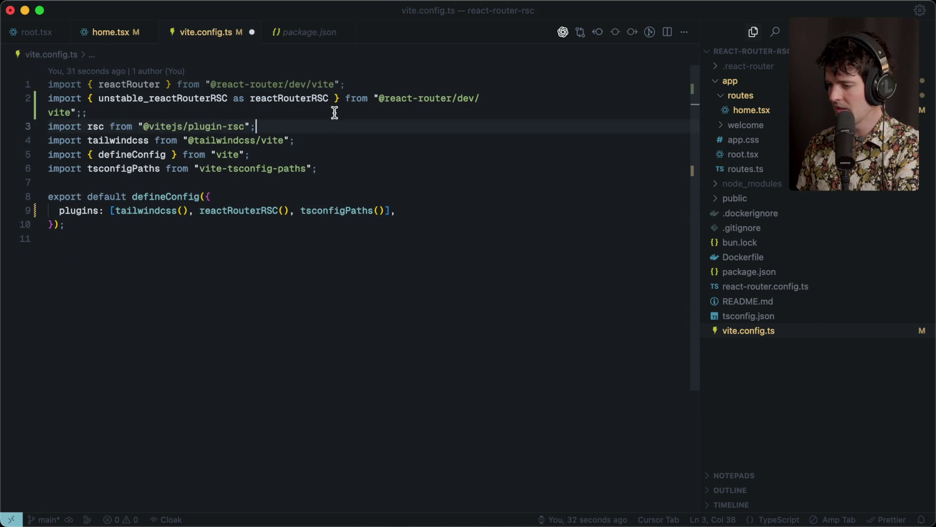
key(Tab)
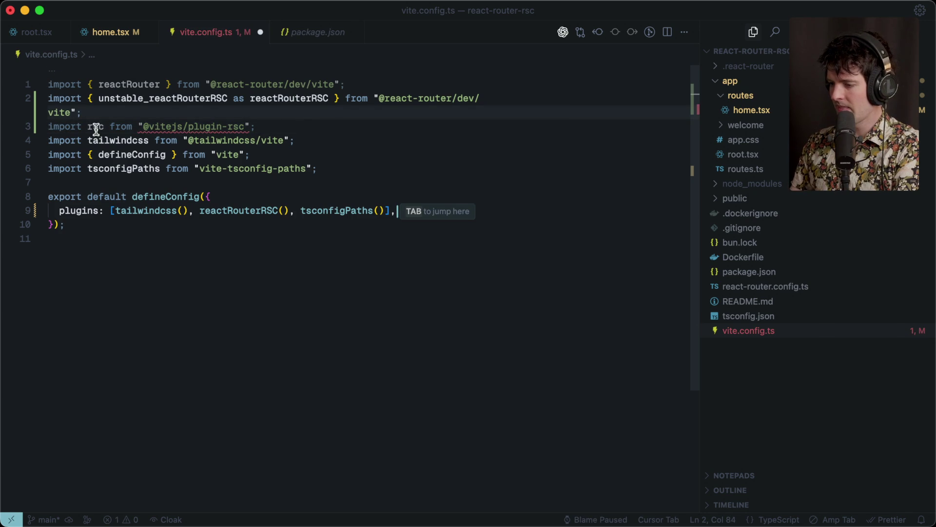
key(Tab)
text(,)
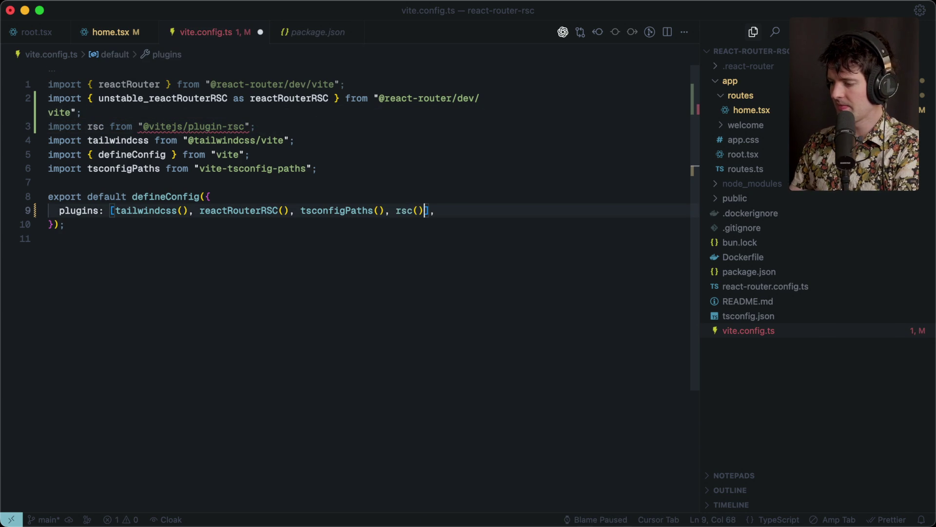
key(cmd+s)
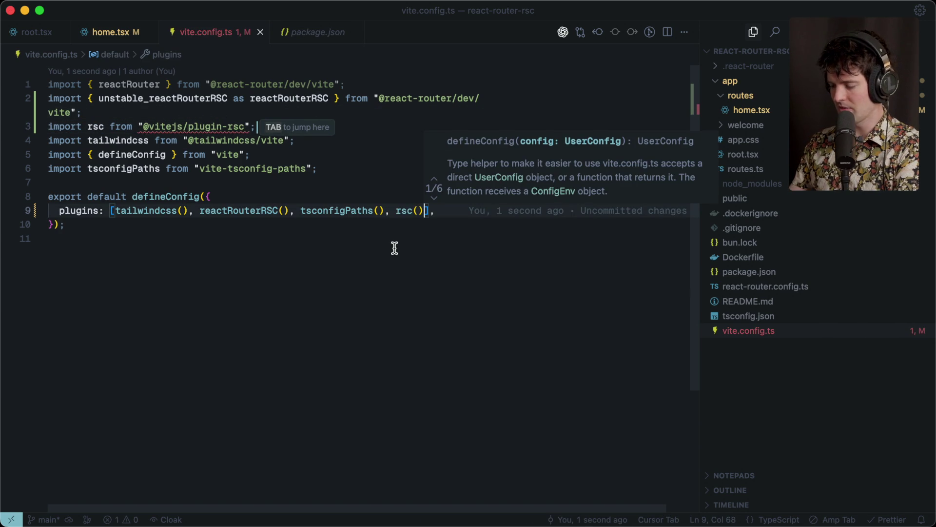
Step: Return to rsc-demo-v2's vite.config.ts and clear its selection
key(cmd+Tab)
click(226, 343)
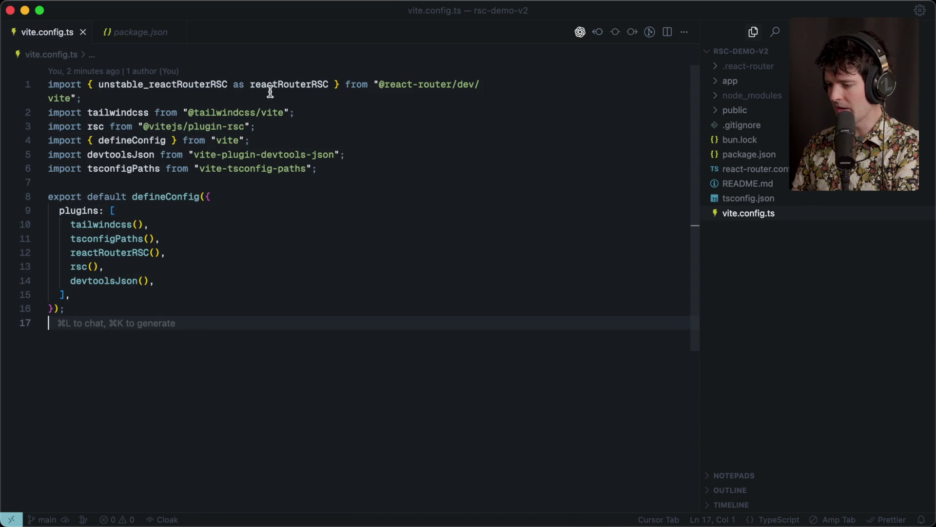
key(cmd+Tab)
key(cmd+Tab)
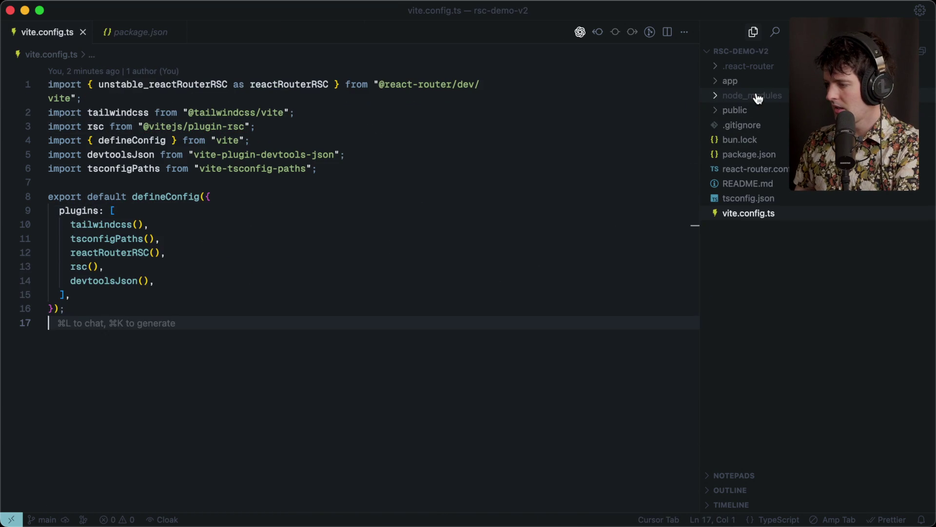
Step: Open rsc-demo-v2's app/routes/home.tsx and copy all of react-router-rsc's home.tsx code
click(731, 81)
click(757, 96)
click(765, 111)
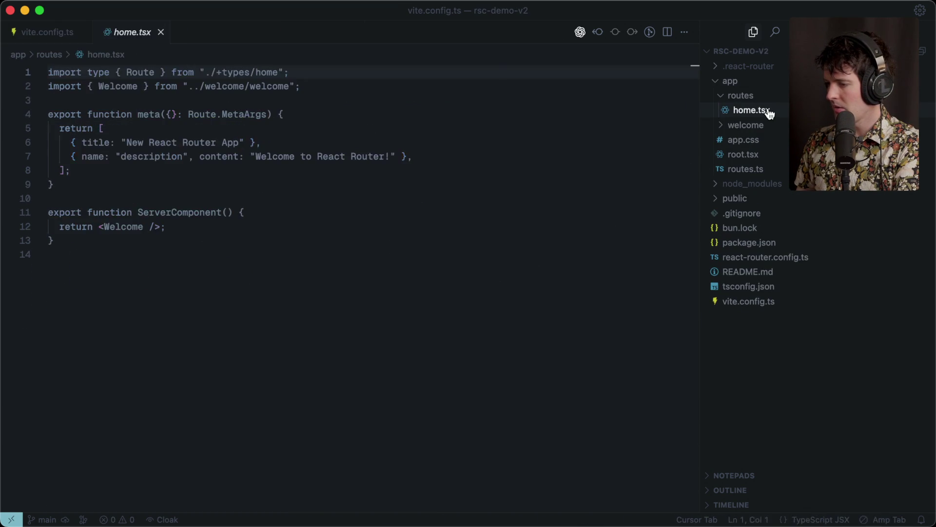
key(super+Tab)
click(751, 110)
key(super+a)
key(super+c)
Step: Replace rsc-demo-v2's home.tsx with the copied code and delete the Welcome import line
key(super+Tab)
click(399, 238)
key(super+a)
key(super+v)
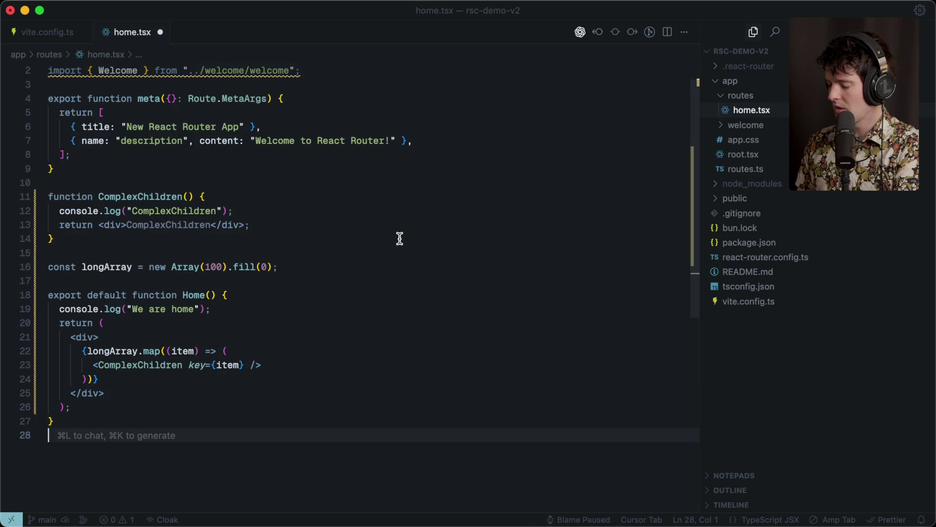
scroll(399, 238, up, 1)
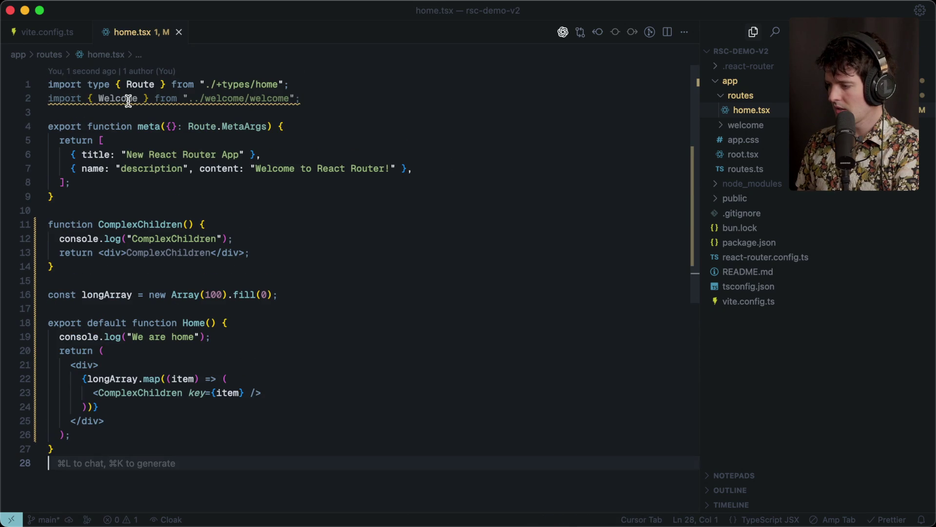
mouse_move(128, 100)
click(391, 98)
key(super+shift+k)
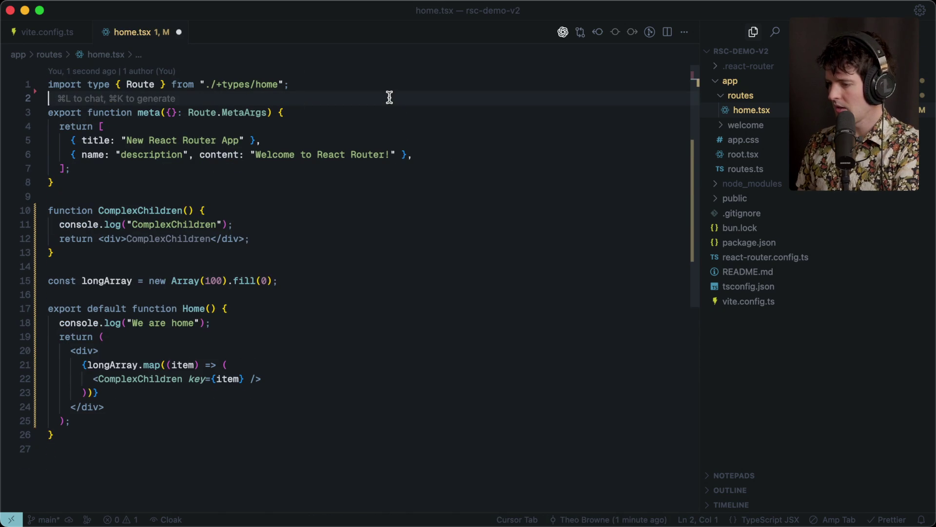
Step: Reload the browser page to see the 100 ComplexChildren render
key(super+Tab)
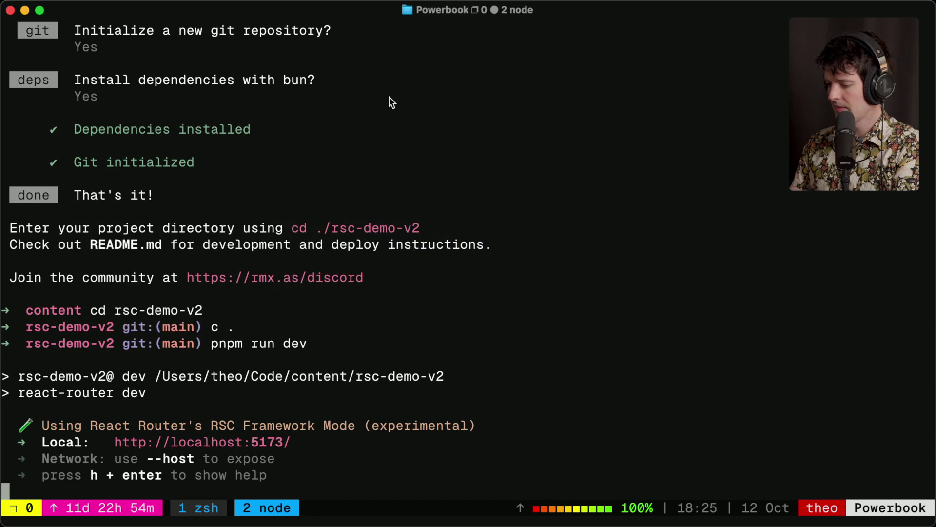
key(super+Tab)
key(super+Tab)
key(super+r)
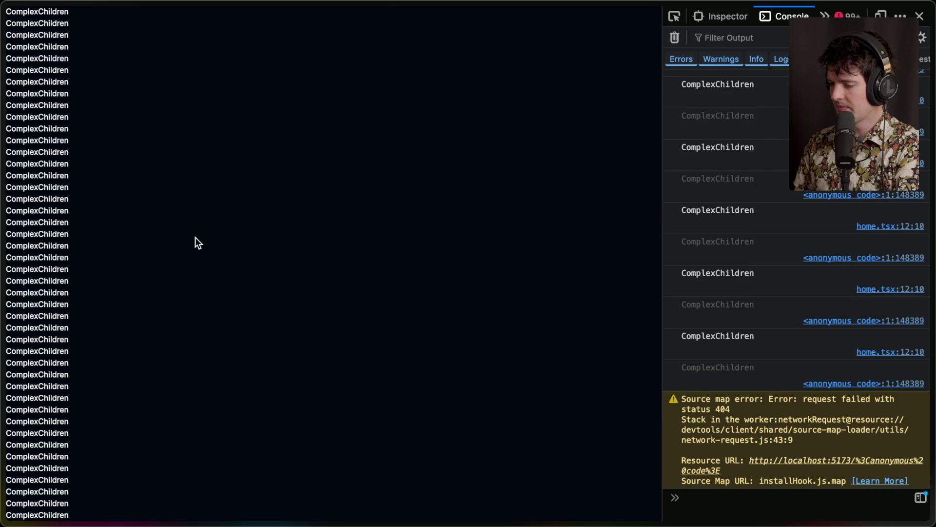
key(super+r)
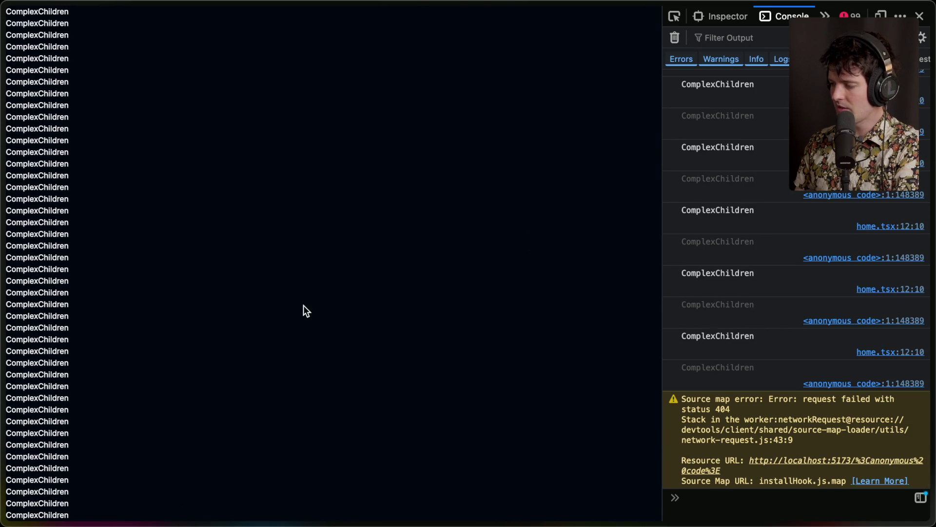
key(super+Tab)
key(super+Tab)
key(super+Tab)
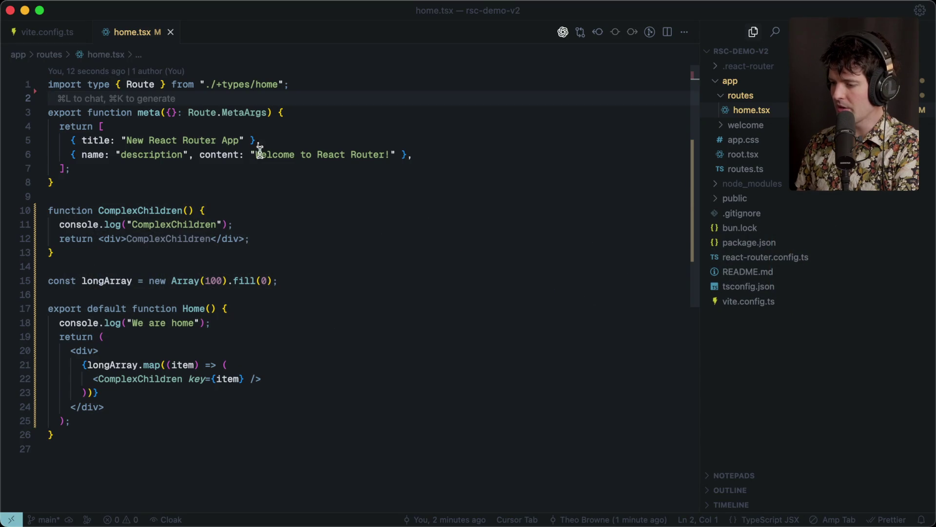
Step: Insert a useLoaderData() call on a new first line inside Home
click(126, 211)
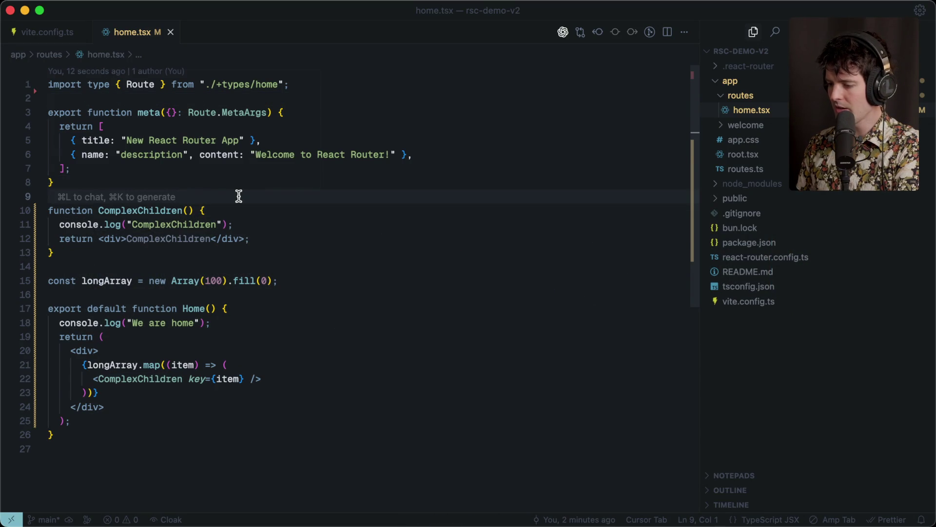
click(129, 248)
click(116, 267)
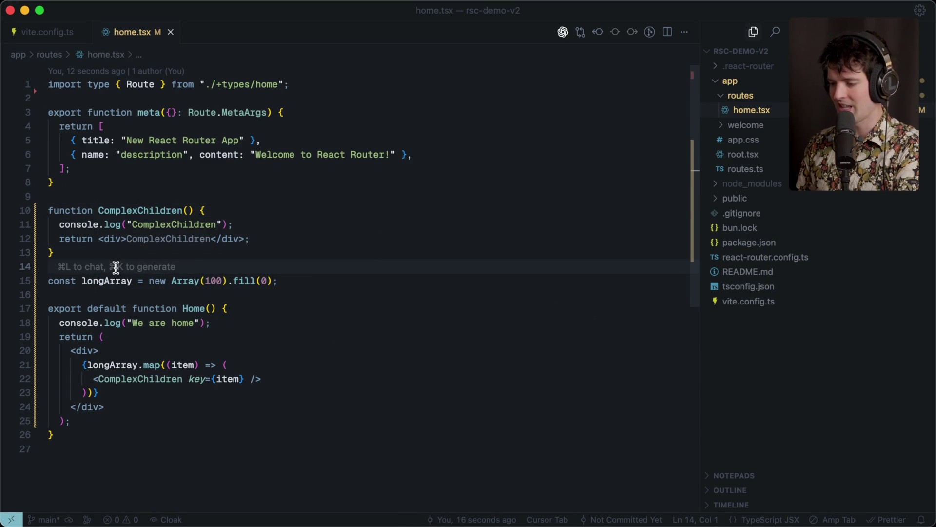
click(92, 291)
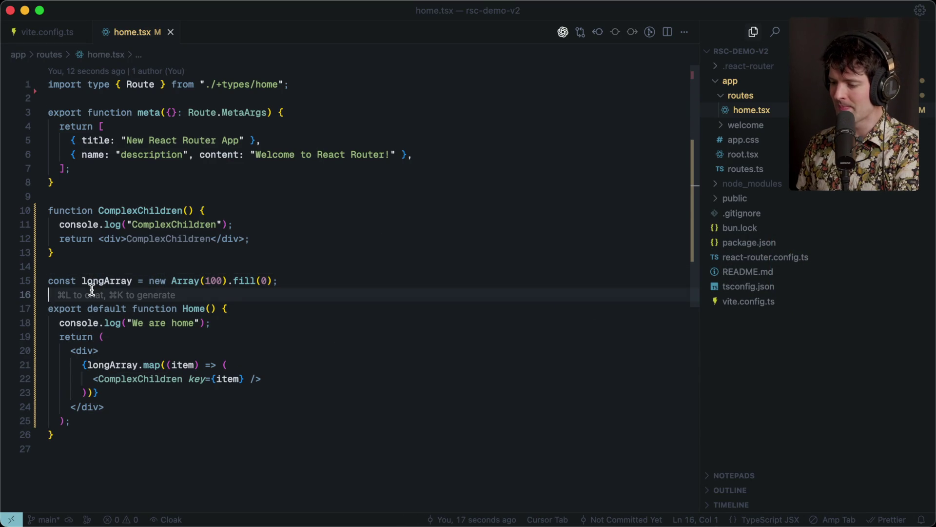
click(114, 198)
click(294, 117)
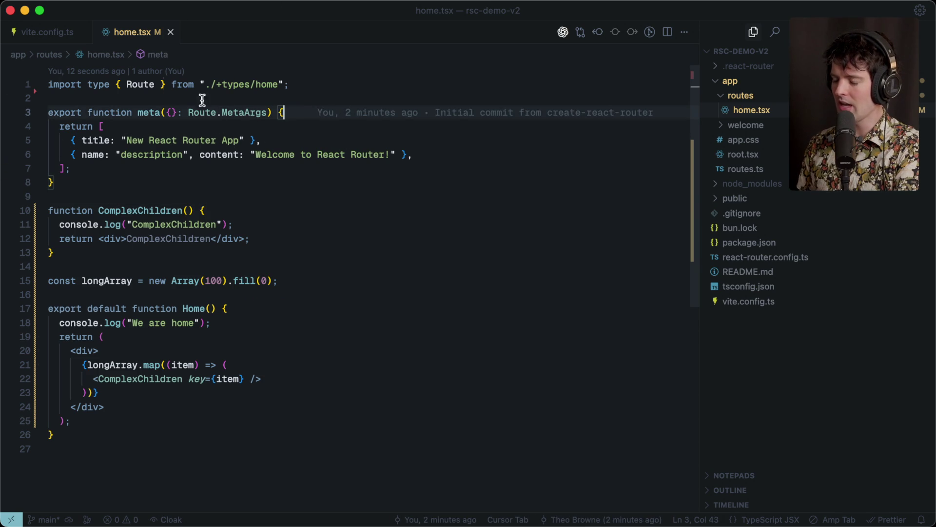
drag(71, 141, 431, 157)
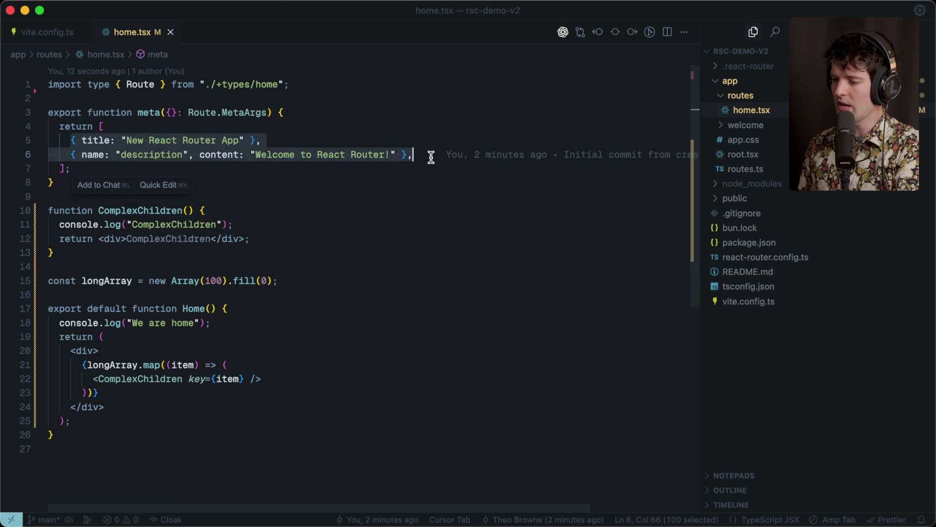
click(267, 302)
key(Return)
text(useLoaderData();)
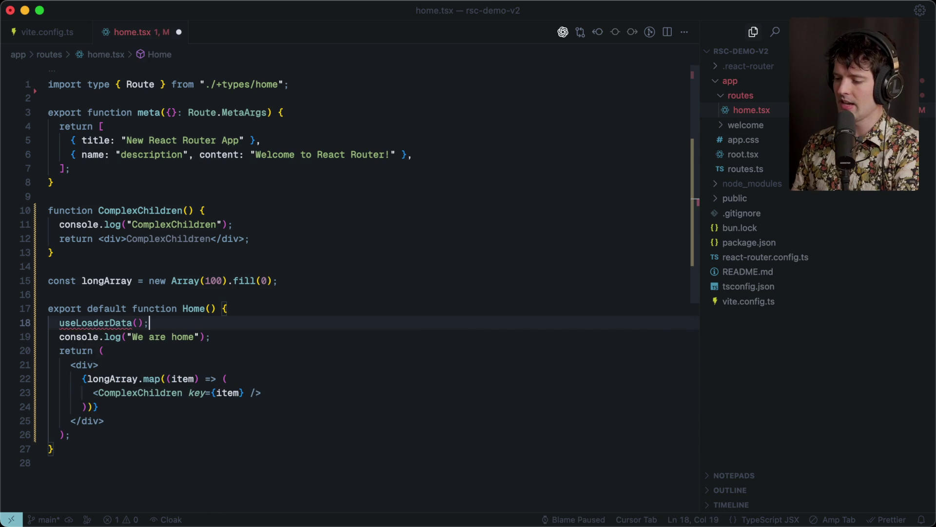
Step: Store the call in const data and import useLoaderData from react-router
click(58, 323)
text(const)
key(Tab)
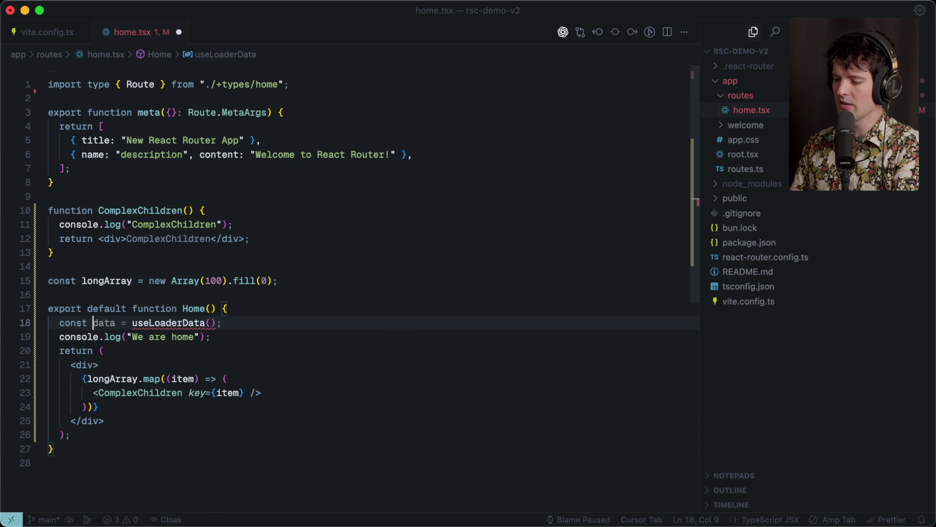
click(205, 322)
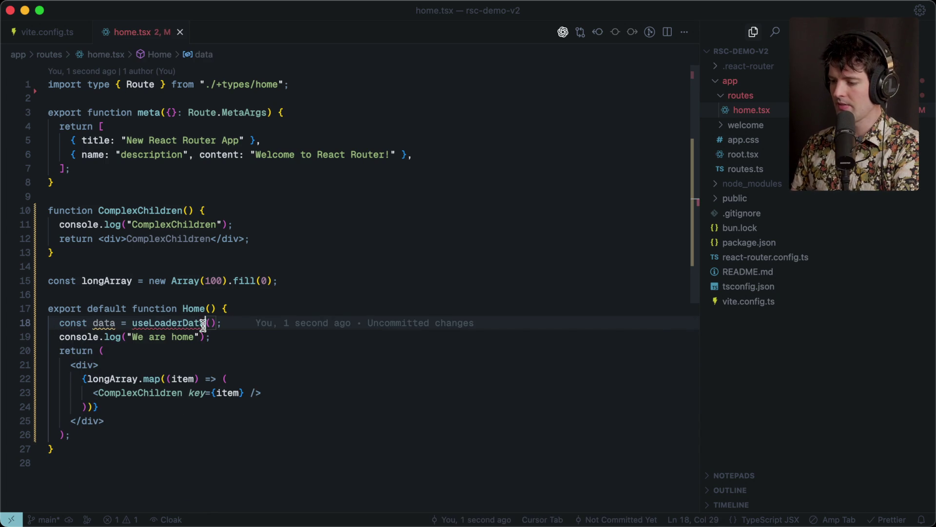
key(Tab)
Step: Save home.tsx and check the browser console, which logs null and a duplicate-key error
click(104, 336)
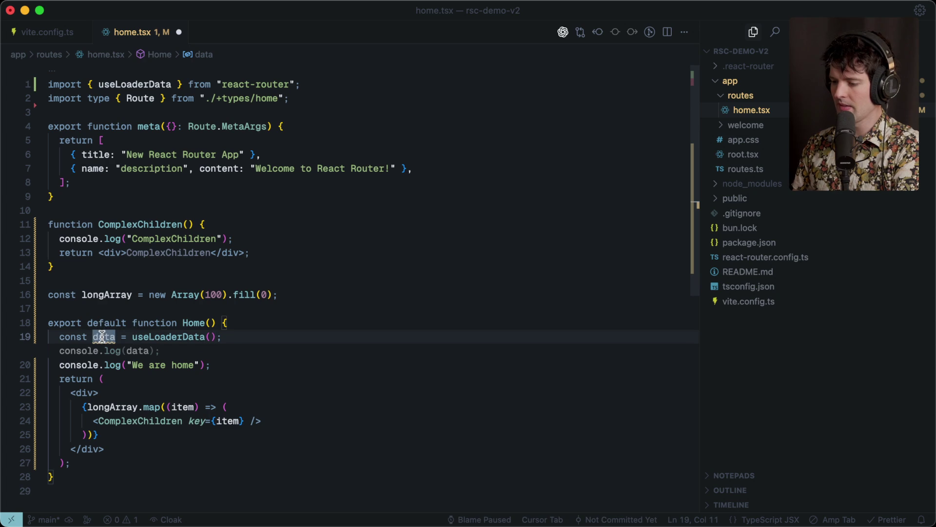
double_click(101, 335)
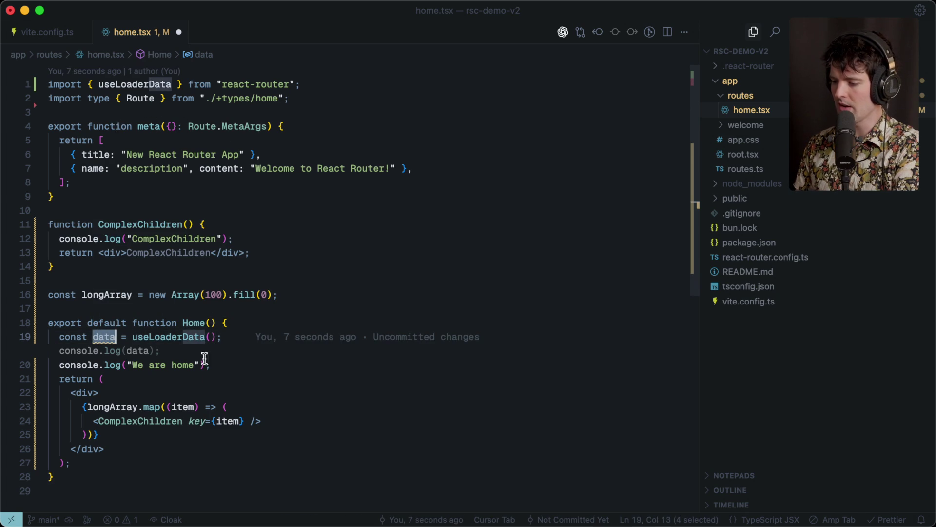
click(299, 293)
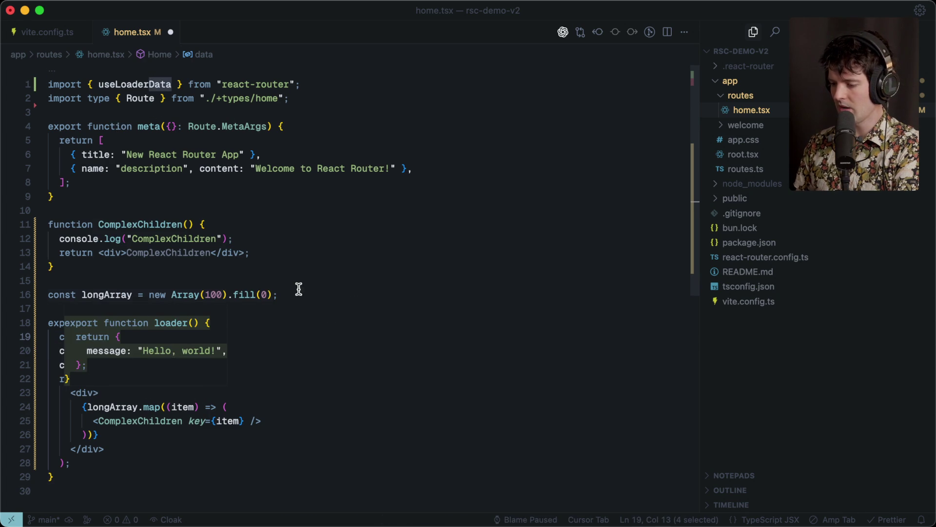
key(super+s)
key(super+Tab)
key(super+Tab)
key(super+Tab)
key(super+Tab)
scroll(788, 223, down, 1)
scroll(789, 221, up, 15)
scroll(788, 221, down, 3)
scroll(789, 222, up, 3)
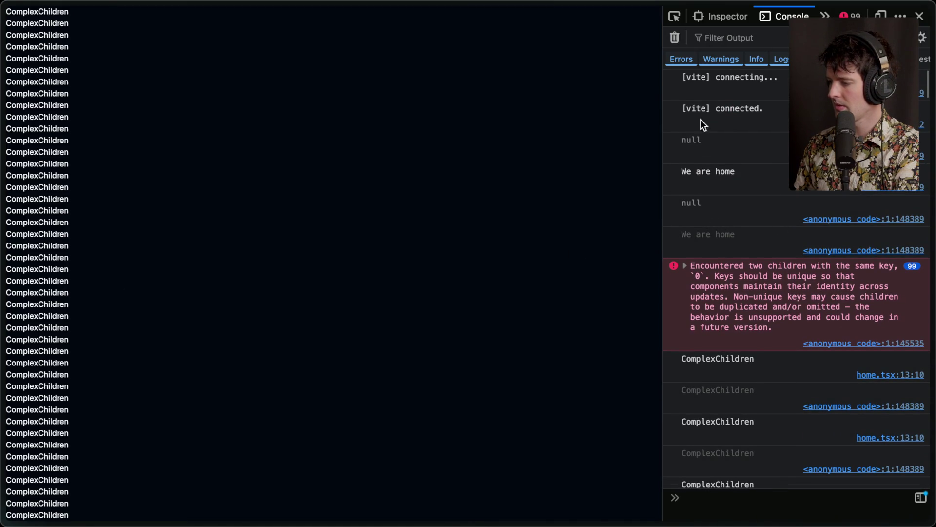
Step: Comment out the ComplexChildren console.log in home.tsx
scroll(723, 256, down, 10)
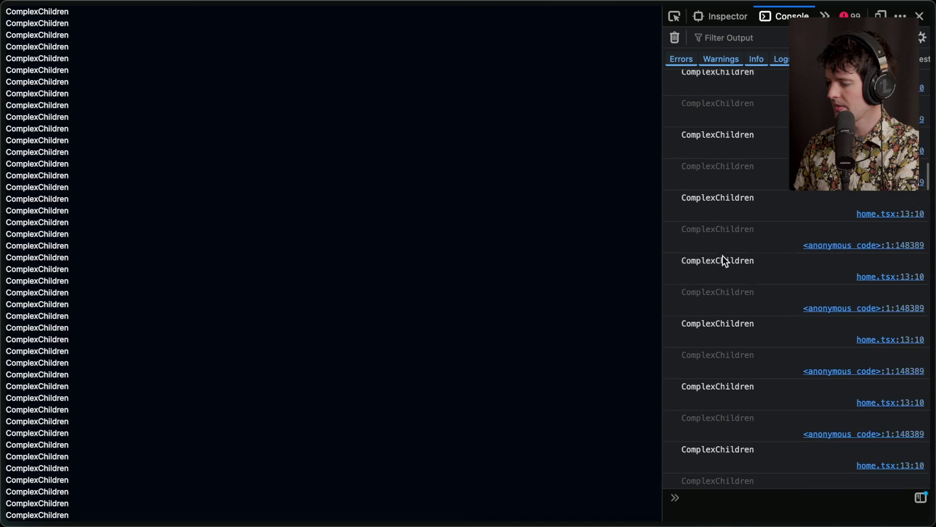
scroll(723, 255, down, 3)
key(super+Tab)
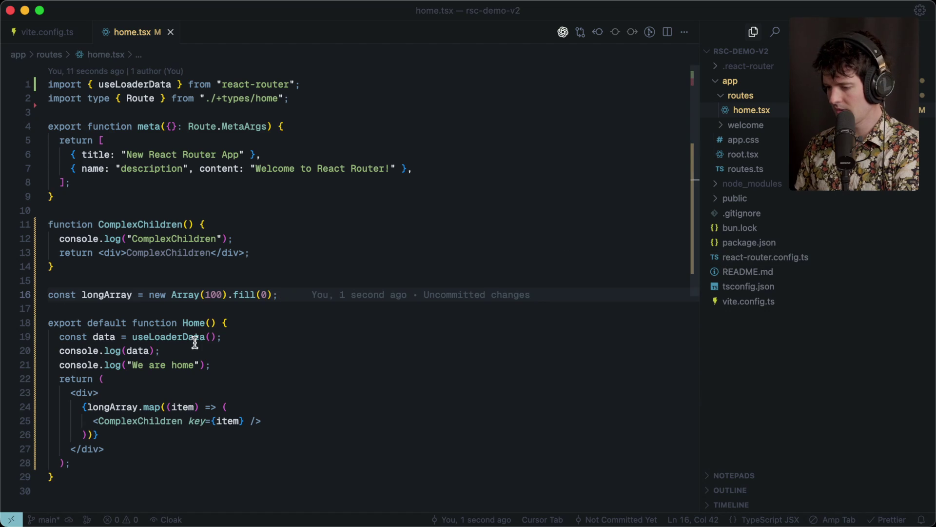
click(240, 238)
key(super+slash)
Step: Recheck the browser console, which still shows the loader data as null
key(super+Tab)
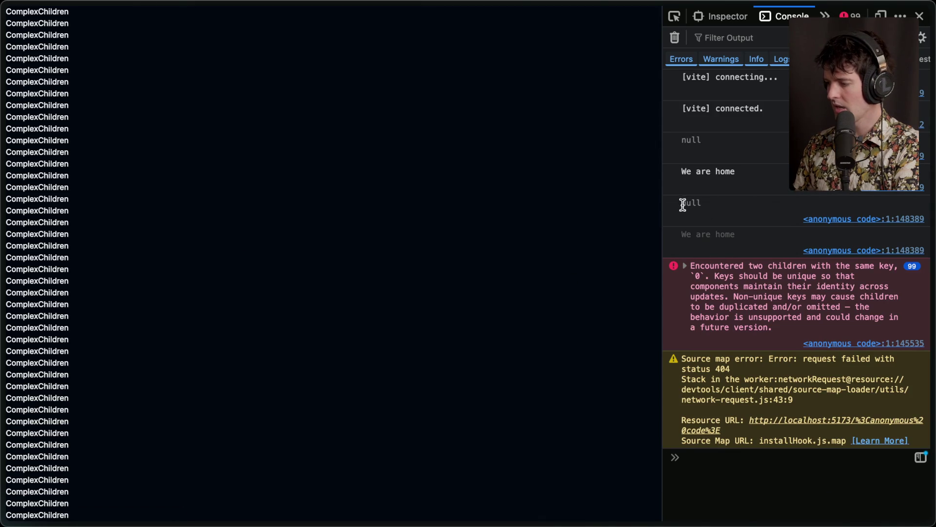
click(709, 204)
key(super+Tab)
key(super+Tab)
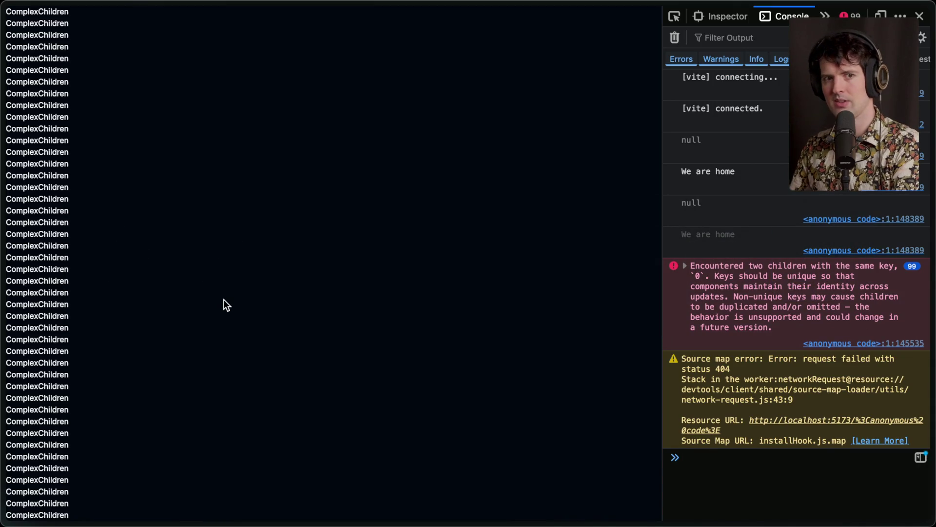
key(super+Tab)
key(super+Tab)
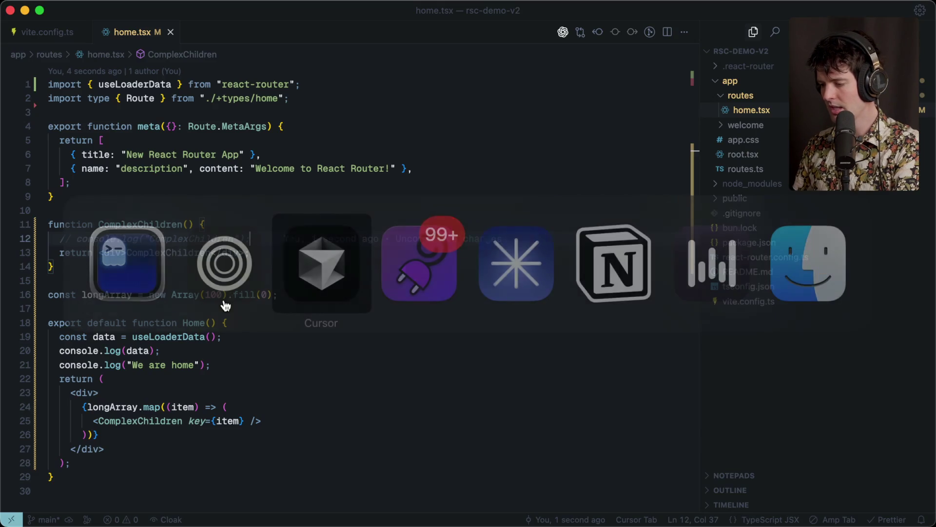
Step: Add an exported loader after meta returning { message: "Hello from loader" } and save
click(140, 168)
click(54, 196)
key(Return)
key(Return)
text(export)
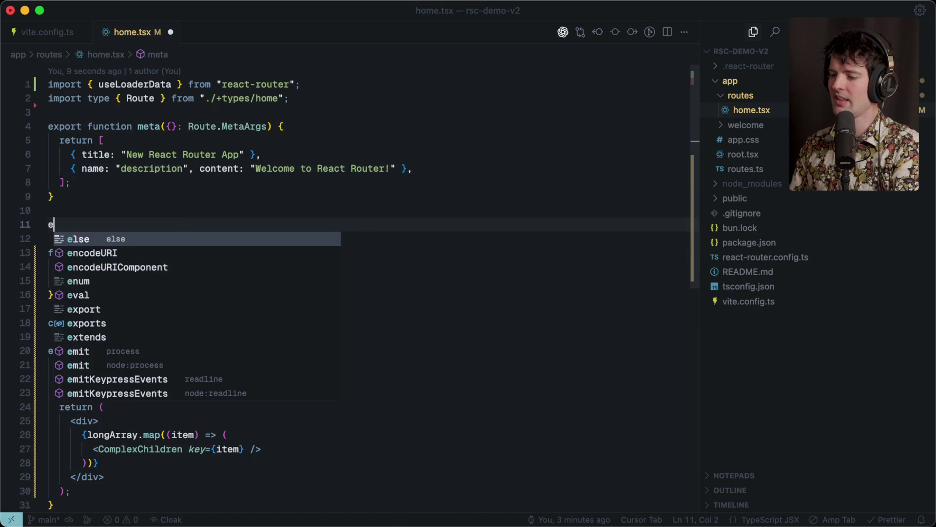
text( function loader() {)
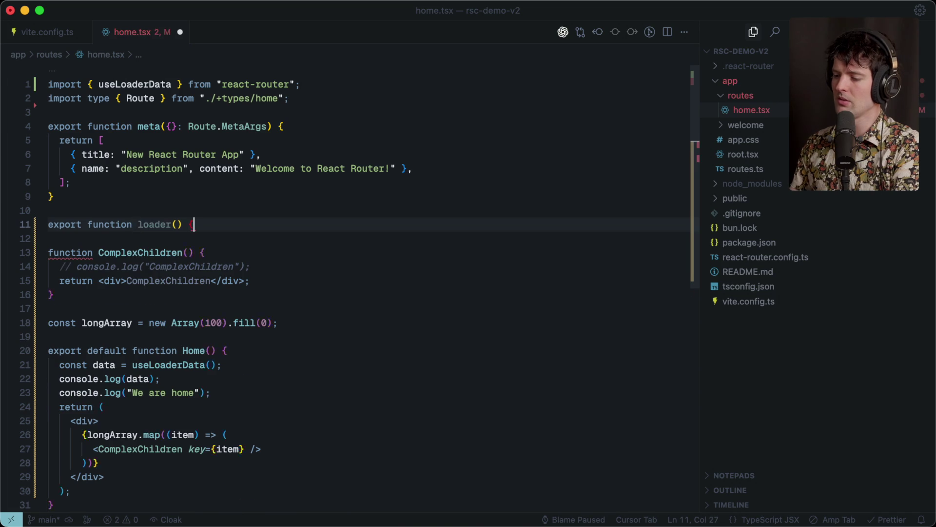
key(Tab)
key(Tab)
key(super+s)
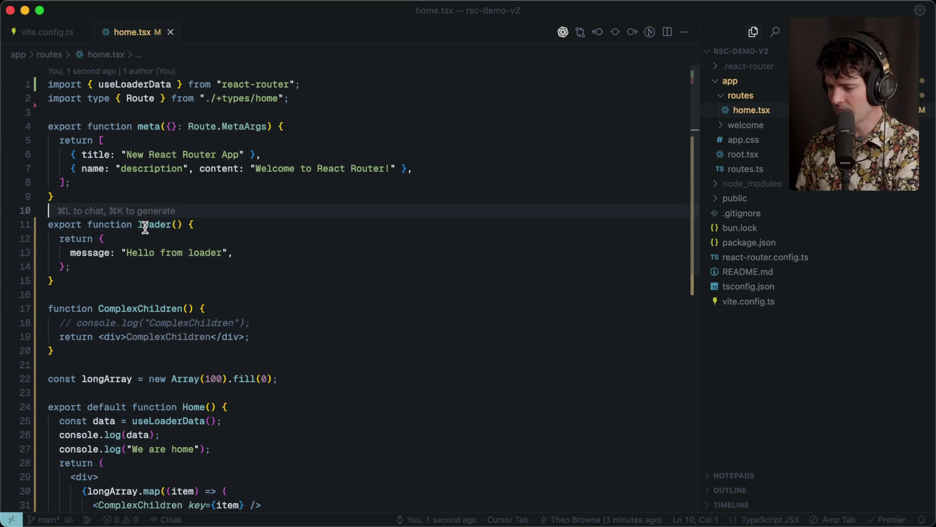
Step: Select the meta function, briefly send it to an AI chat, then close the chat
drag(55, 196, 26, 111)
click(75, 279)
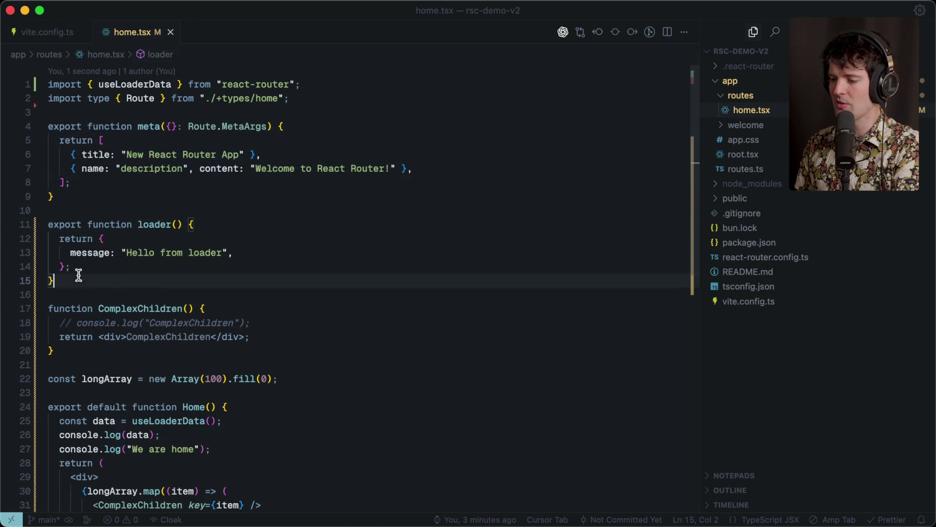
drag(75, 278, 31, 13)
click(108, 115)
drag(108, 115, 107, 197)
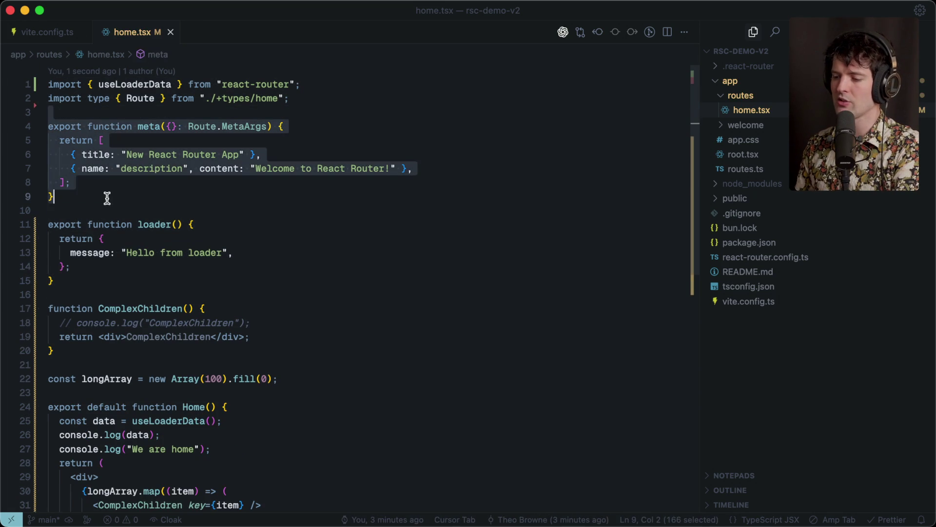
key(super+l)
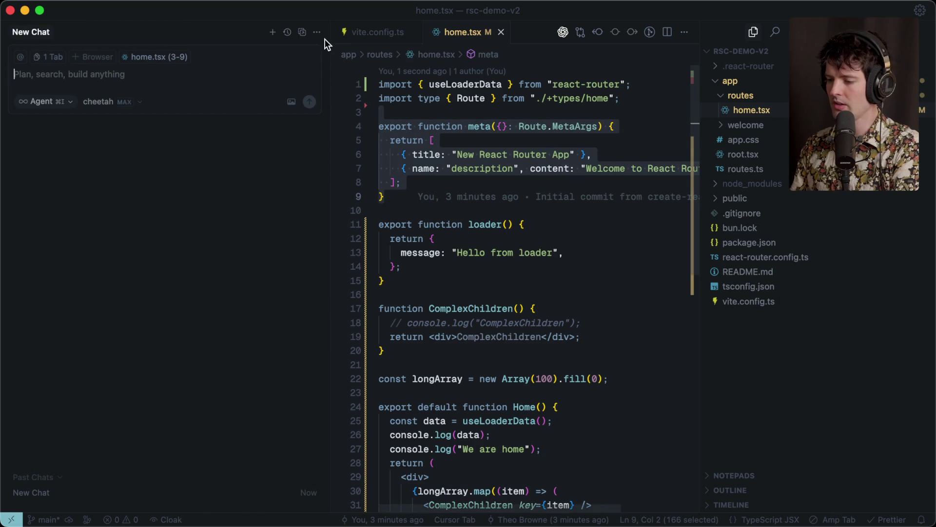
key(super+l)
click(259, 134)
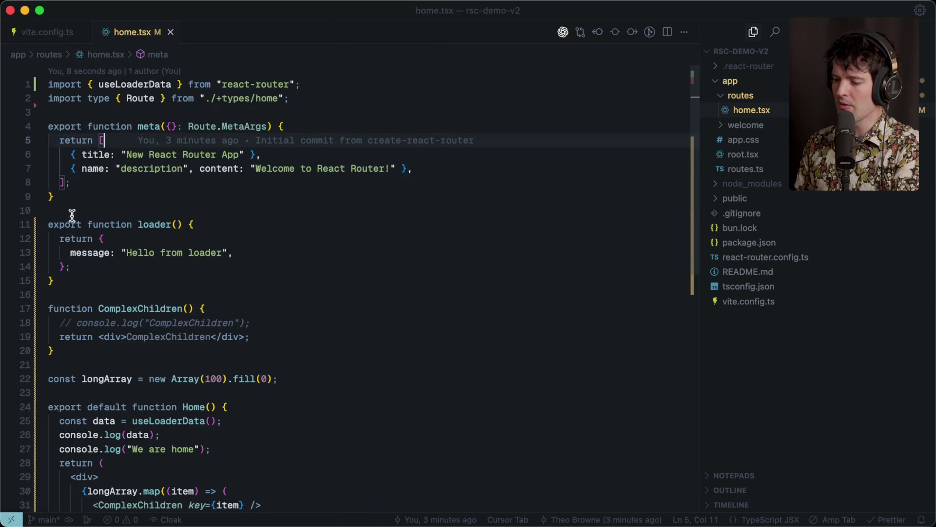
Step: Expand the logged loader object in the browser console to see the message
key(super+Tab)
key(super+Tab)
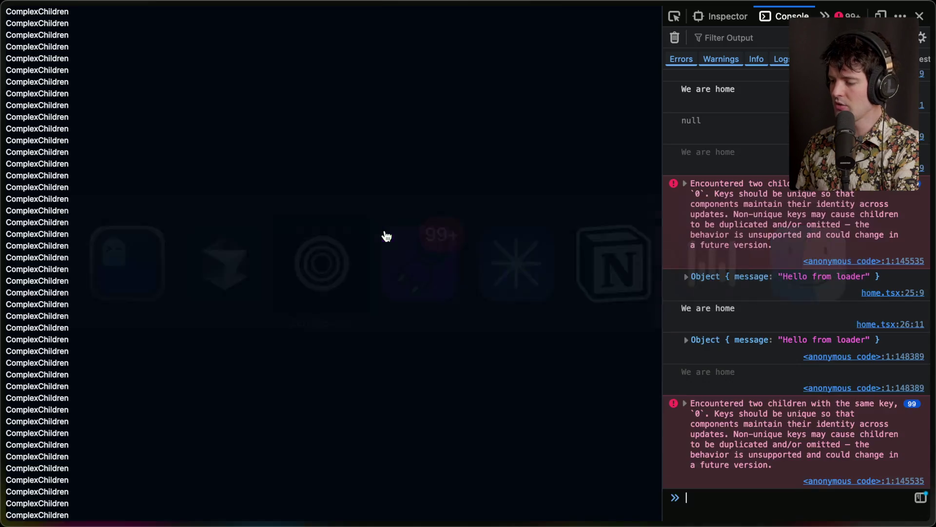
click(706, 142)
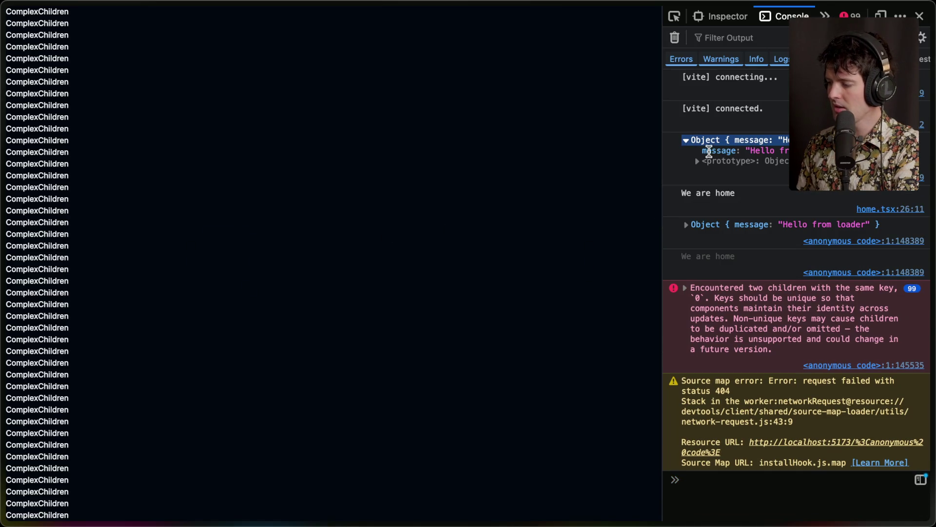
key(super+Tab)
key(super+Tab)
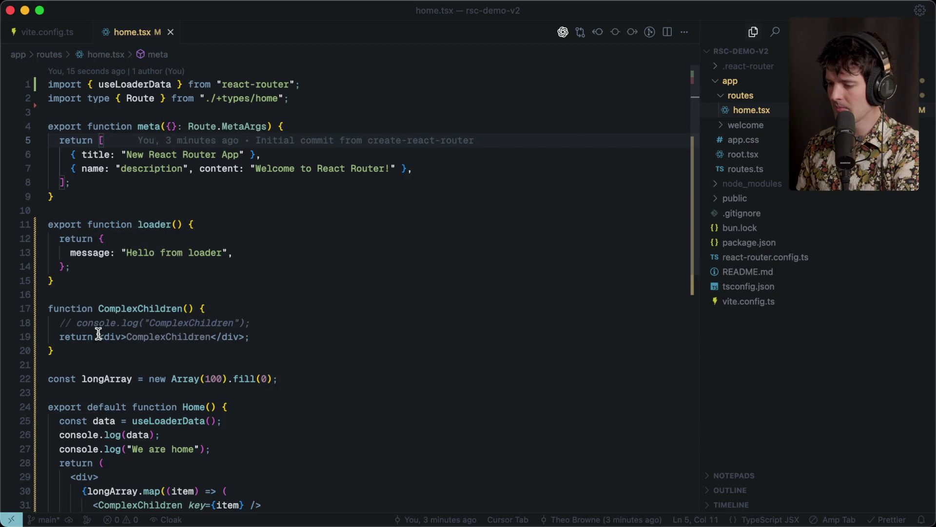
Step: Highlight and review the loader function in home.tsx
scroll(148, 350, down, 3)
scroll(149, 351, up, 3)
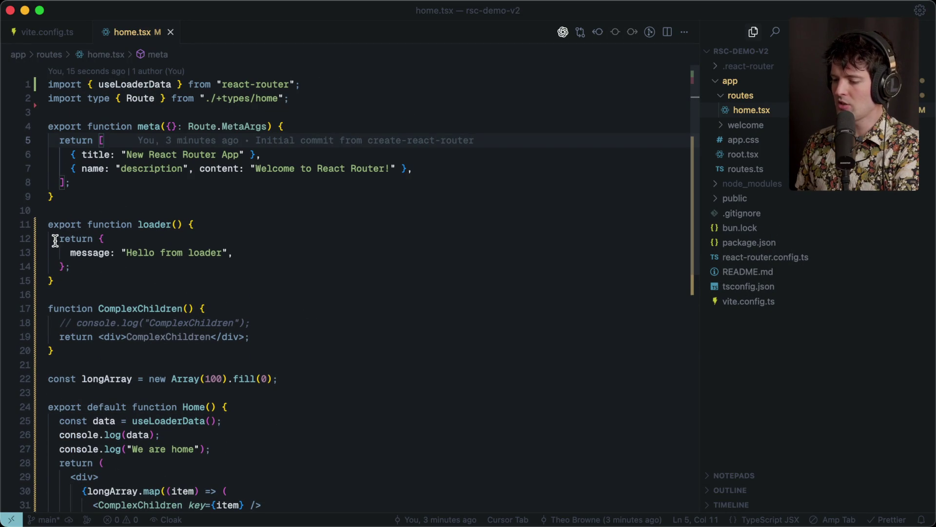
drag(69, 280, 44, 215)
click(69, 210)
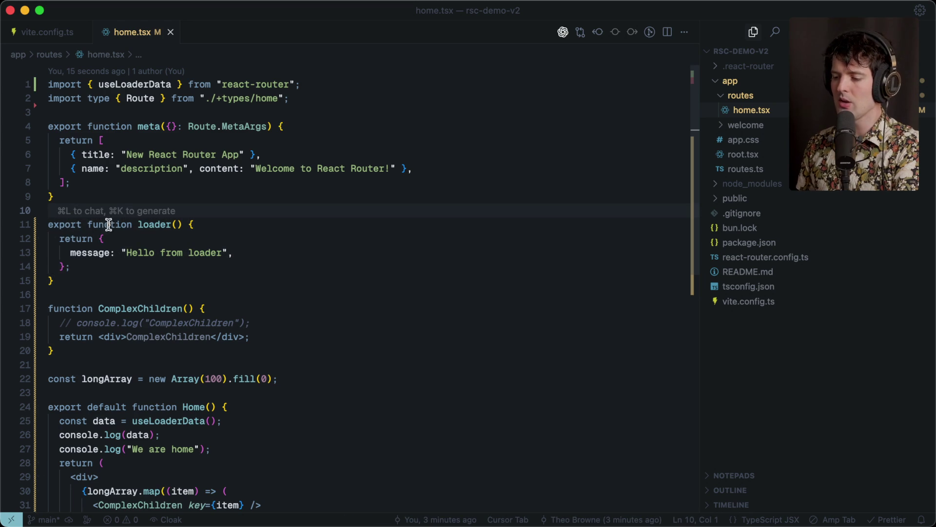
mouse_move(144, 215)
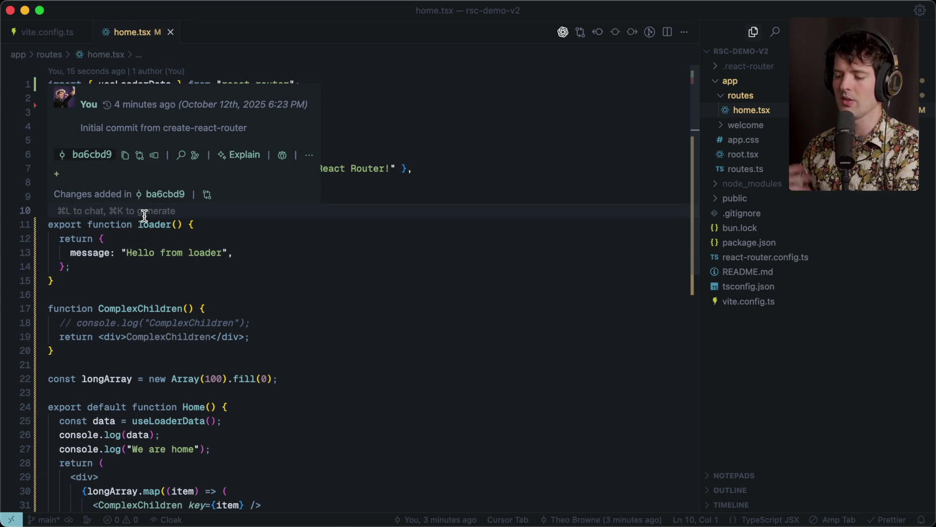
click(200, 224)
Step: Uncomment the ComplexChildren console.log and save home.tsx
click(92, 362)
drag(93, 362, 257, 308)
click(284, 325)
key(super+slash)
key(super+s)
Step: Check the terminal and browser for the repeated ComplexChildren output
key(super+Tab)
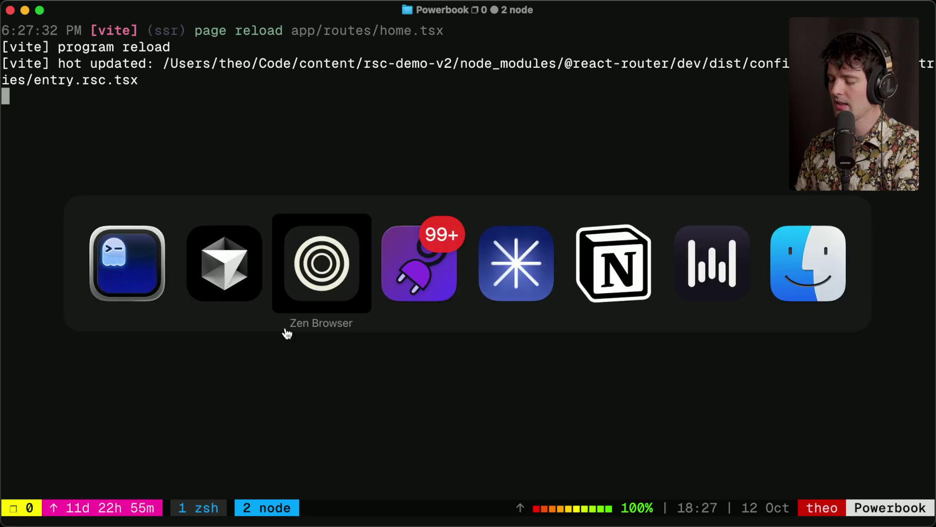
key(super+Tab)
key(super+Tab)
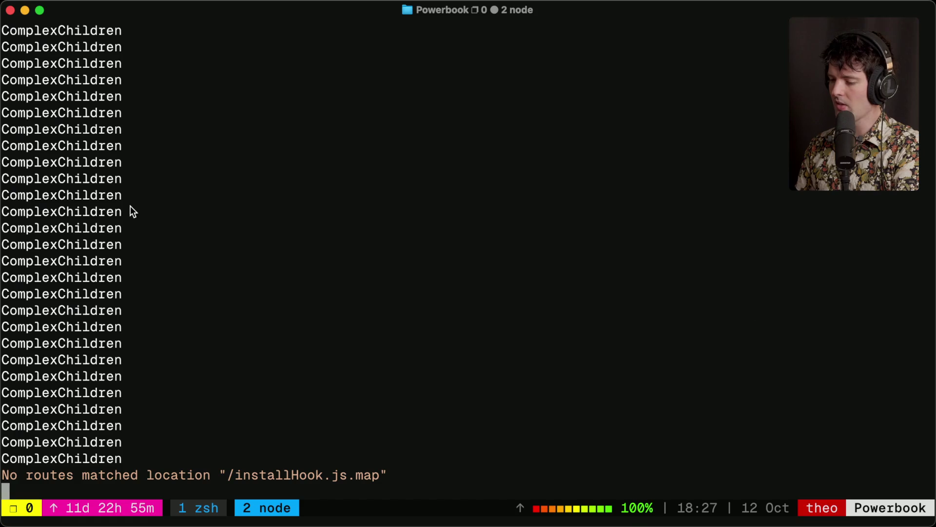
key(super+Tab)
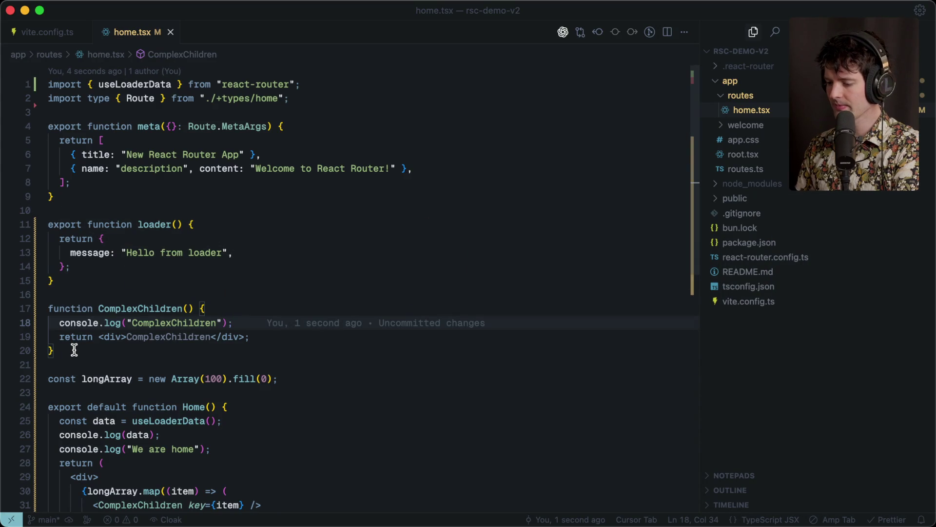
Step: Cut the longArray.map ComplexChildren block out of Home
scroll(74, 351, down, 3)
scroll(74, 350, up, 2)
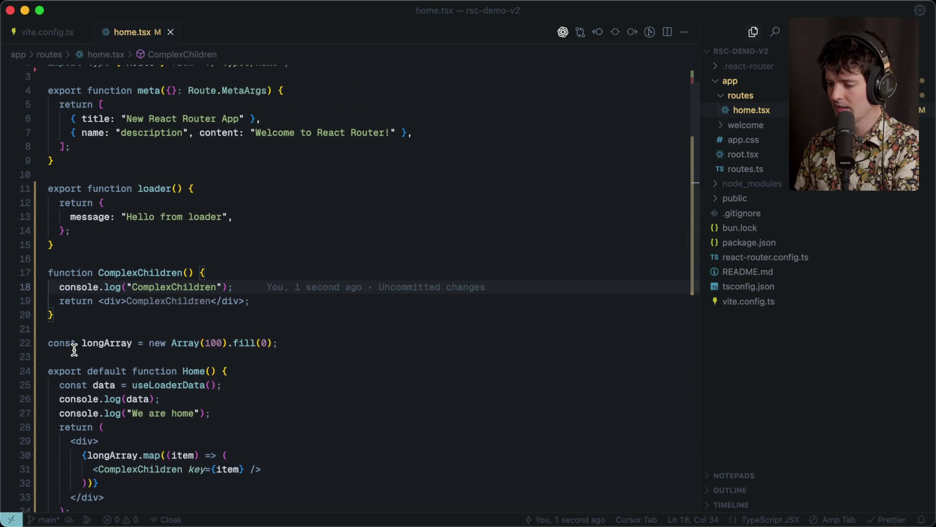
scroll(74, 350, down, 1)
scroll(152, 435, down, 2)
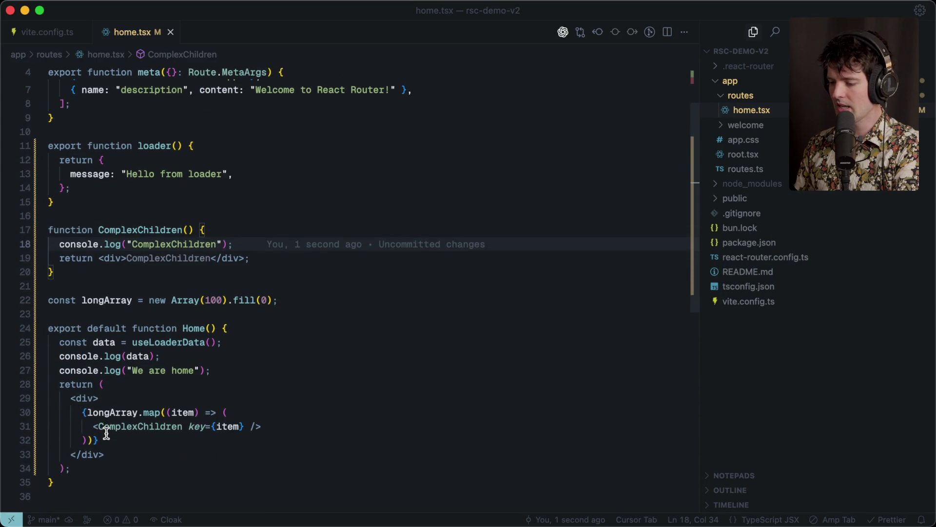
drag(82, 412, 110, 443)
key(super+c)
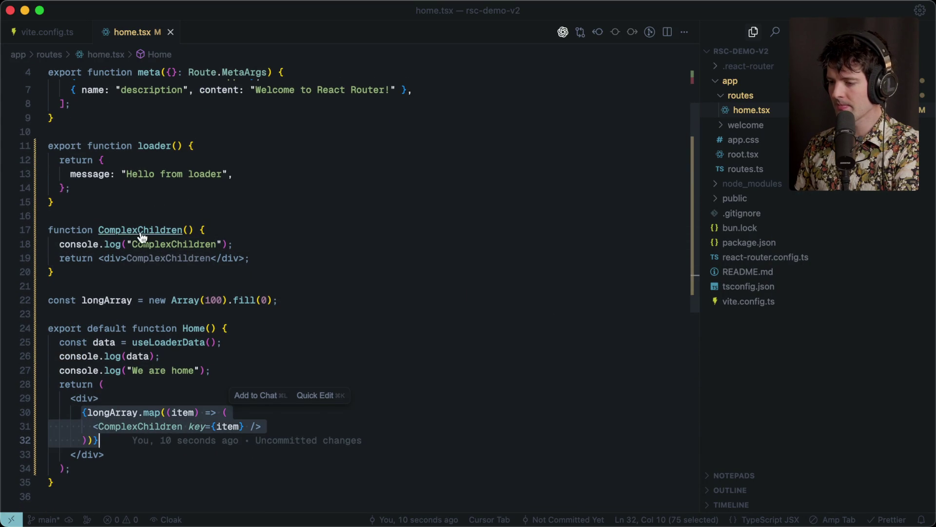
key(BackSpace)
Step: Paste the map into the loader's return as content: and remove the leftover braces
click(234, 174)
key(Return)
text(content: {)
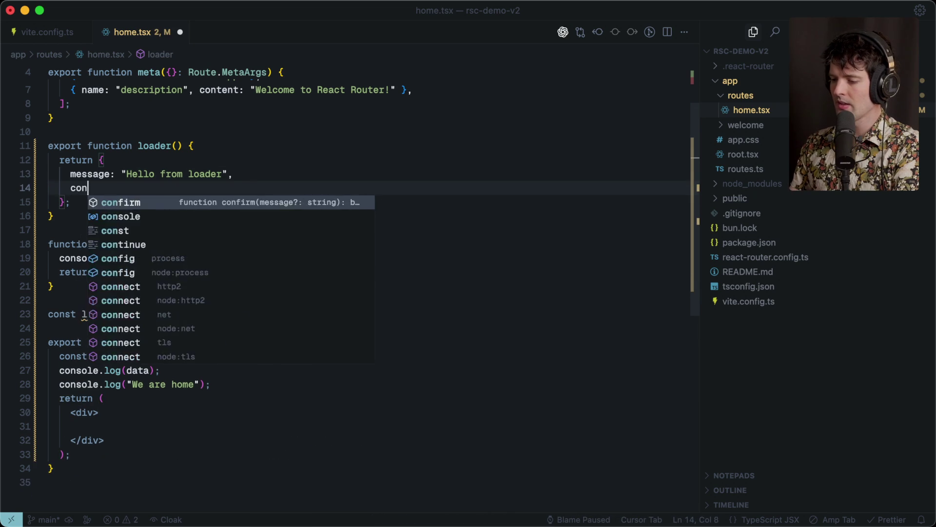
key(super+v)
key(BackSpace)
click(125, 187)
key(BackSpace)
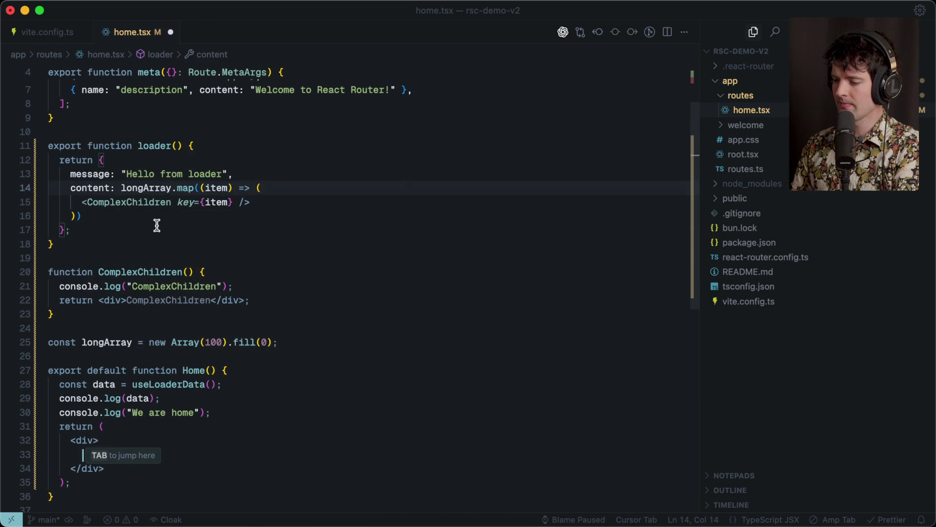
key(super+s)
Step: Move the longArray declaration above the loader function and save
click(296, 308)
key(shift+Up)
key(super+c)
key(BackSpace)
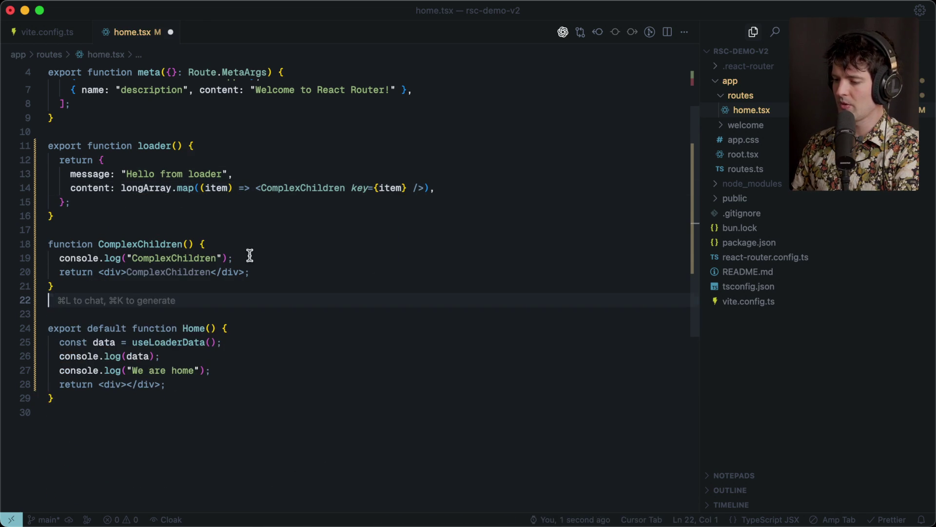
click(146, 133)
key(super+v)
key(super+s)
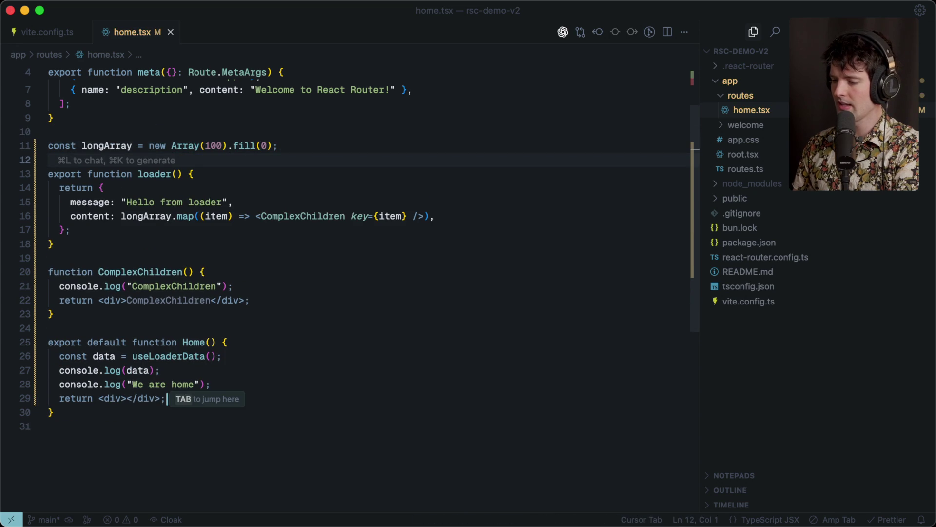
Step: Render {data.content} in Home's div and reload the browser to check it
click(125, 399)
key(Tab)
key(Tab)
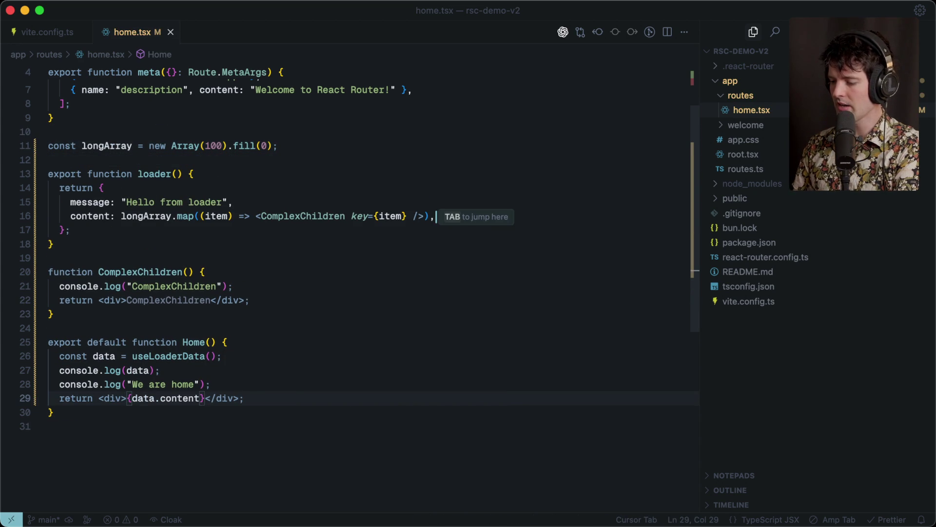
key(super+Tab)
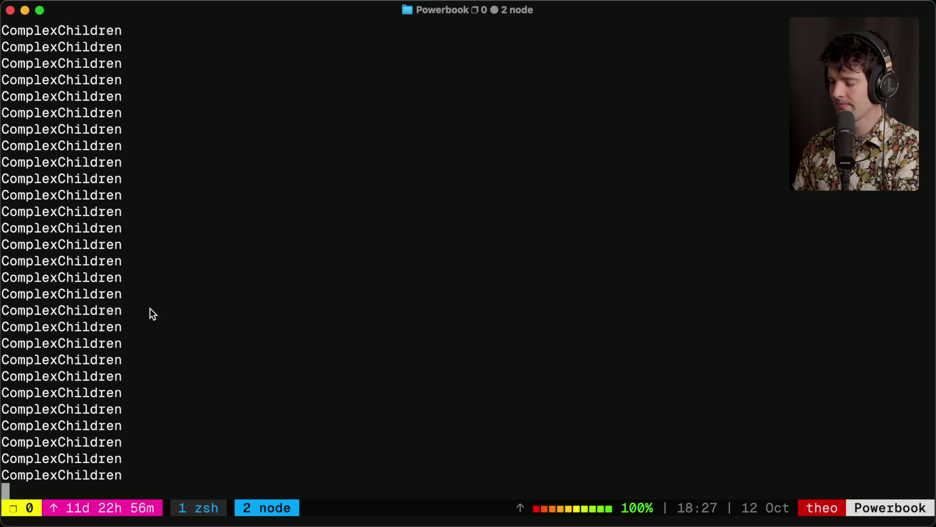
key(super+Tab)
key(super+r)
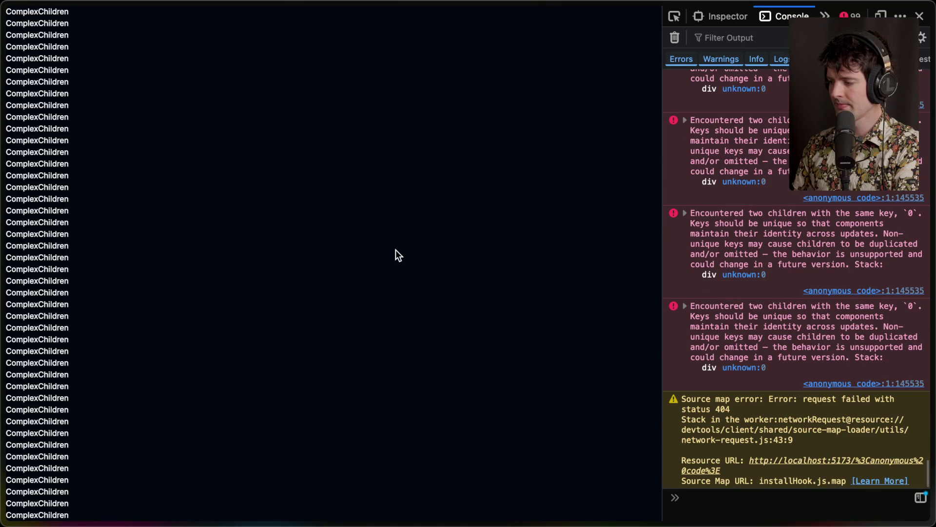
key(super+Tab)
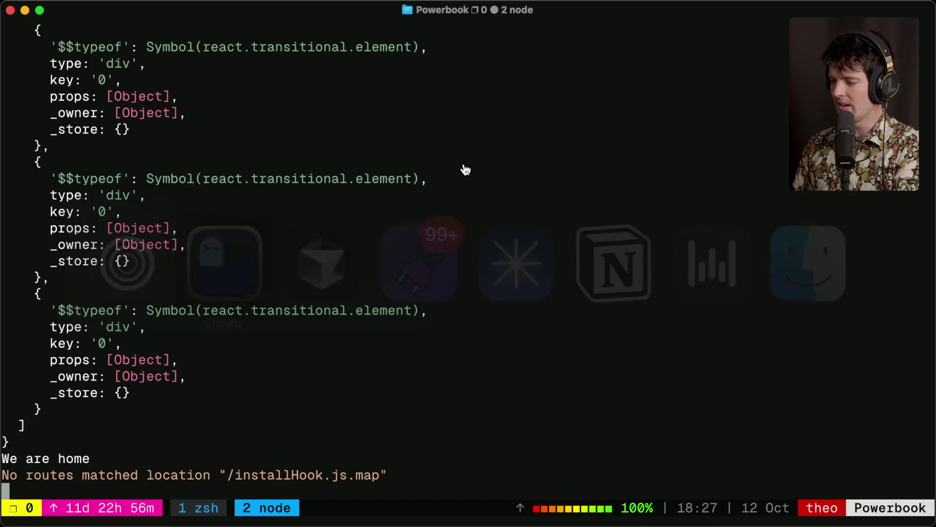
key(super+Tab)
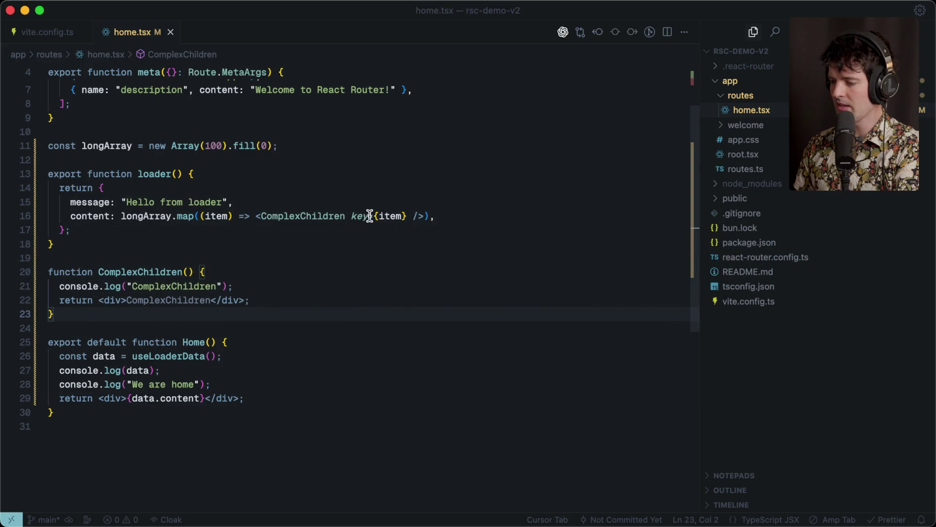
Step: Add an index parameter to the map and key each ComplexChildren by index
click(229, 216)
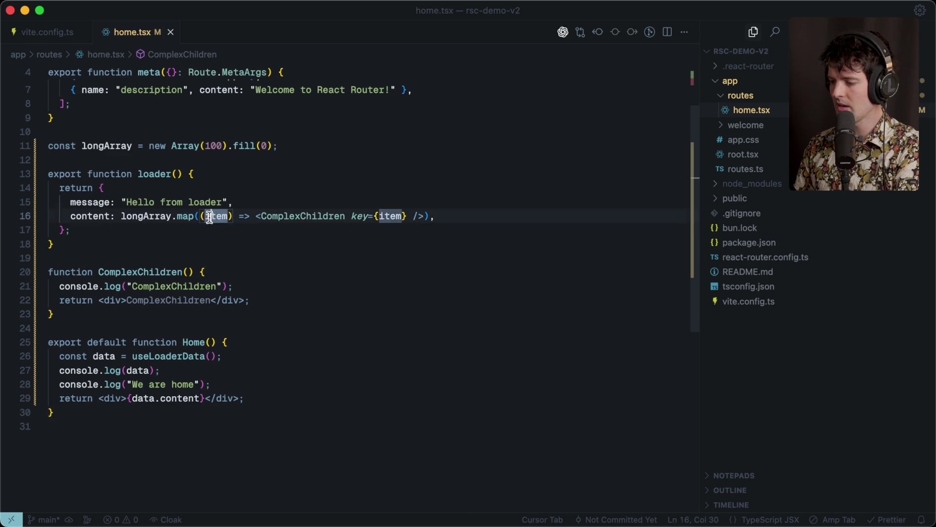
text(, index)
key(Tab)
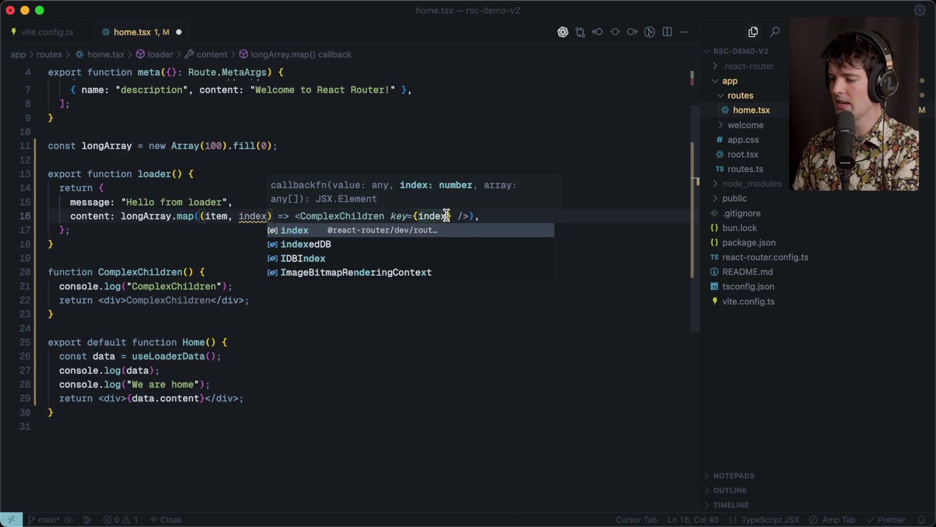
key(super+Tab)
key(super+Tab)
key(super+r)
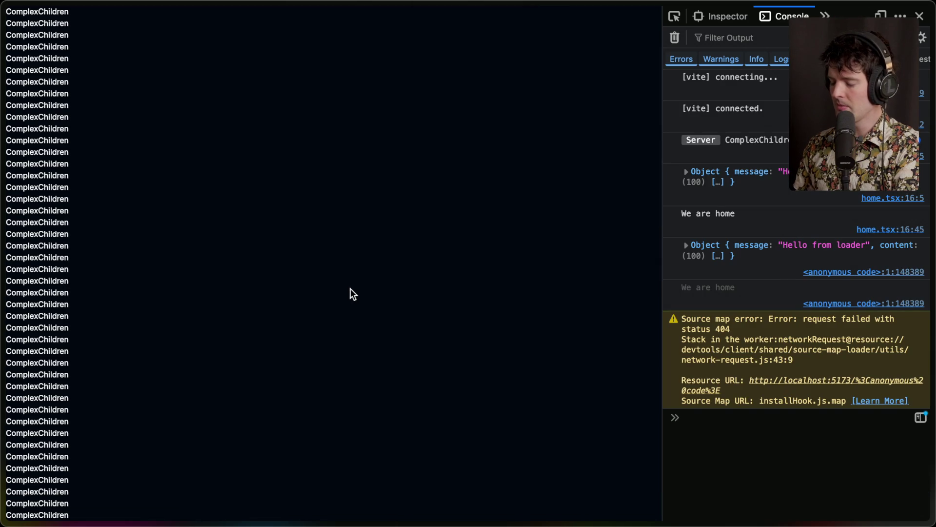
Step: Expand the logged Object, its content Array(100), the first element and its _debugInfo
scroll(131, 301, up, 15)
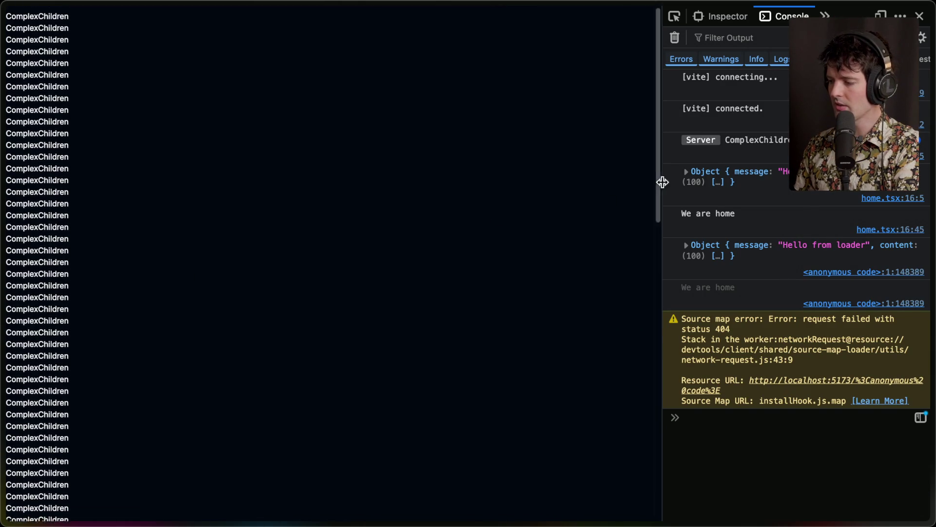
click(688, 174)
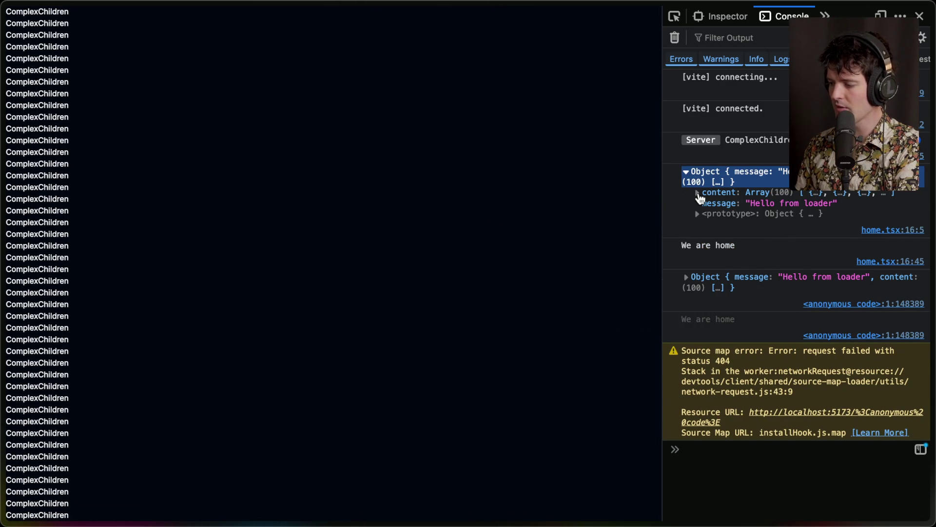
click(697, 193)
click(708, 206)
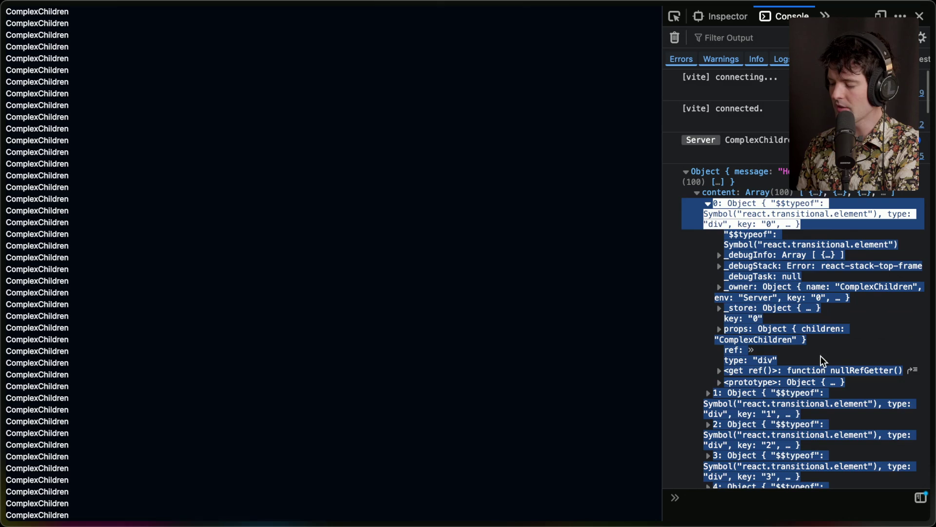
click(868, 257)
click(708, 202)
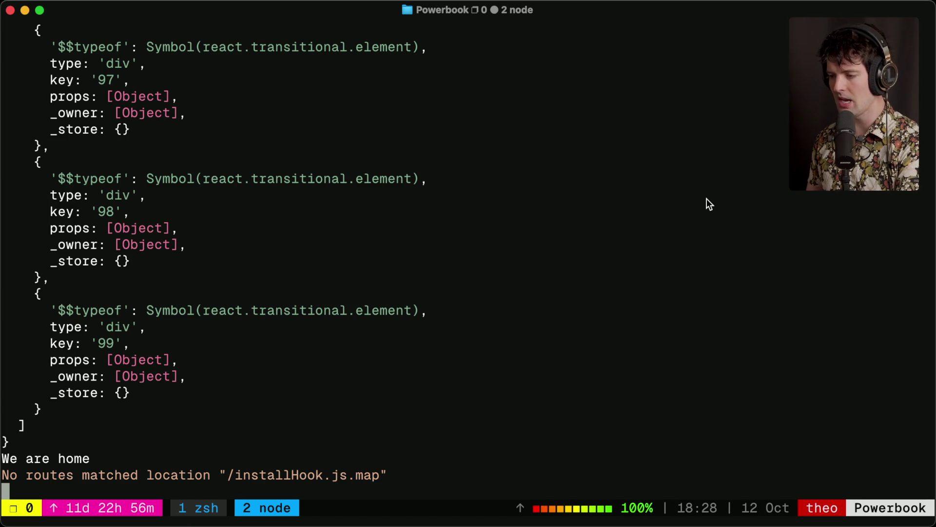
Step: Return to home.tsx in Cursor and highlight the loader function
key(super+Tab)
drag(123, 245, 88, 160)
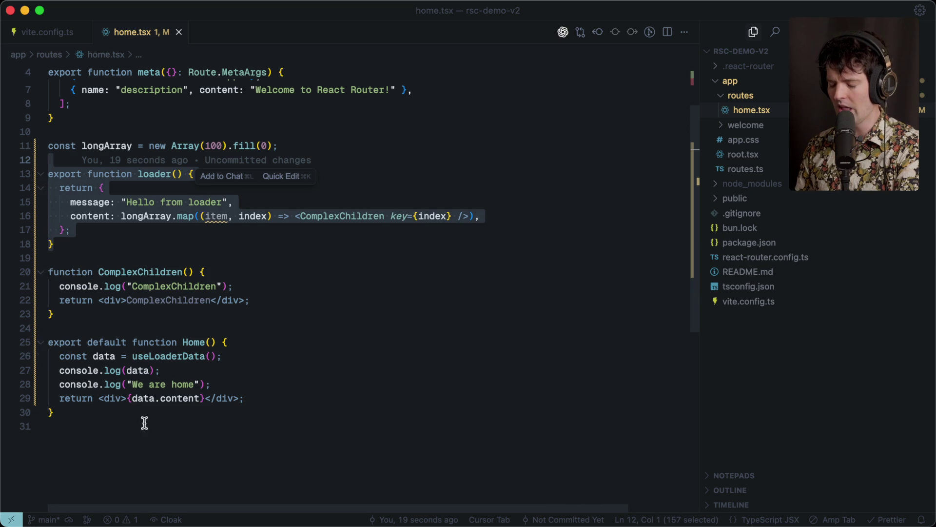
click(255, 358)
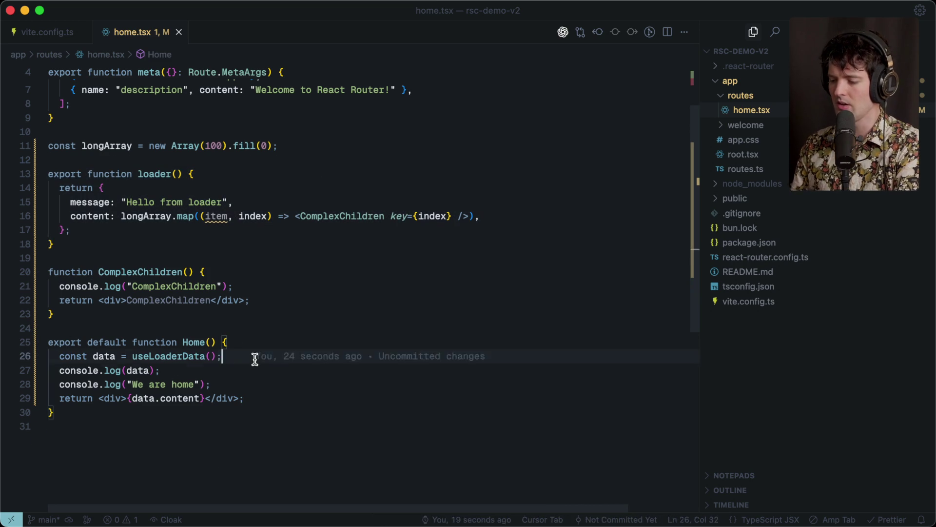
Step: Add a const [count, setCount] useState declaration and a Click me count button, then save
key(Return)
key(Return)
text(const [count, setCount)
key(Tab)
click(206, 426)
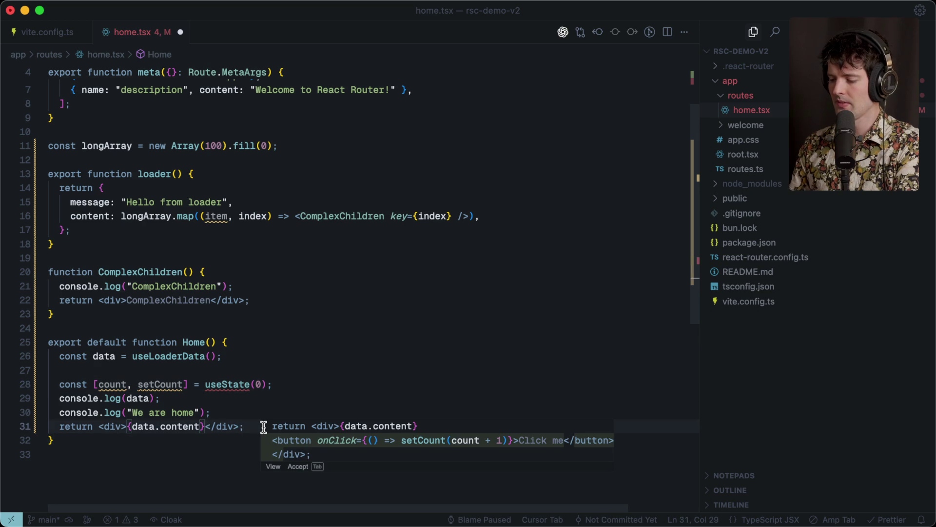
key(Tab)
key(cmd+s)
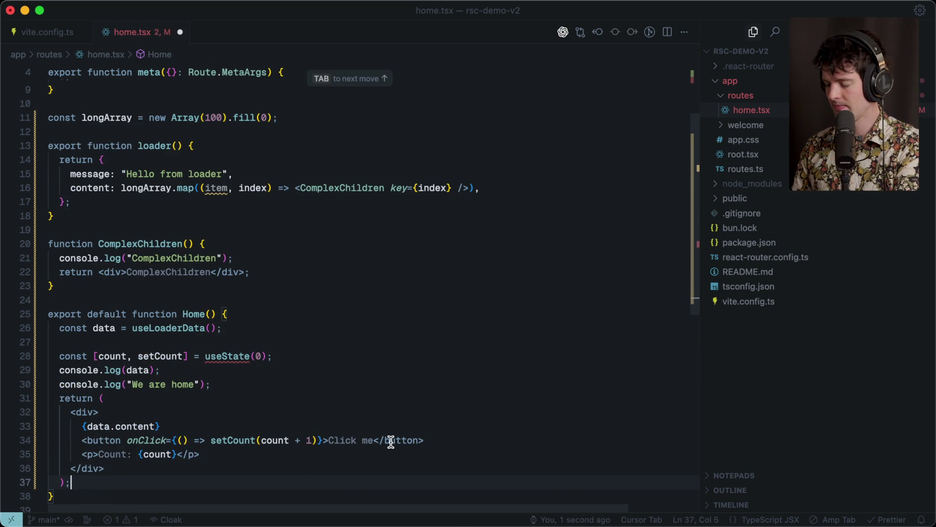
Step: Revisit the useState line in home.tsx and save the counter changes
key(super+Tab)
key(super+Tab)
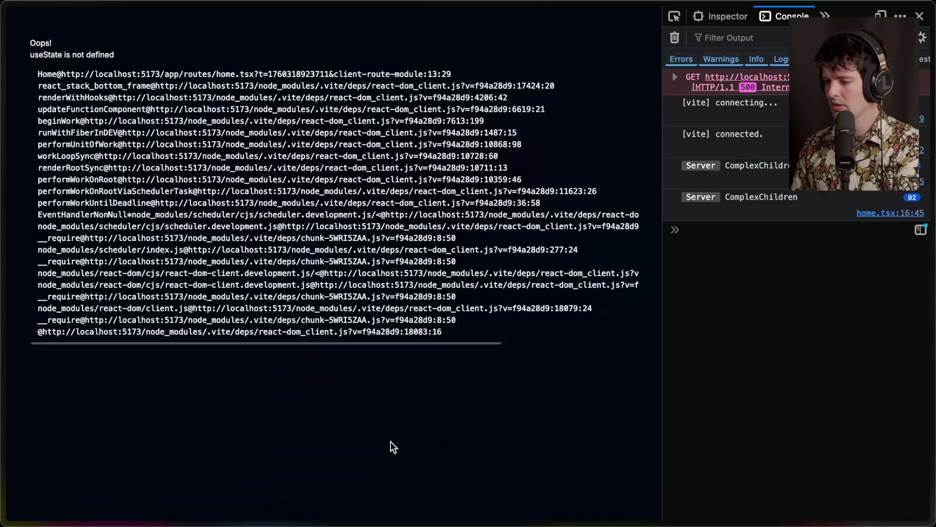
key(super+Tab)
key(super+Tab)
click(250, 352)
scroll(250, 370, up, 1)
key(super+s)
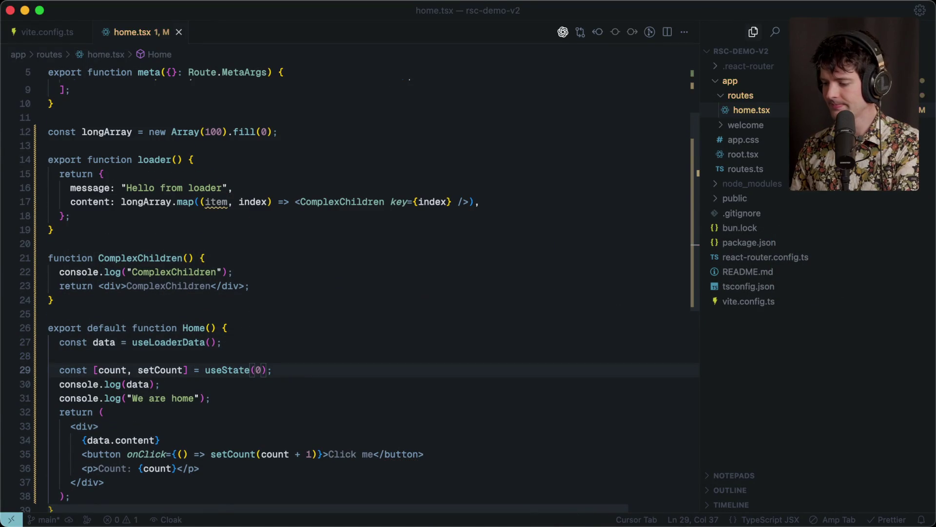
Step: Reload the page and click Click me repeatedly, counting up to 13
key(super+Tab)
key(super+Tab)
key(super+r)
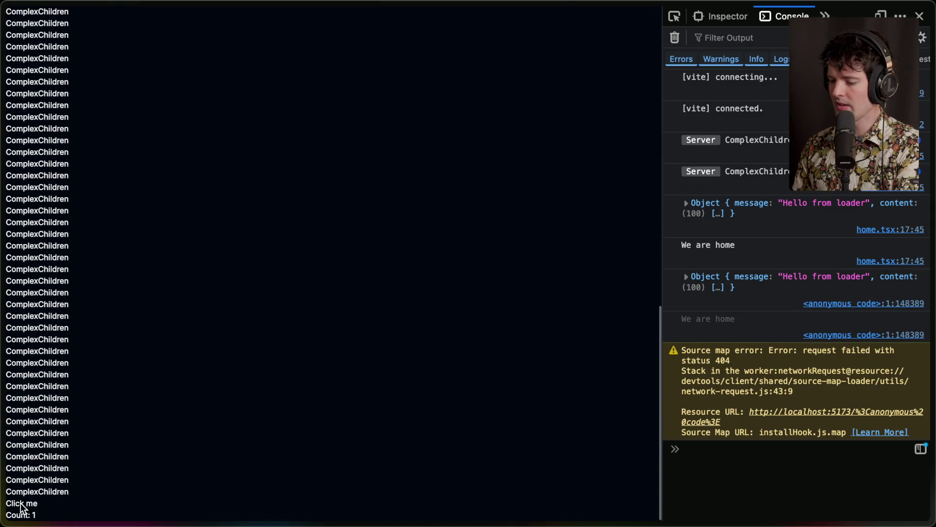
click(20, 504)
click(20, 504)
click(20, 504)
click(20, 504)
click(21, 504)
click(20, 504)
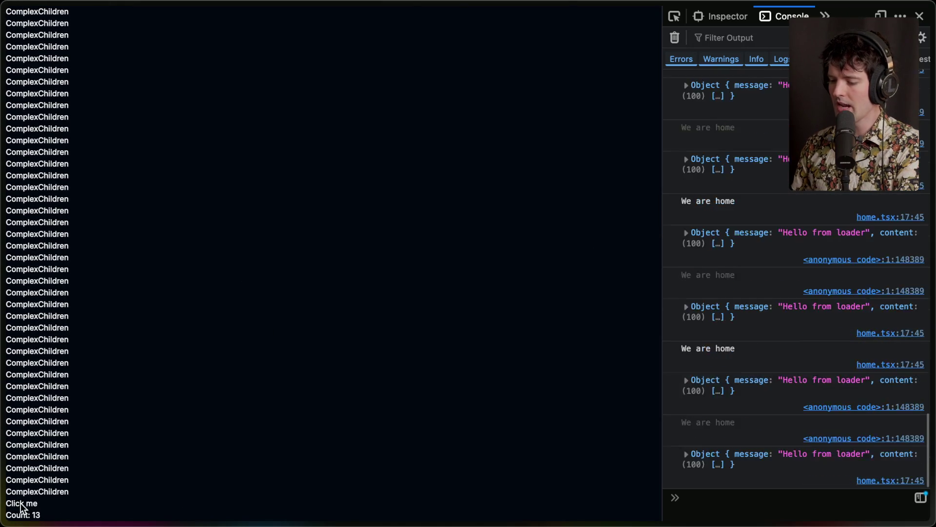
key(super+Tab)
key(super+Tab)
scroll(262, 380, down, 3)
click(66, 242)
drag(65, 242, 62, 433)
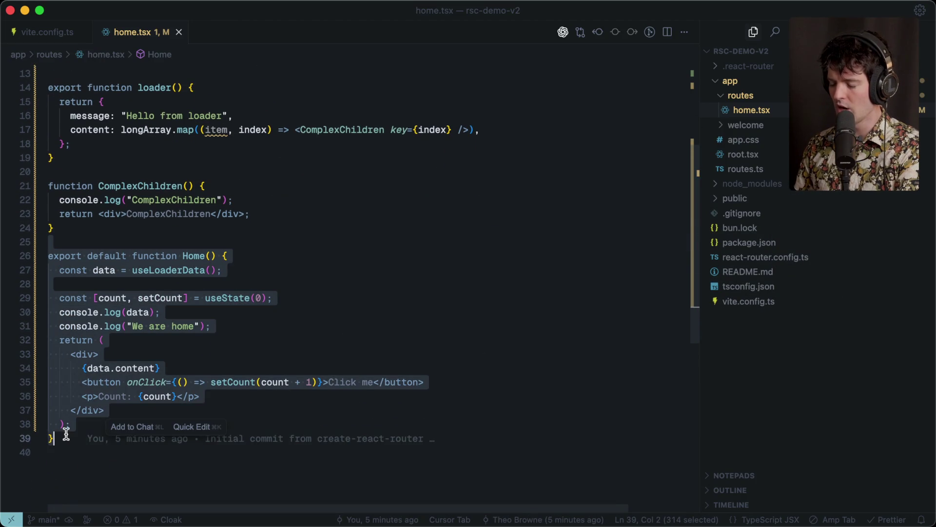
Step: Review the useLoaderData and loader content lines, then select all code in home.tsx
click(77, 448)
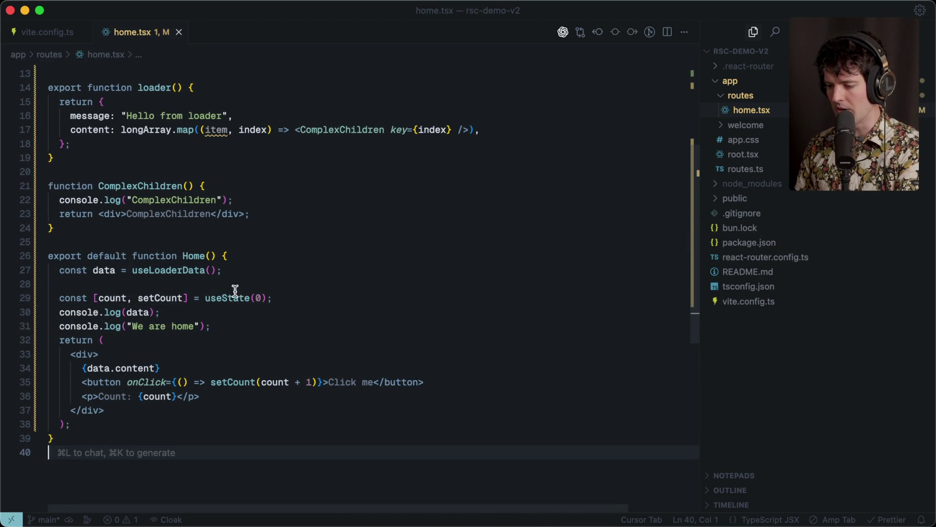
drag(52, 270, 251, 270)
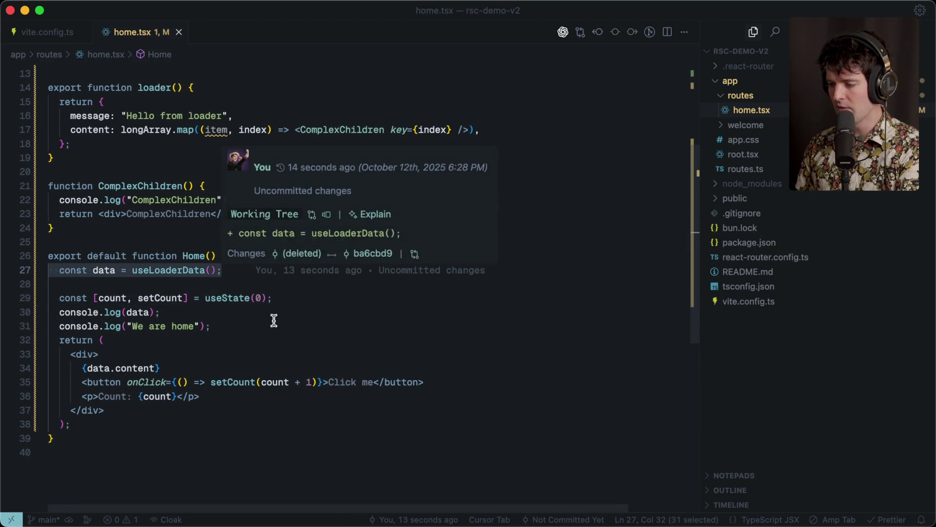
drag(71, 130, 483, 133)
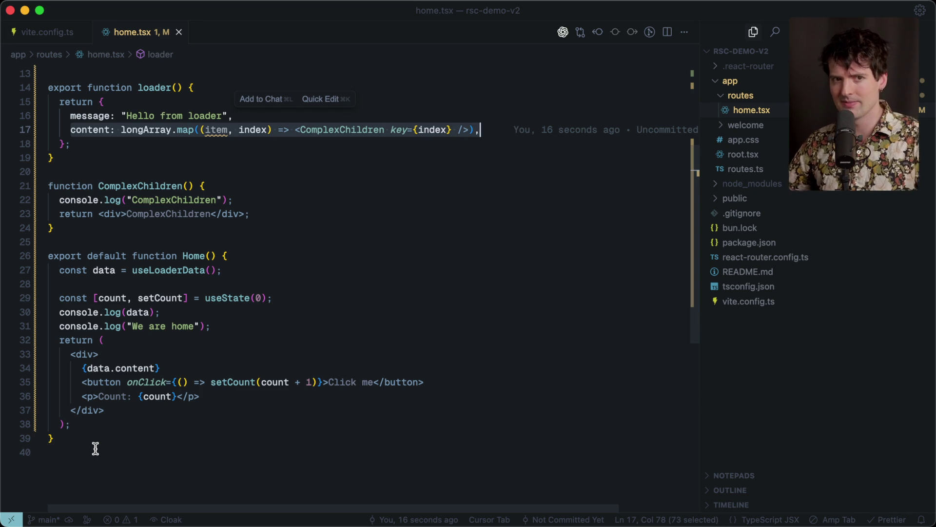
click(144, 156)
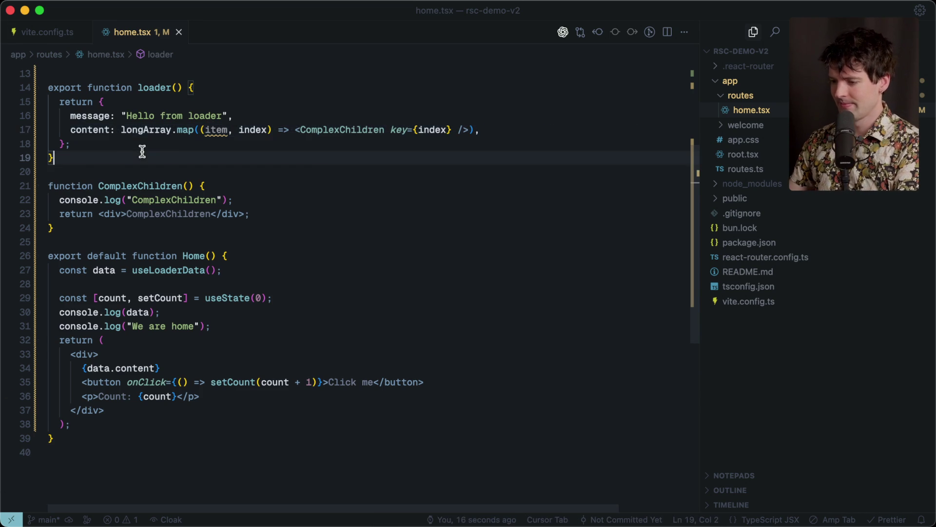
scroll(142, 151, up, 3)
scroll(142, 152, up, 1)
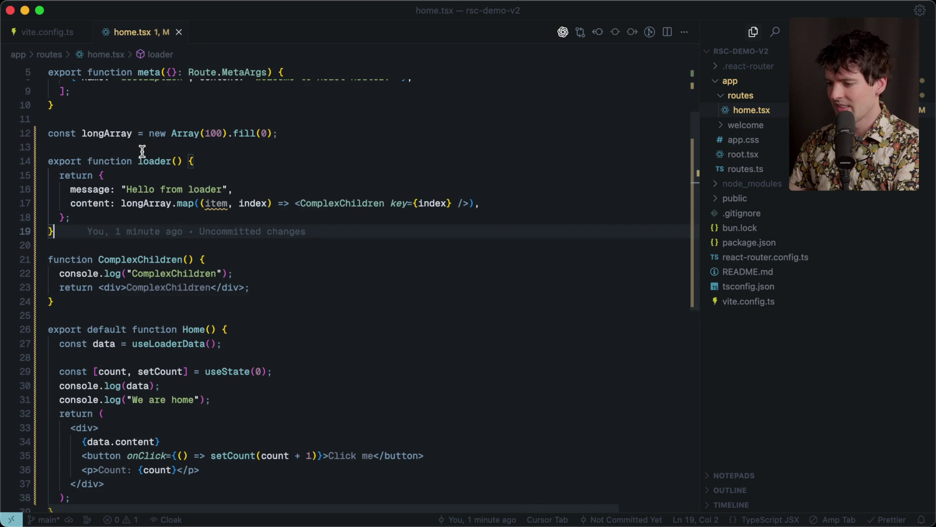
scroll(142, 152, down, 2)
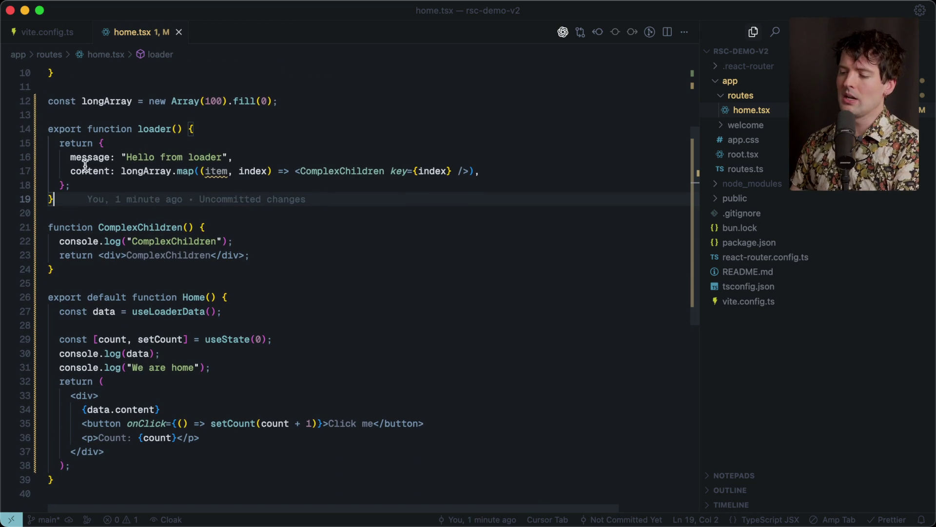
drag(487, 171, 492, 160)
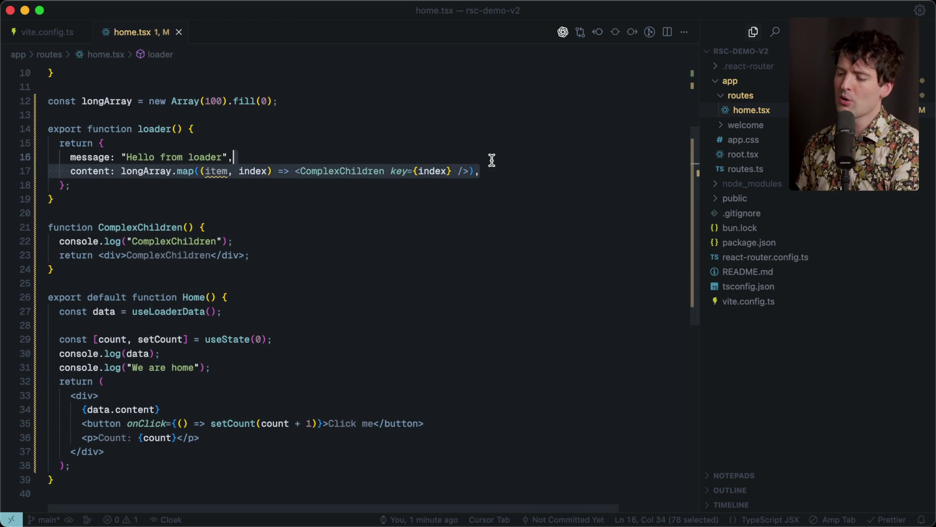
click(155, 214)
key(super+a)
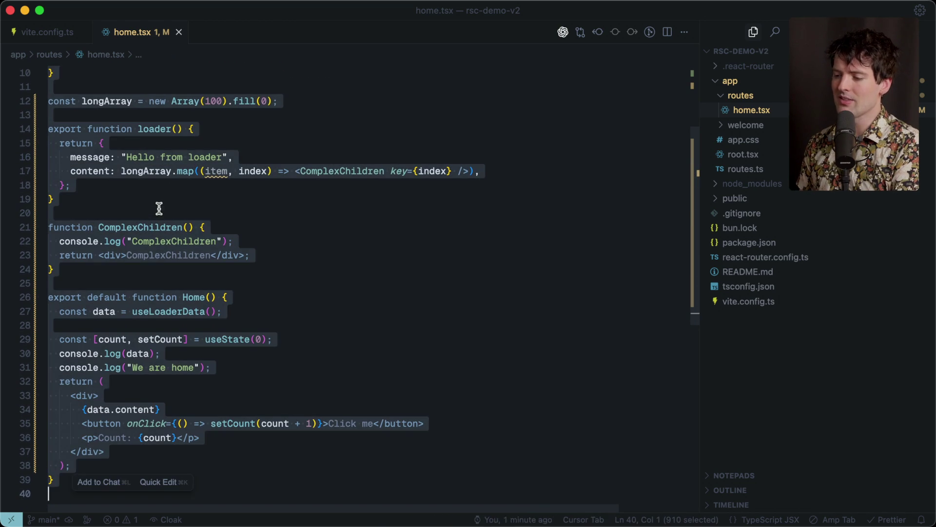
Step: Create hardcore.tsx in the routes folder and paste home.tsx's code into it
right_click(748, 100)
click(725, 105)
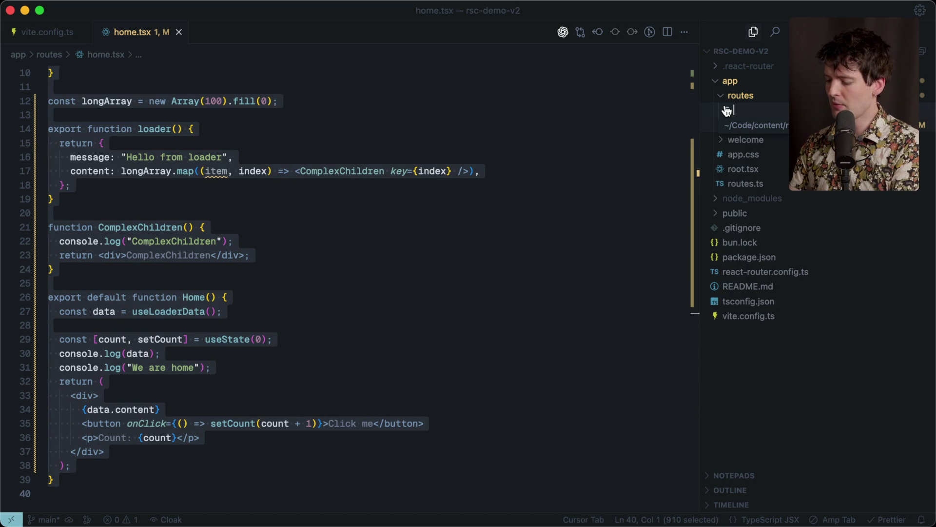
text(hardcore.tsx)
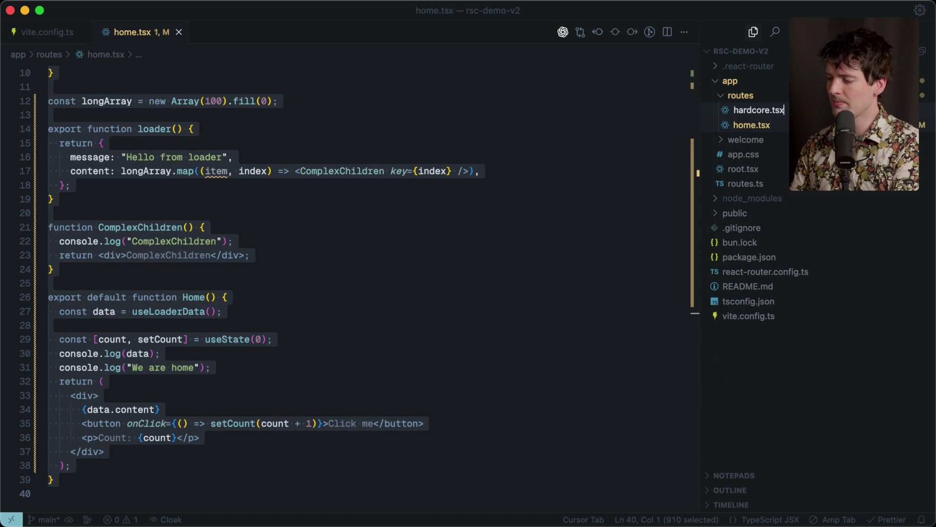
key(Return)
key(super+v)
Step: Rename the Home component to Hardcore, then open routes.ts
scroll(240, 156, up, 2)
double_click(194, 332)
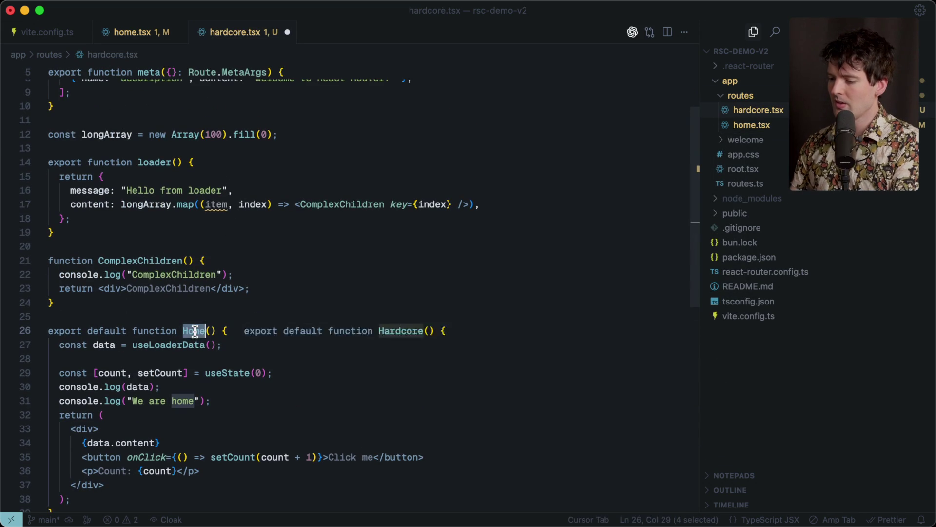
text(Hardcore)
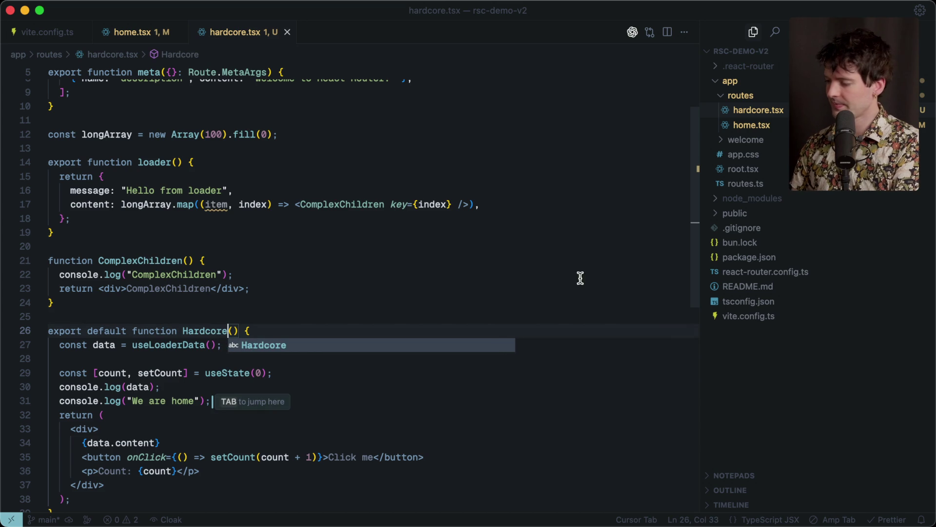
click(768, 186)
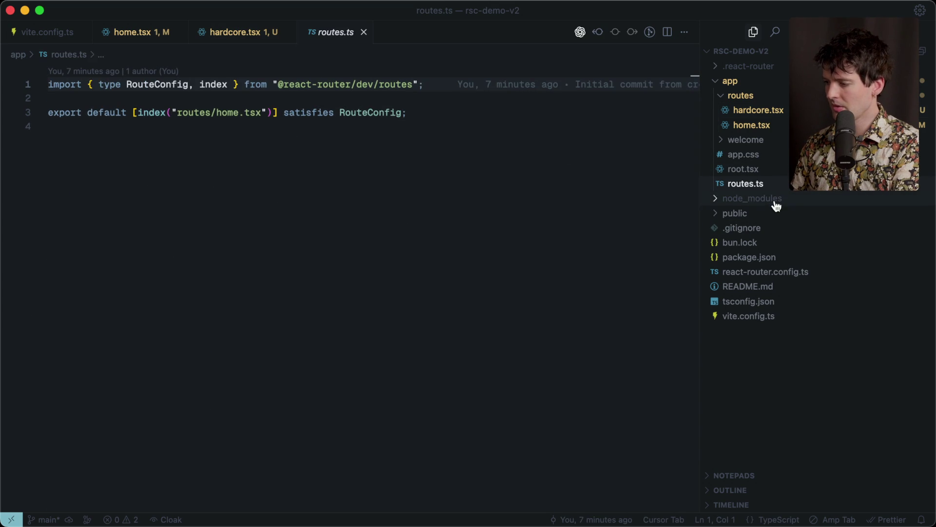
click(762, 171)
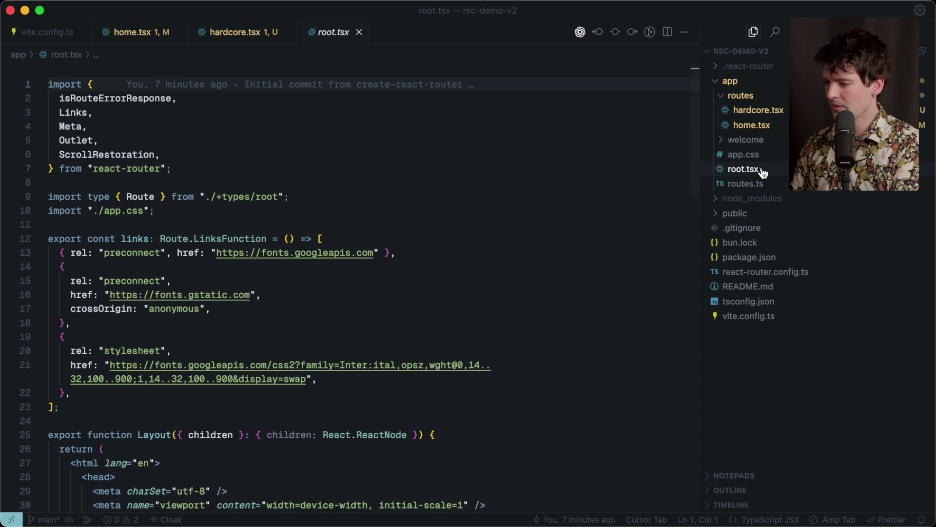
scroll(290, 336, down, 10)
scroll(293, 335, up, 3)
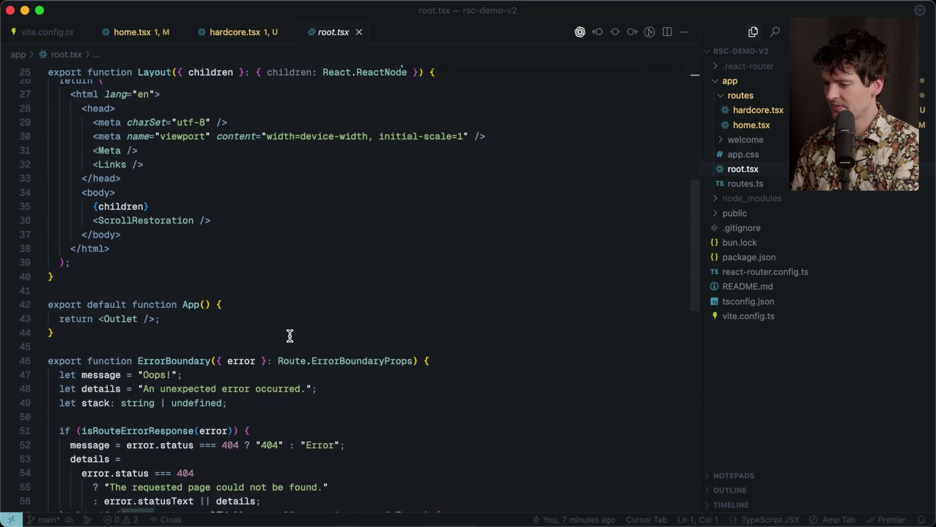
key(super+f)
text(route)
key(Return)
key(Return)
key(Return)
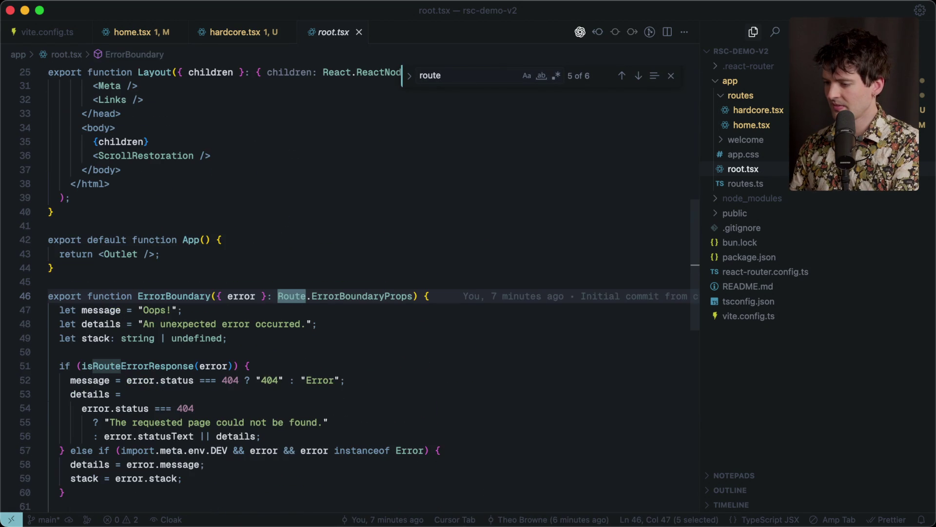
key(Return)
key(Return)
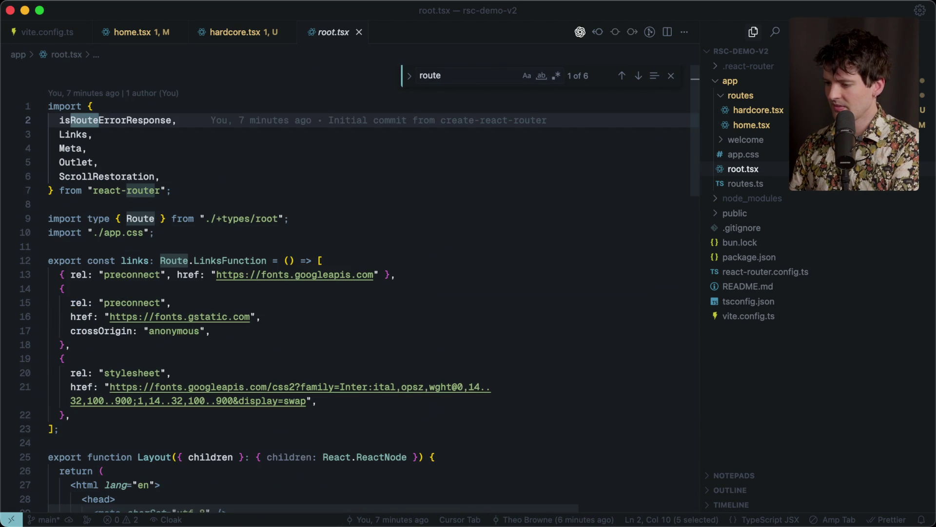
key(Escape)
click(745, 183)
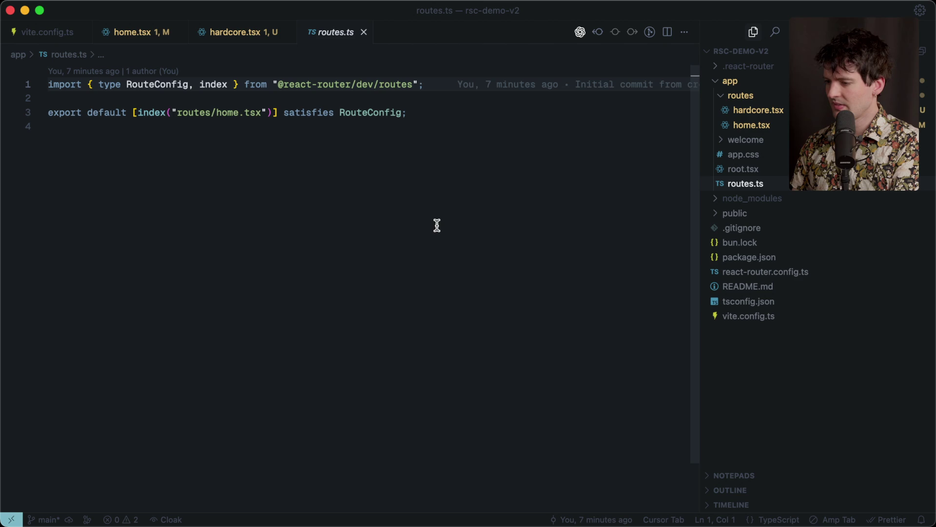
key(super+Tab)
key(super+Tab)
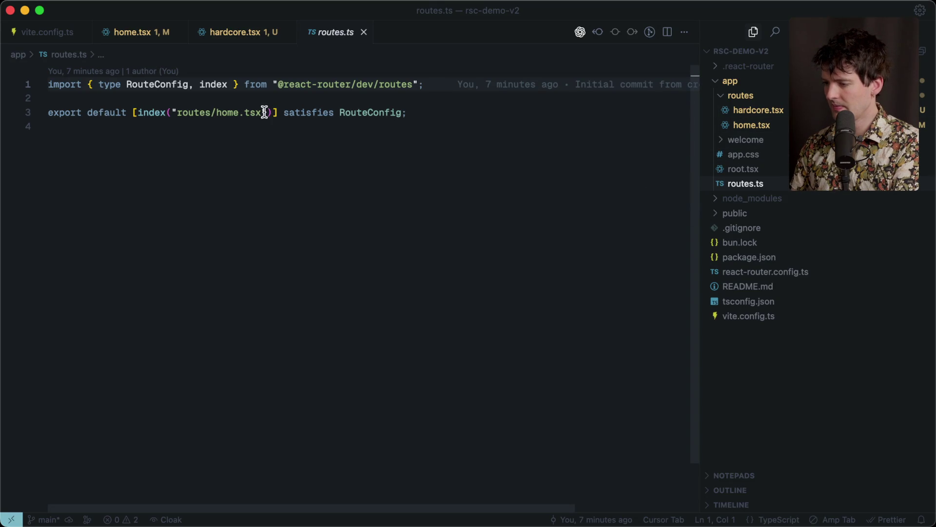
click(768, 126)
scroll(484, 175, up, 5)
click(442, 214)
scroll(442, 217, down, 8)
scroll(442, 217, up, 6)
scroll(442, 218, up, 3)
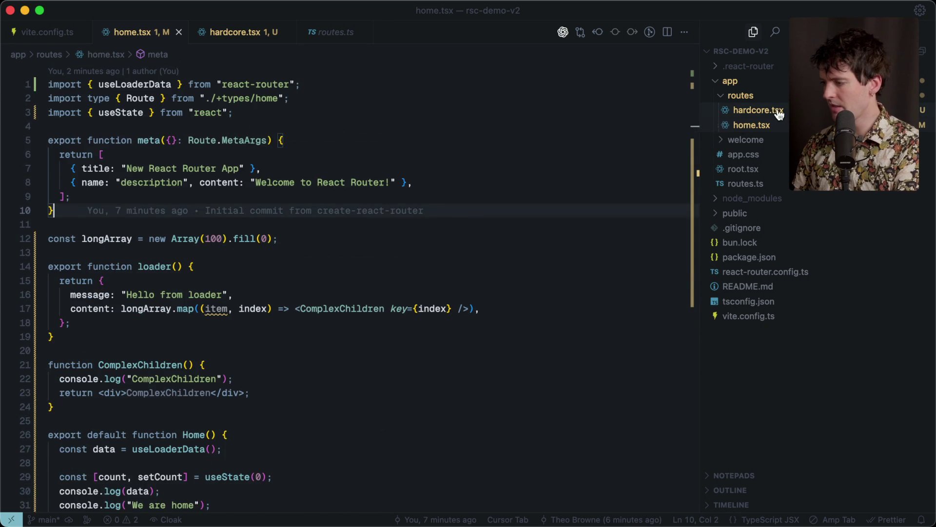
click(773, 110)
scroll(247, 284, up, 3)
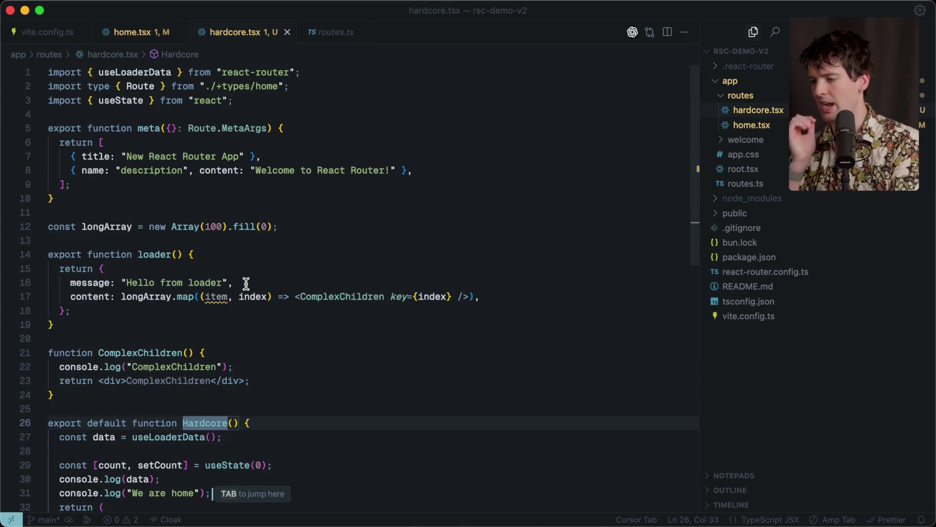
scroll(247, 284, down, 5)
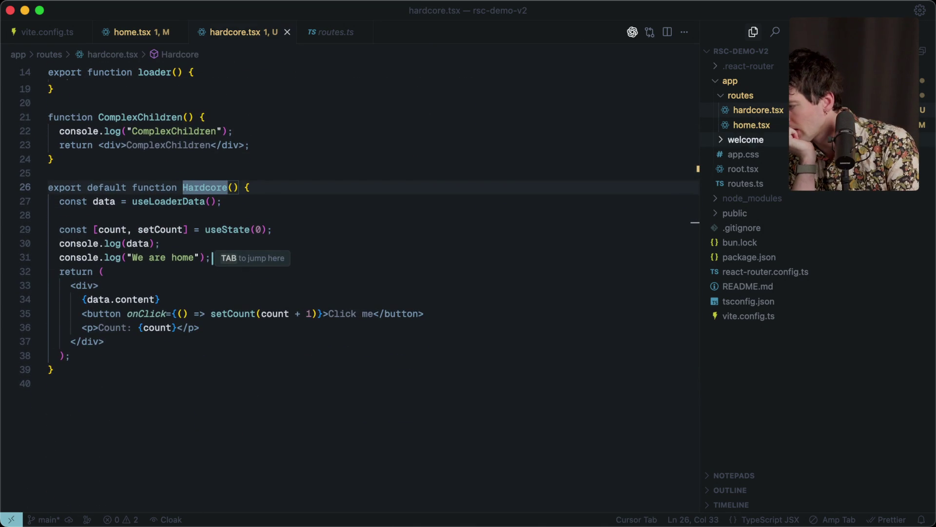
click(743, 168)
scroll(414, 309, down, 8)
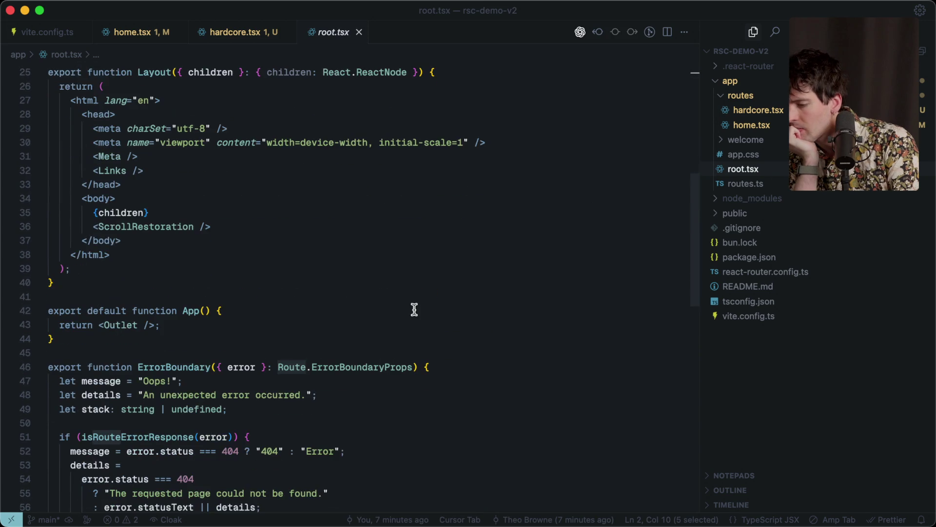
scroll(414, 310, down, 8)
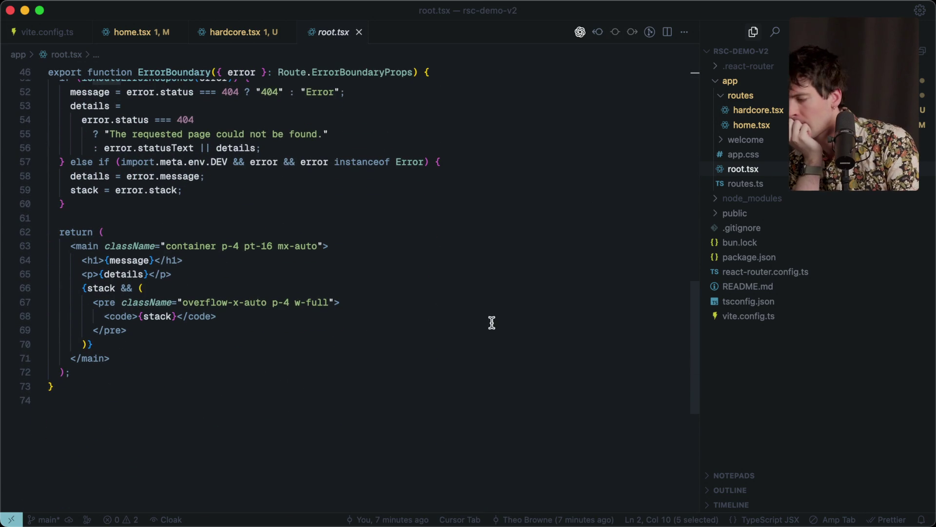
click(754, 184)
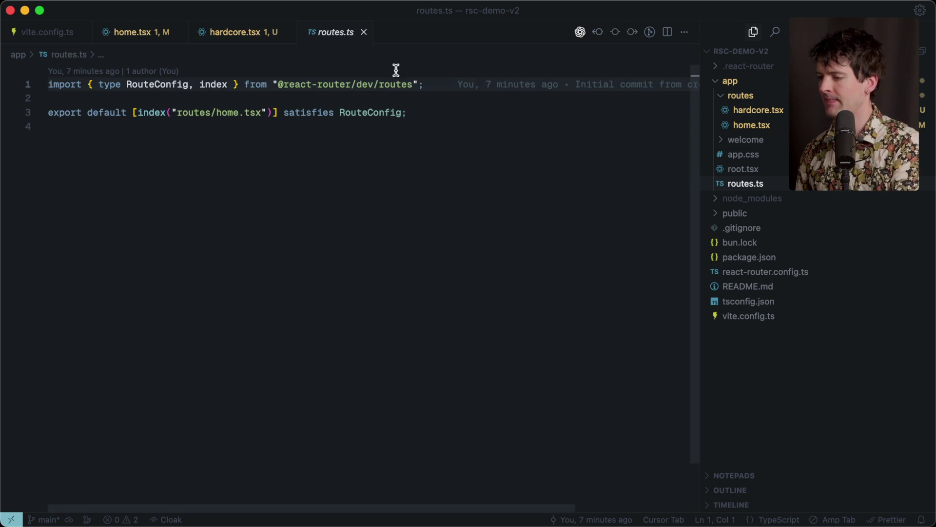
Step: Look up the Routing page in the React Router RSC docs
key(super+Tab)
key(super+Tab)
key(super+Tab)
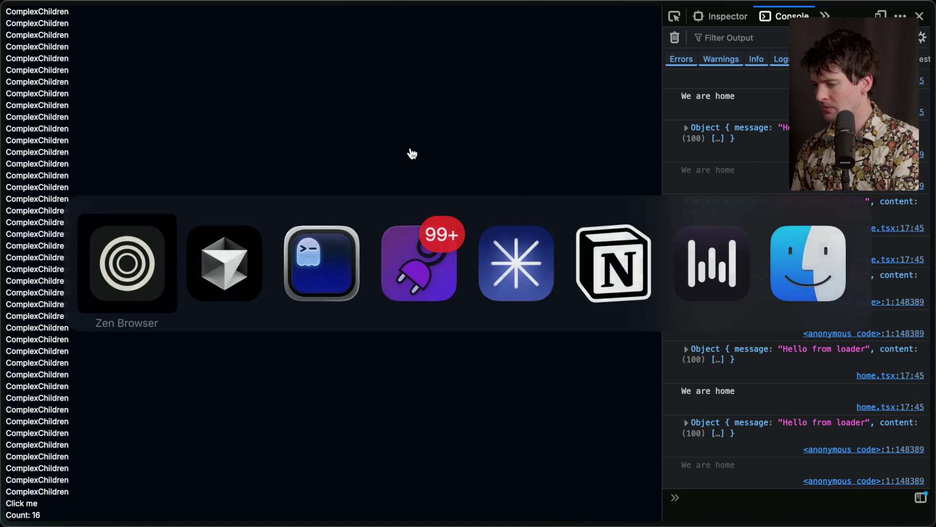
mouse_move(933, 250)
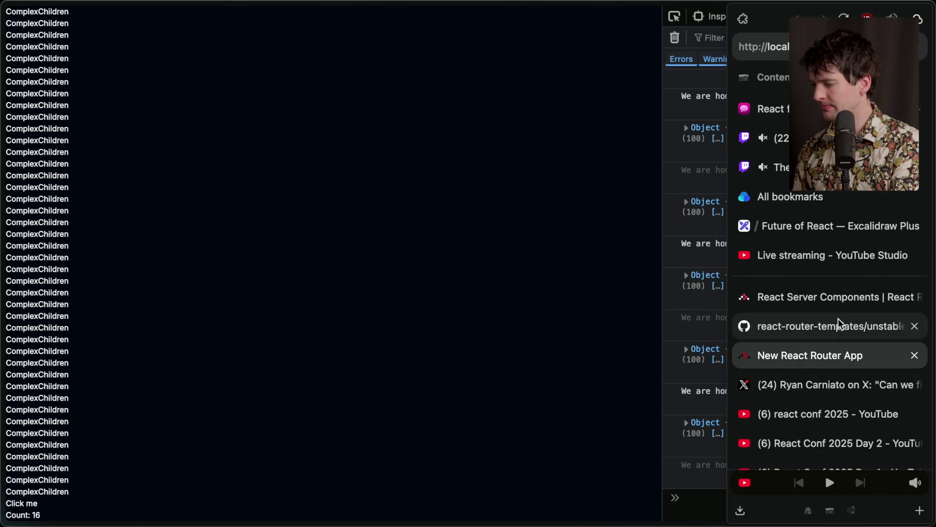
click(829, 296)
click(74, 201)
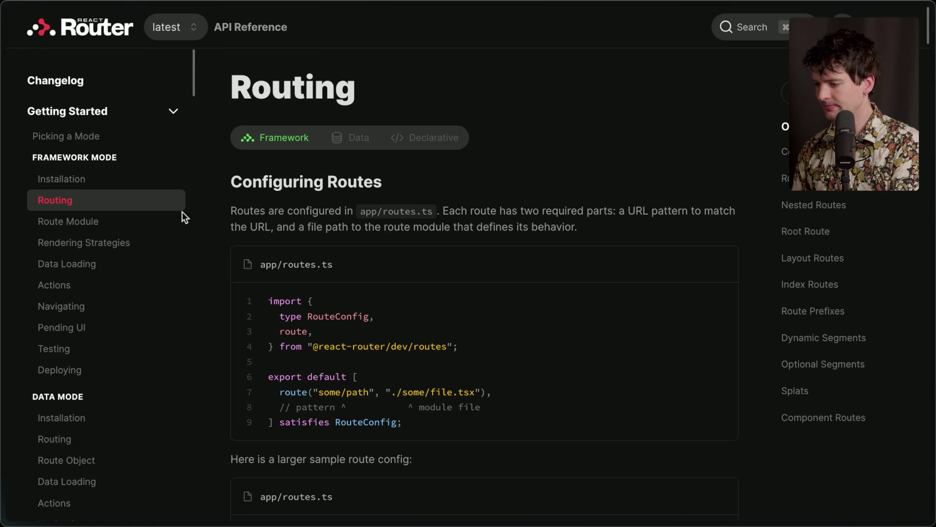
scroll(402, 350, down, 3)
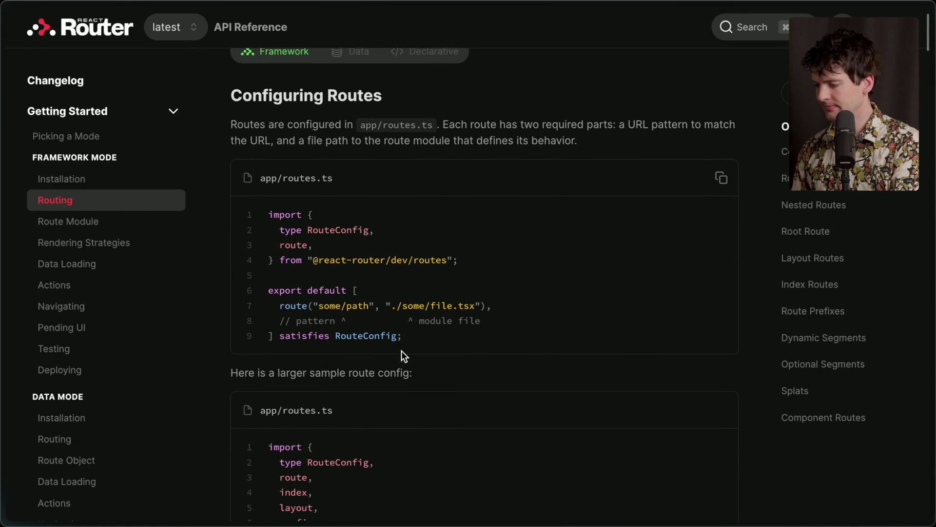
key(super+Tab)
Step: Add a hardcore route entry after the home route in routes.ts and save
click(271, 112)
text(, route)
key(Tab)
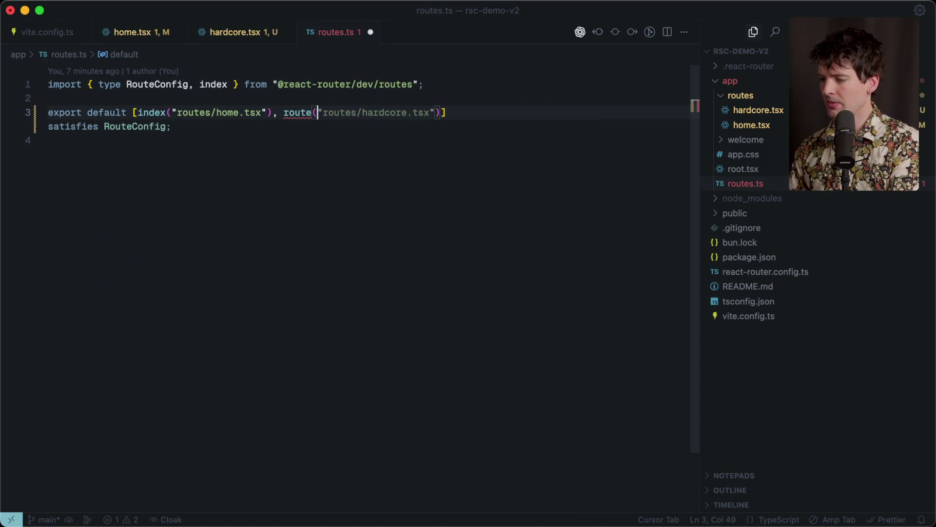
text(,)
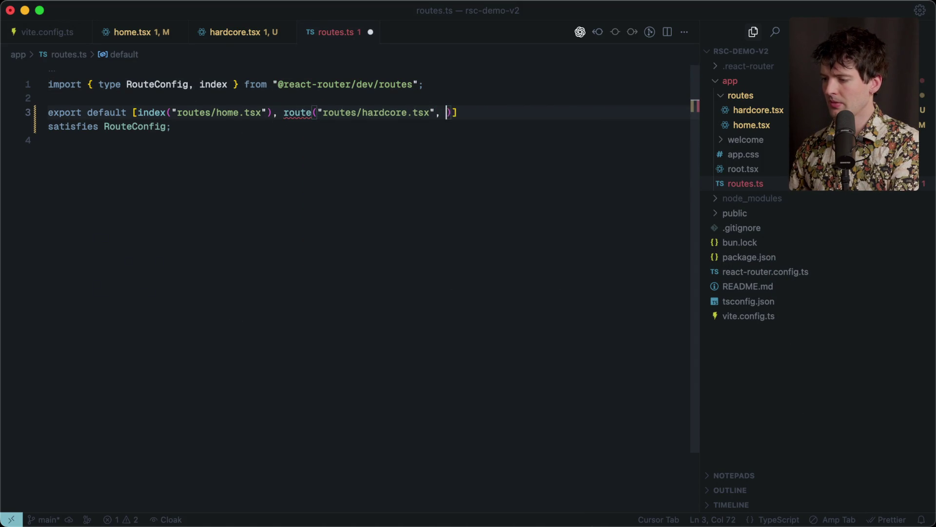
key(Tab)
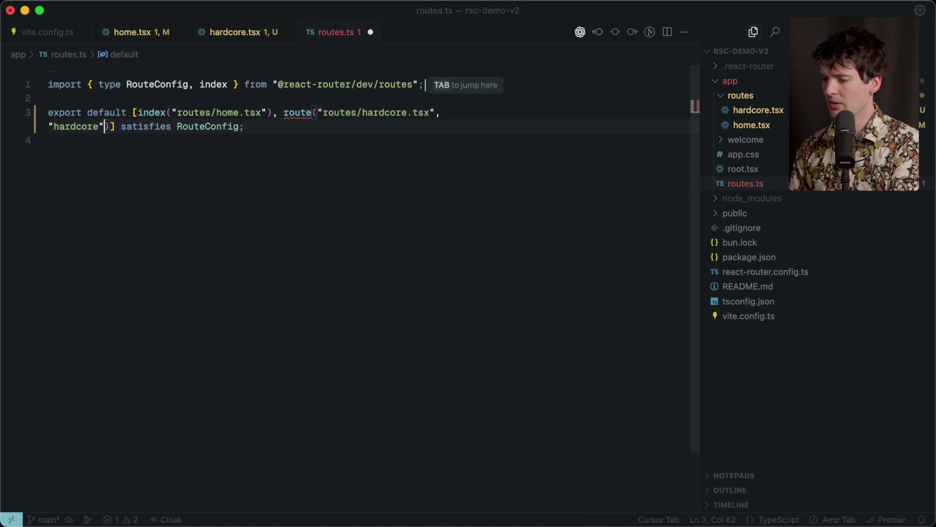
key(cmd+s)
Step: Add route to the react-router routes import in routes.ts
click(183, 188)
click(89, 143)
key(ctrl+space)
key(Return)
Step: Load localhost:5173/hardcore in a new browser tab
key(cmd+Tab)
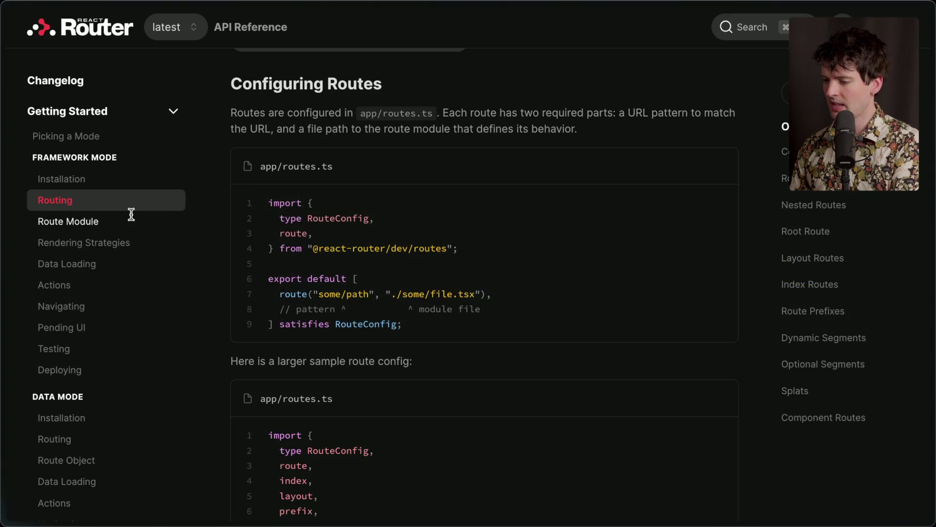
key(cmd+t)
text(localhost:5173/hardcore)
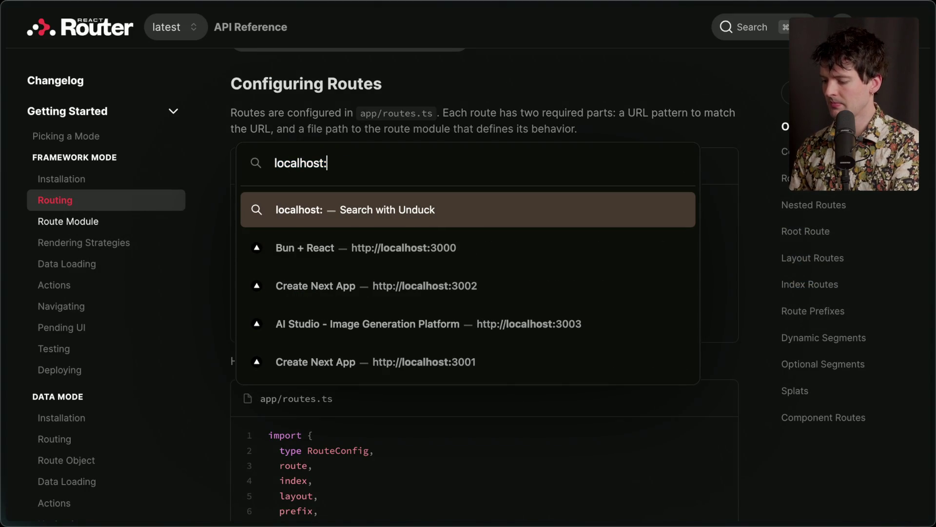
key(Return)
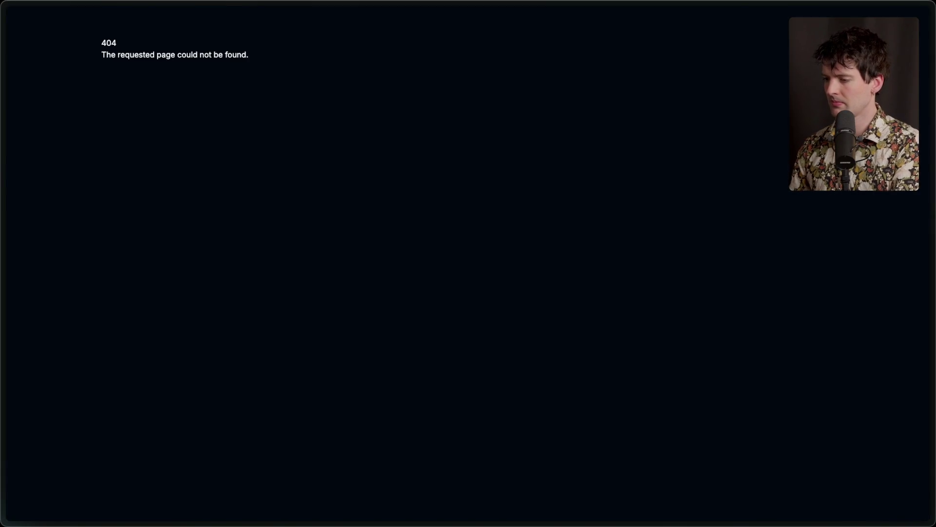
key(cmd+Tab)
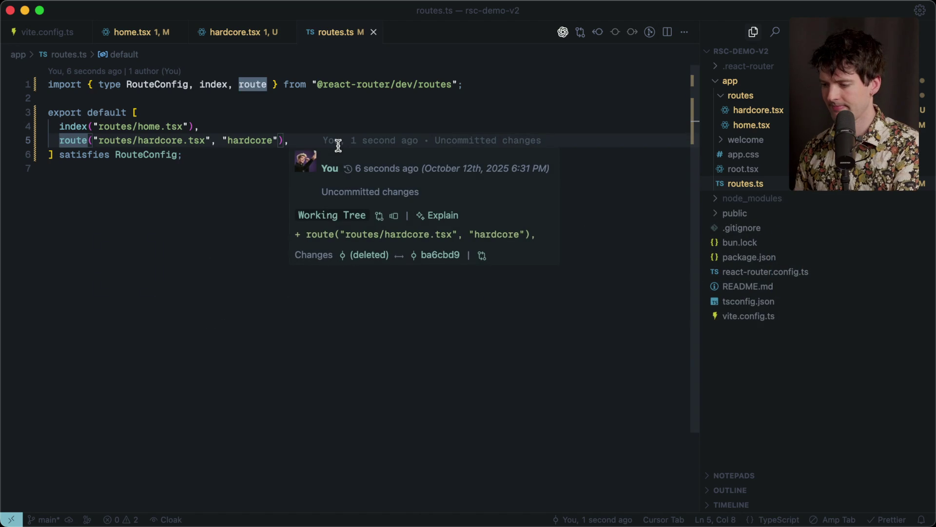
Step: Recheck the React Router routing docs for the route() signature
key(super+Tab)
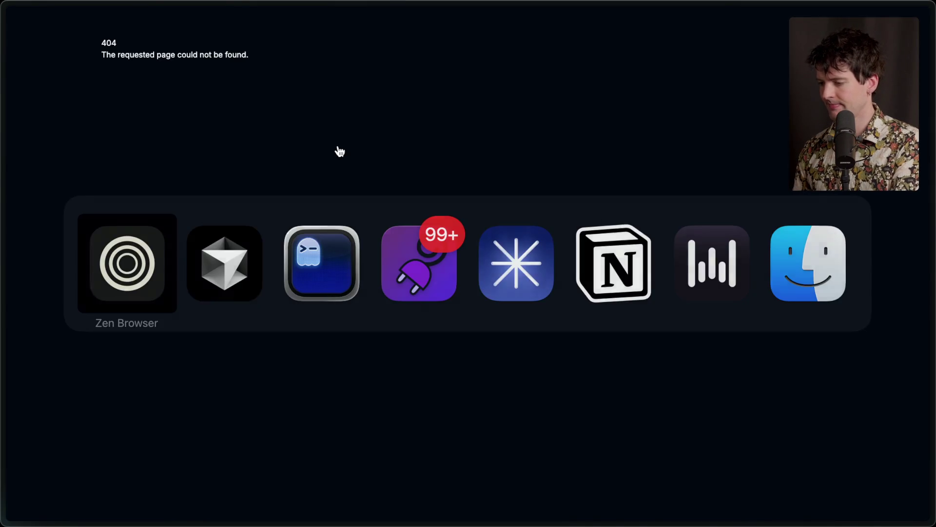
mouse_move(932, 261)
click(808, 328)
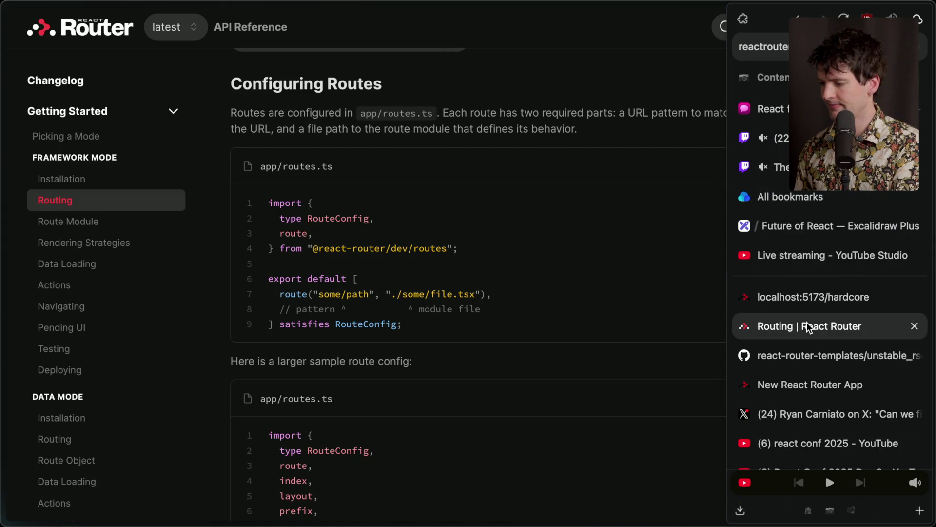
key(super+Tab)
Step: Fix the route arguments so it reads route("hardcore", "routes/hardcore.tsx")
drag(224, 141, 94, 141)
key(BackSpace)
click(154, 140)
text(,)
key(Tab)
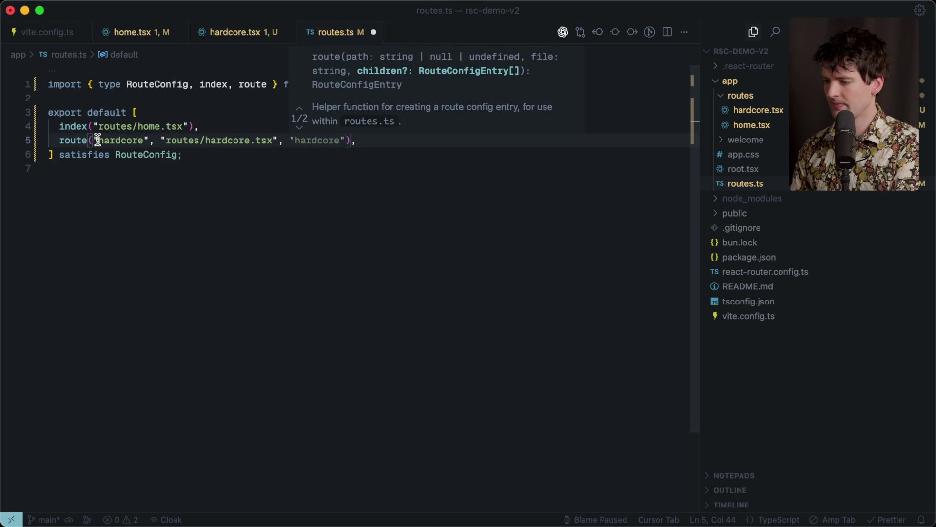
double_click(98, 140)
Step: Confirm the /hardcore page renders the ComplexChildren list, then open hardcore.tsx
key(super+Tab)
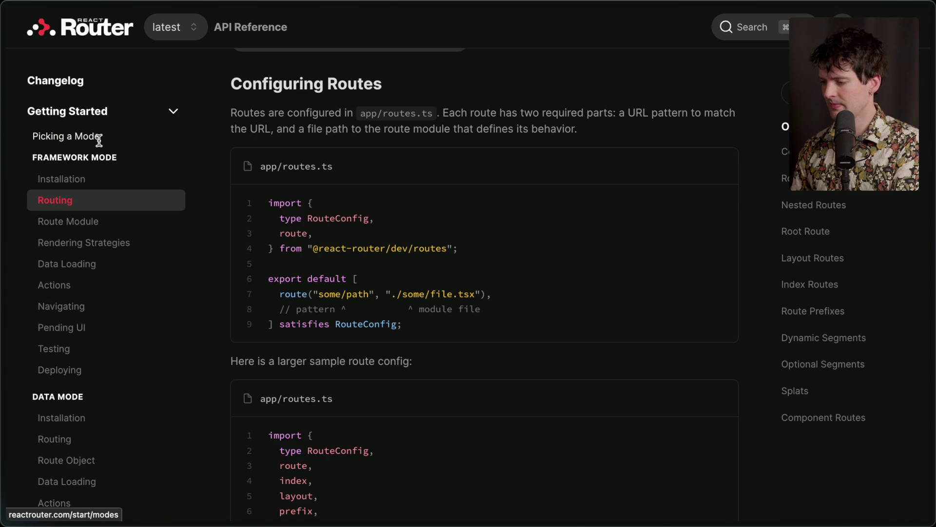
key(super+Tab)
click(99, 140)
key(super+Tab)
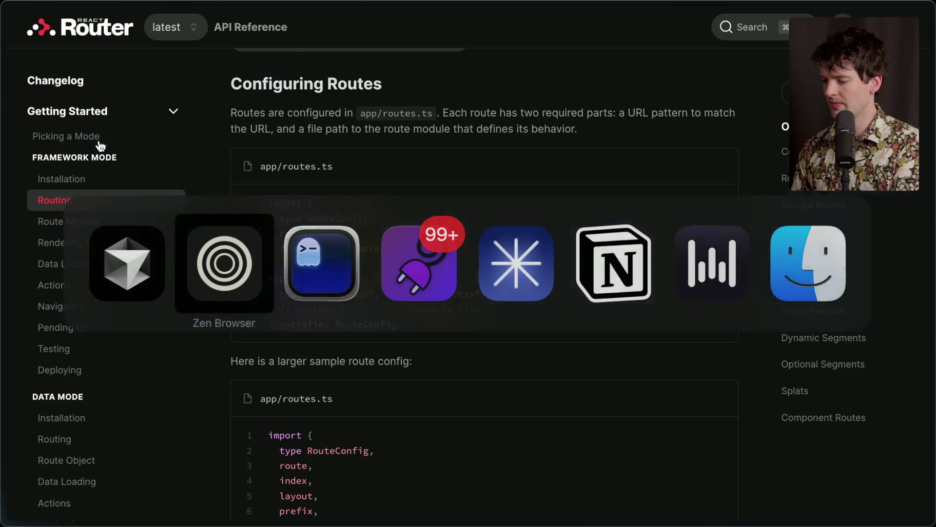
key(super+Tab)
key(super+Tab)
mouse_move(933, 270)
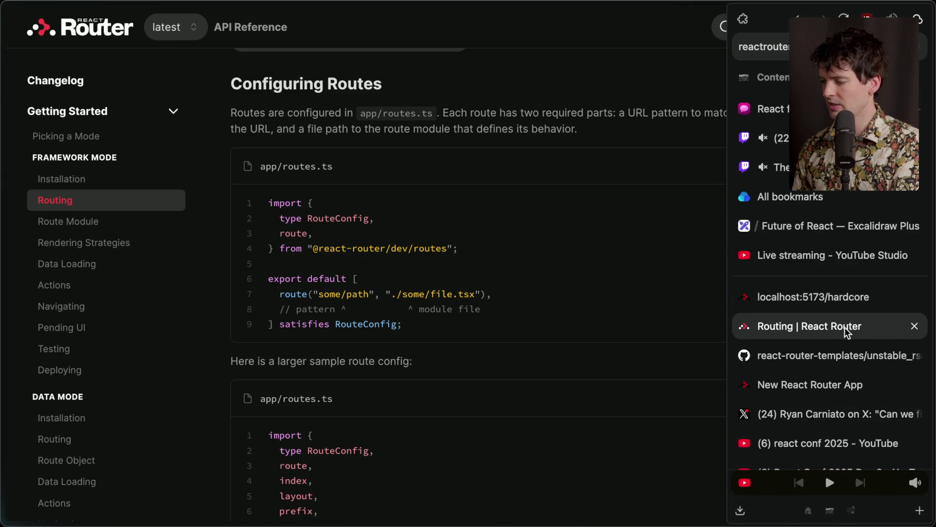
click(851, 296)
scroll(395, 237, down, 10)
key(super+Tab)
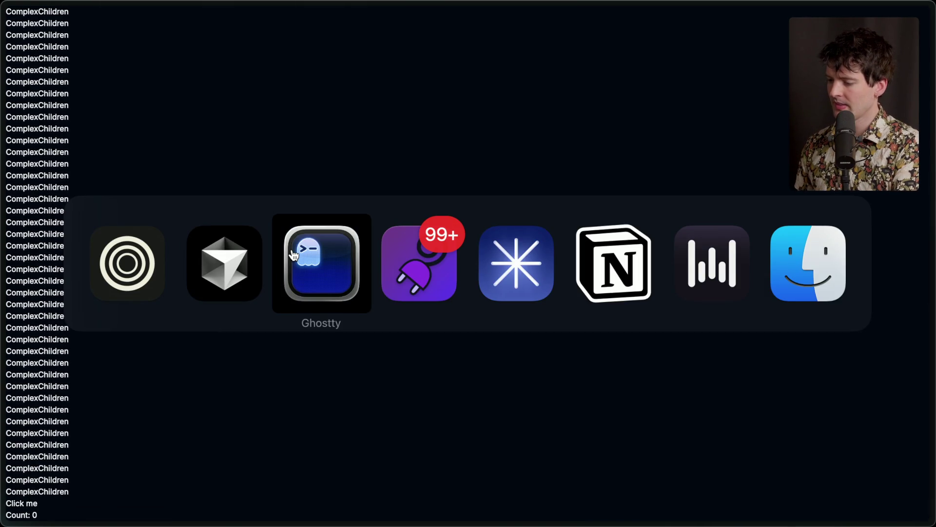
key(super+shift+Tab)
click(251, 41)
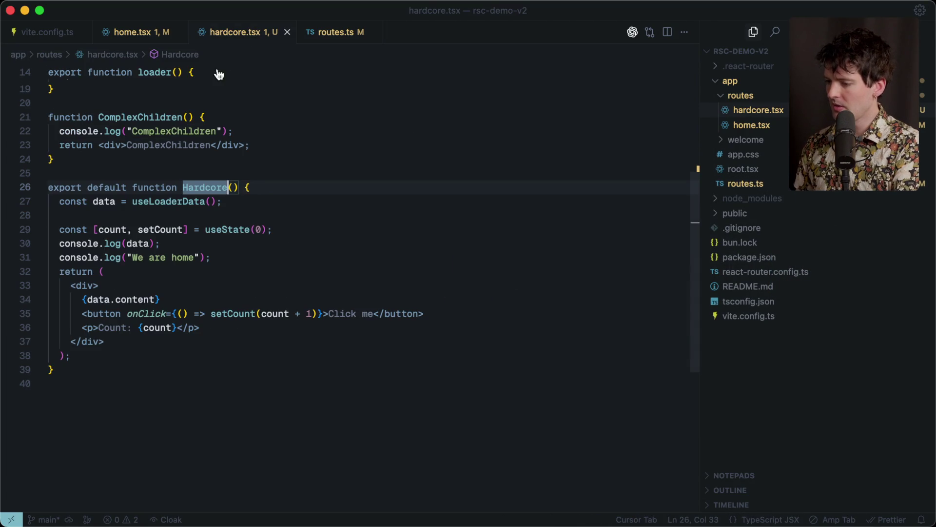
Step: Delete the loader function from hardcore.tsx
scroll(105, 230, up, 5)
scroll(105, 230, down, 2)
scroll(73, 274, up, 2)
drag(55, 317, 51, 237)
key(BackSpace)
Step: Make the exported Hardcore function async
click(81, 306)
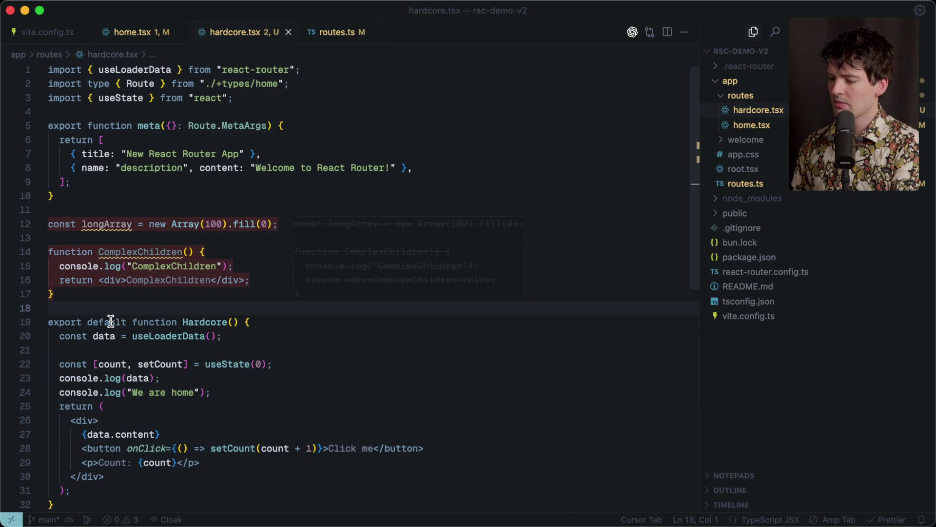
click(126, 322)
text(async)
key(Escape)
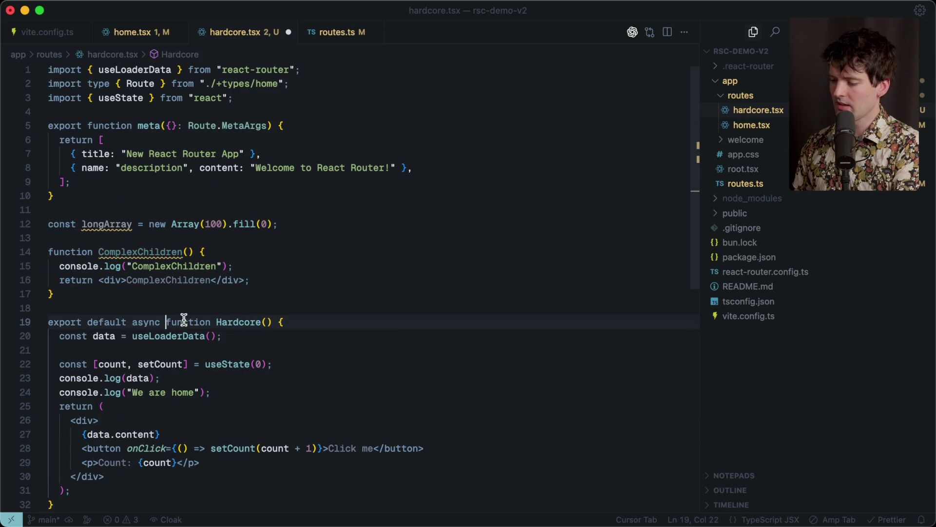
Step: Render ComplexChildren for each longArray item, save, and view the page's error
click(117, 294)
scroll(117, 295, down, 1)
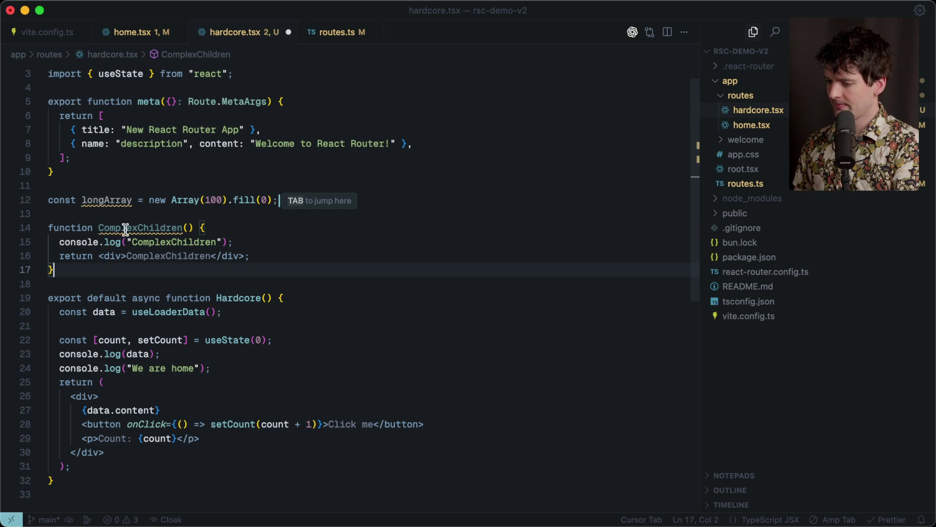
mouse_move(126, 229)
click(82, 410)
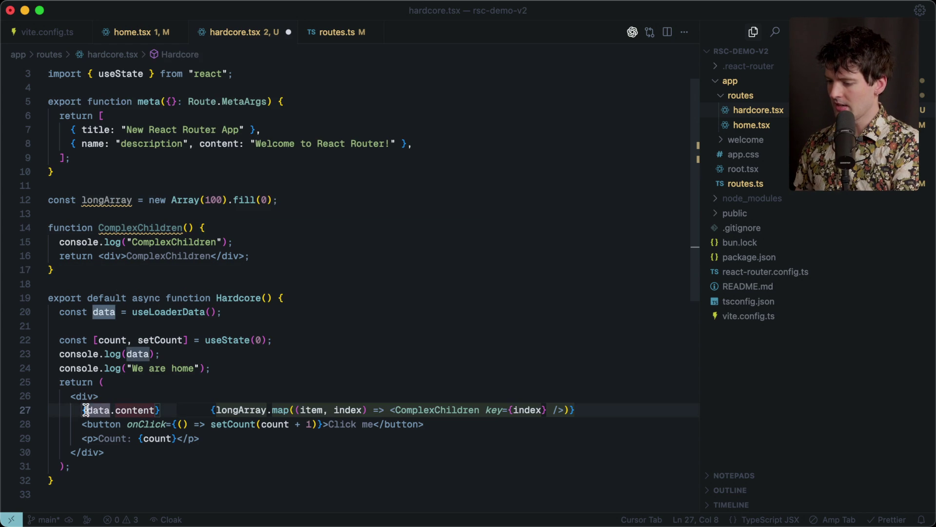
key(Tab)
key(ctrl+s)
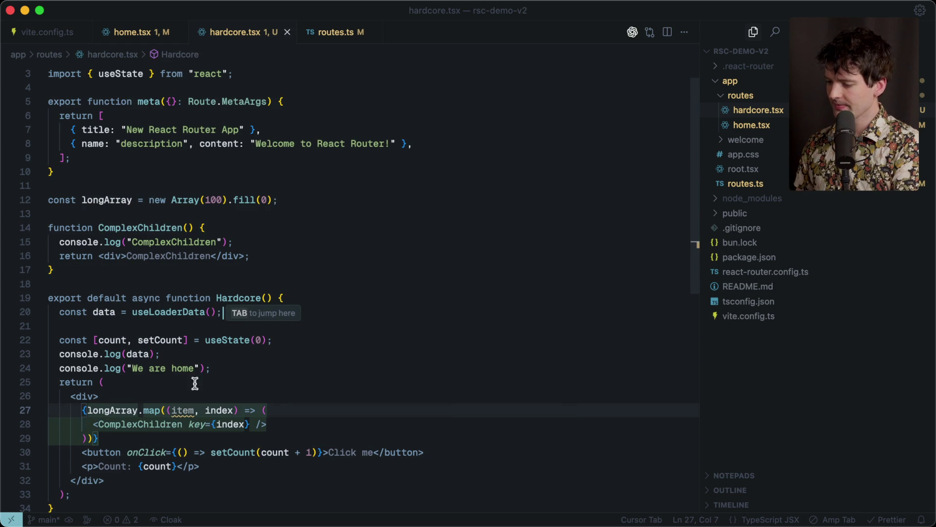
click(156, 385)
key(super+Tab)
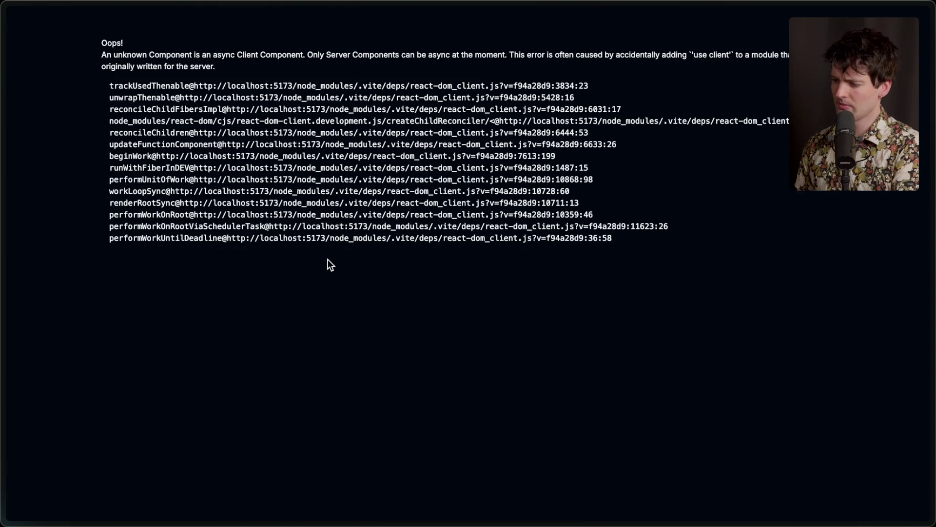
Step: Note the async Client Component error, then delete the useLoaderData and useState declarations
drag(101, 55, 241, 78)
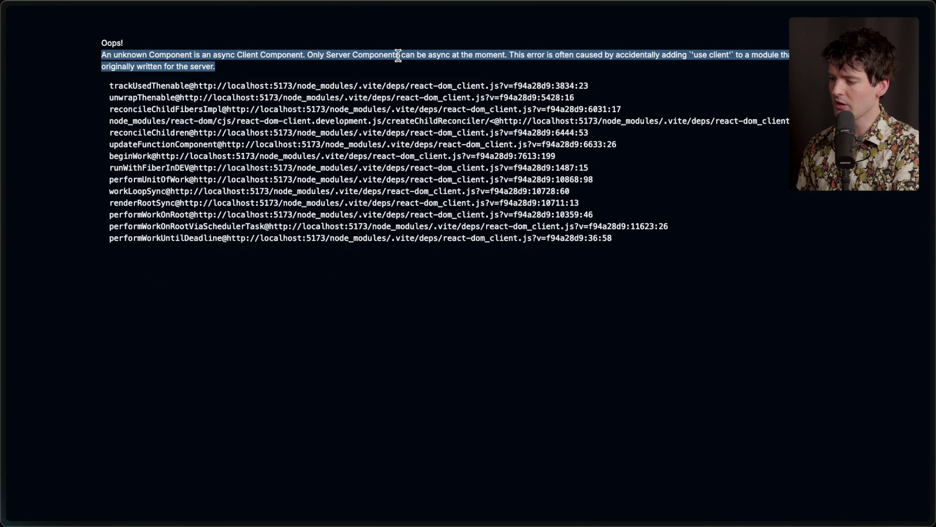
key(super+Tab)
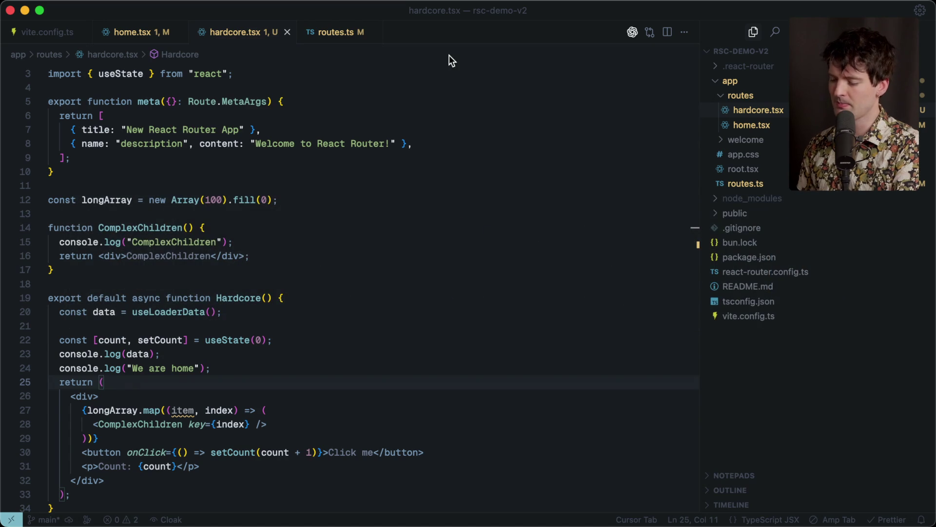
scroll(100, 375, down, 3)
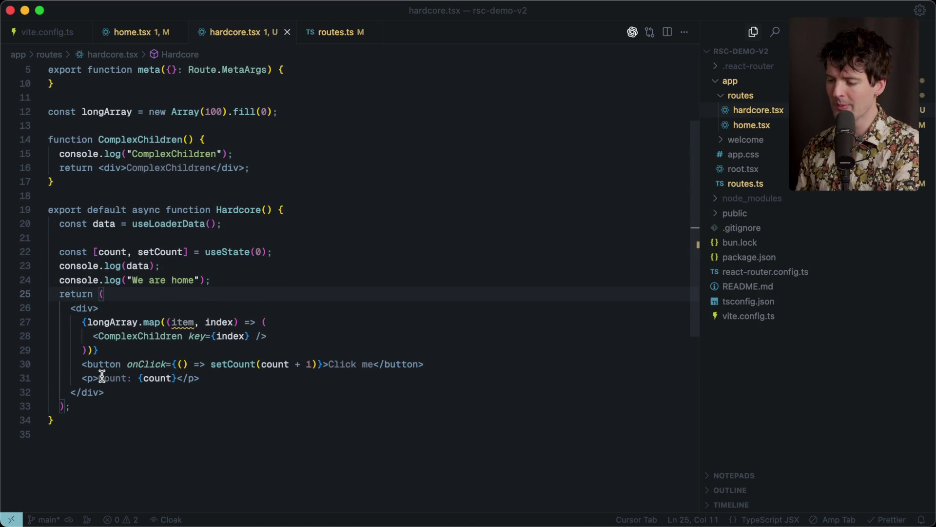
drag(54, 251, 292, 253)
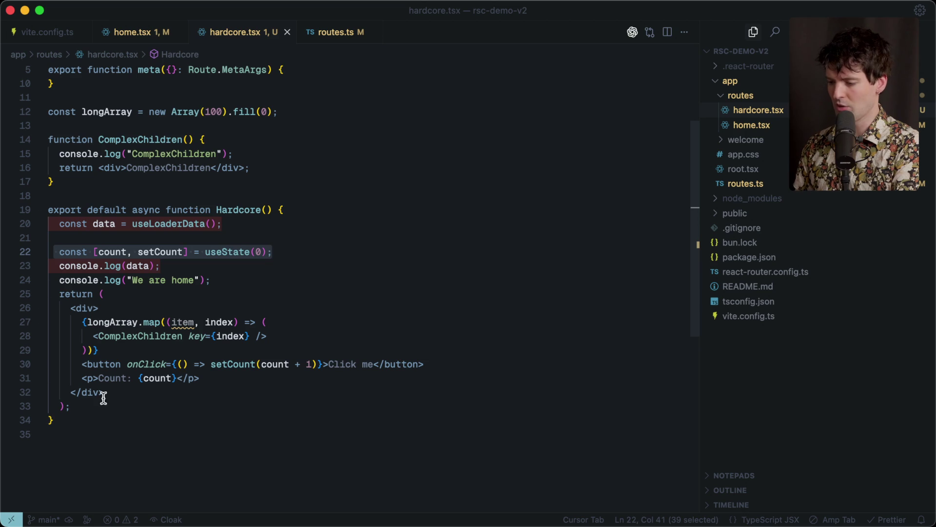
click(222, 224)
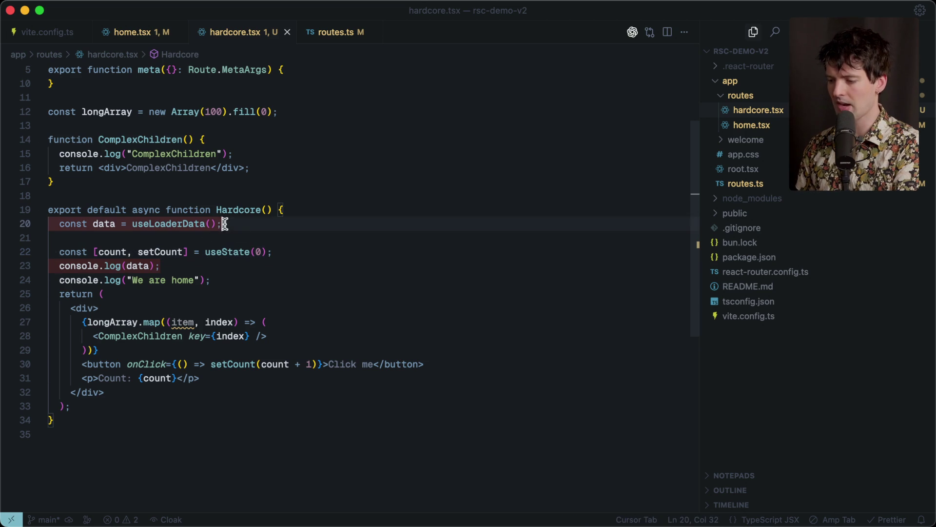
drag(285, 252, 320, 207)
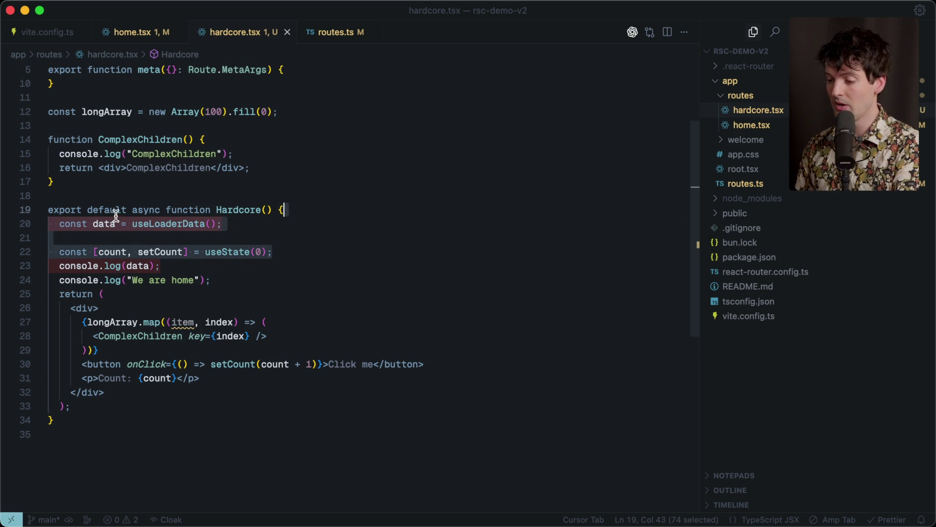
key(BackSpace)
Step: Delete the console.log(data) line from Hardcore
click(169, 223)
key(super+shift+k)
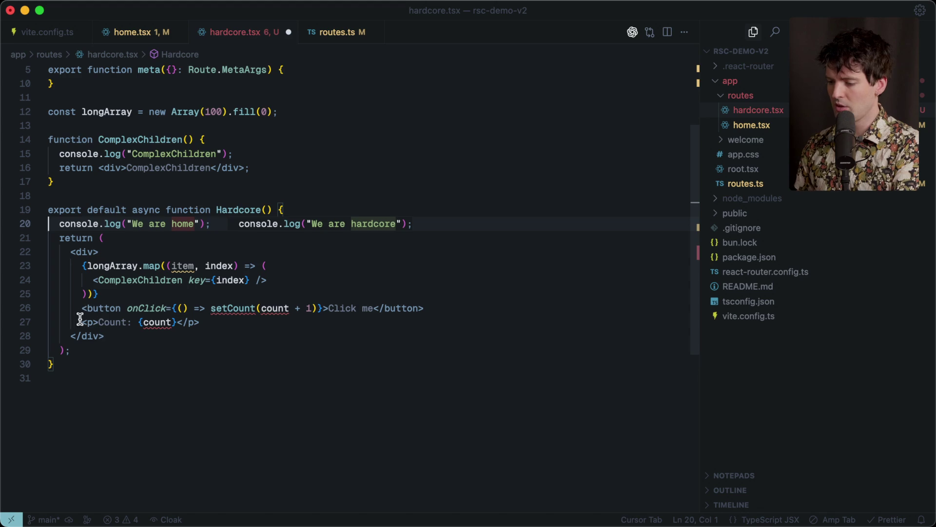
right_click(746, 94)
Step: Create a new components/counter.tsx file
key(Escape)
right_click(739, 95)
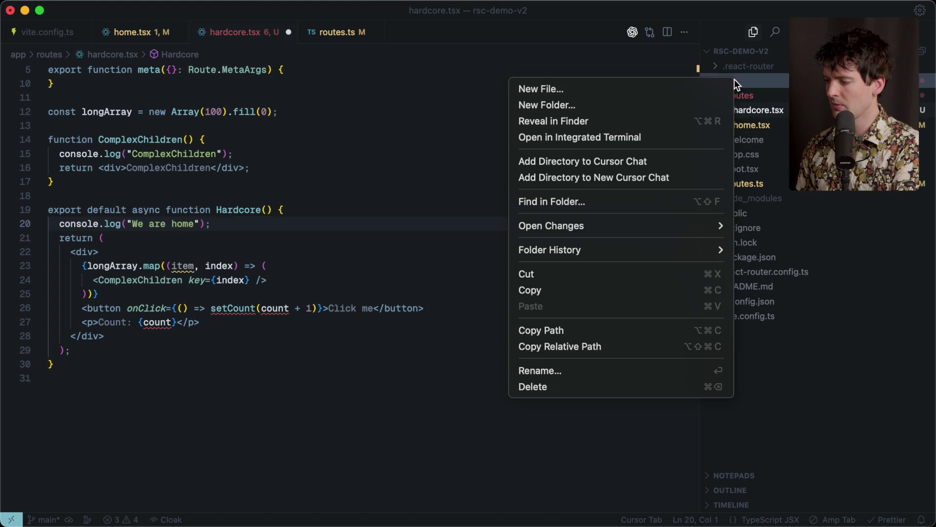
click(686, 91)
text(components/cc)
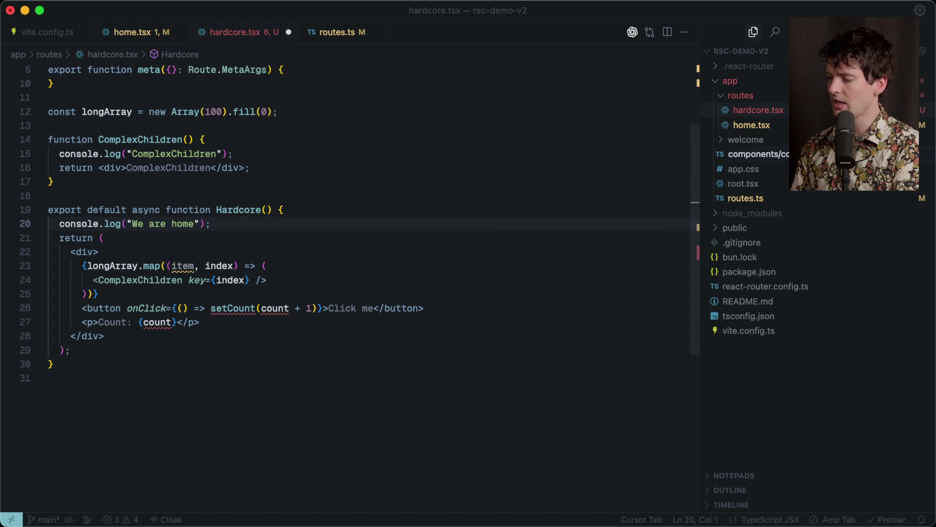
key(Return)
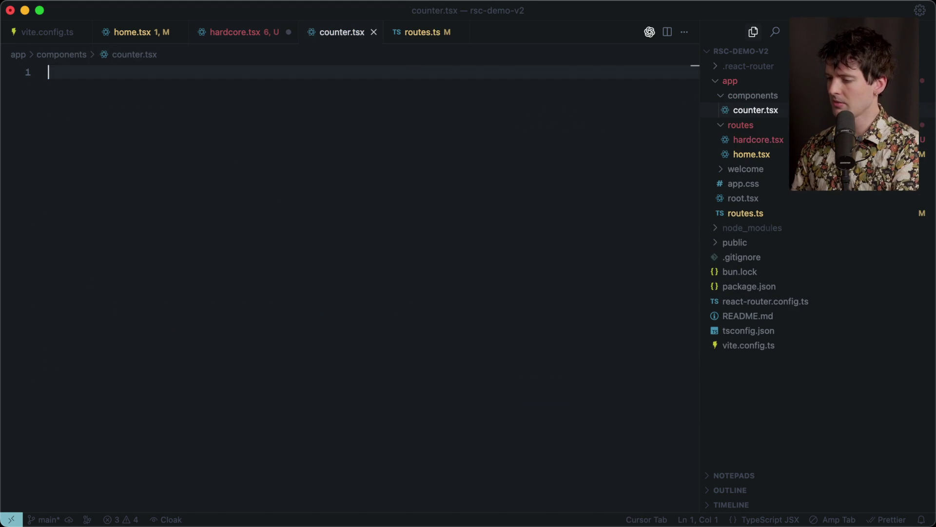
Step: Scaffold an exported Counter component with a useState import from suggestions
text(export)
key(Tab)
key(Tab)
click(48, 72)
key(Return)
click(48, 72)
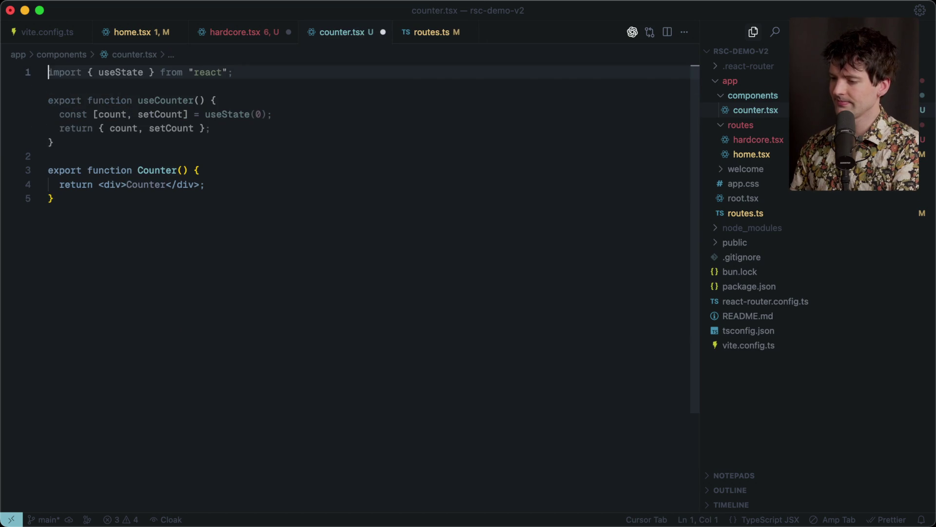
key(Tab)
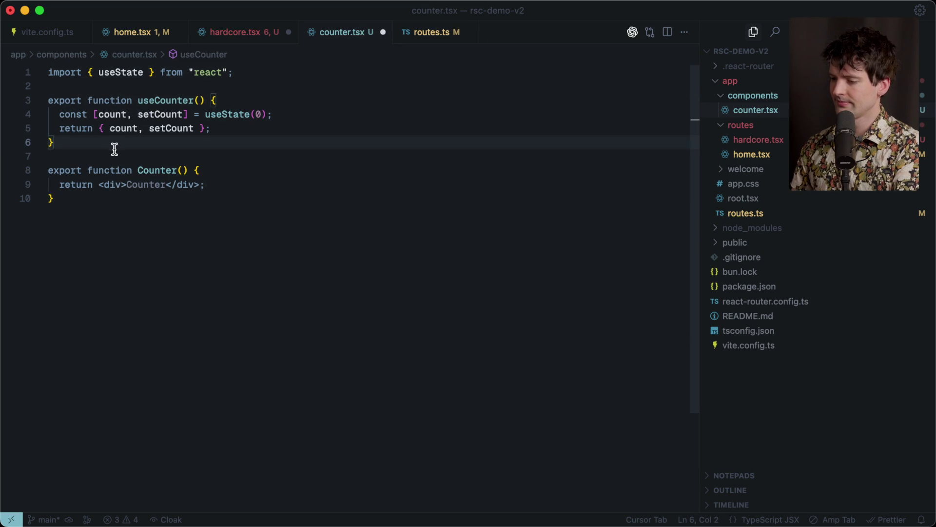
Step: Move the useState line from useCounter into the Counter function
drag(211, 128, 219, 98)
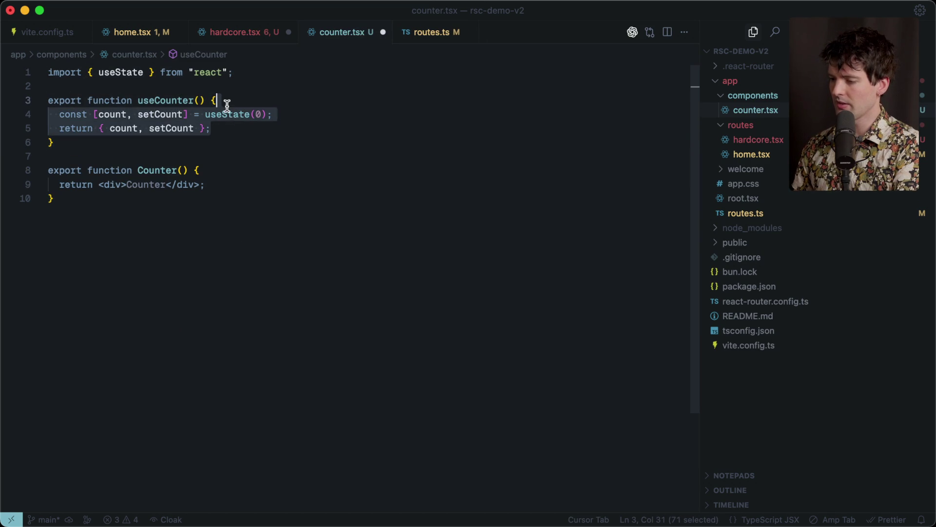
drag(272, 115, 274, 104)
key(super+x)
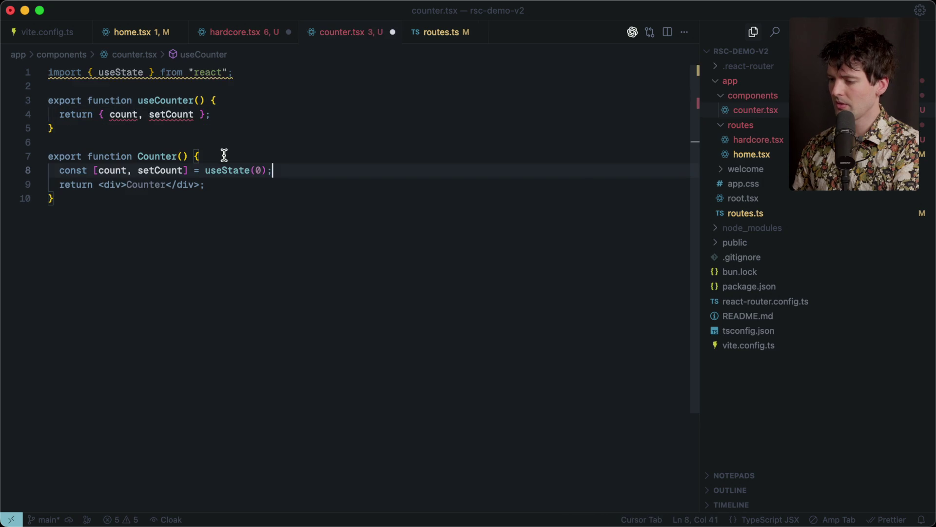
click(223, 153)
key(super+v)
Step: Select the button and Count paragraph markup in home.tsx
click(773, 140)
click(781, 153)
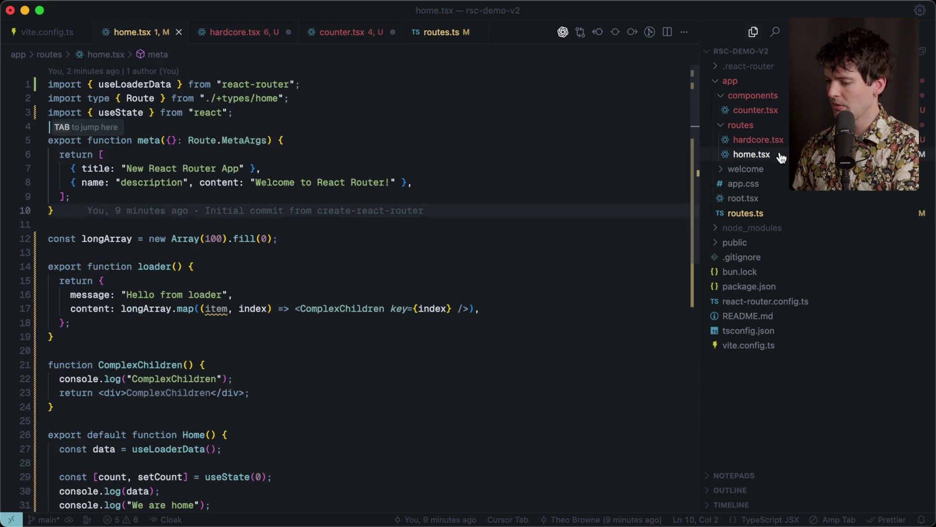
scroll(383, 365, down, 5)
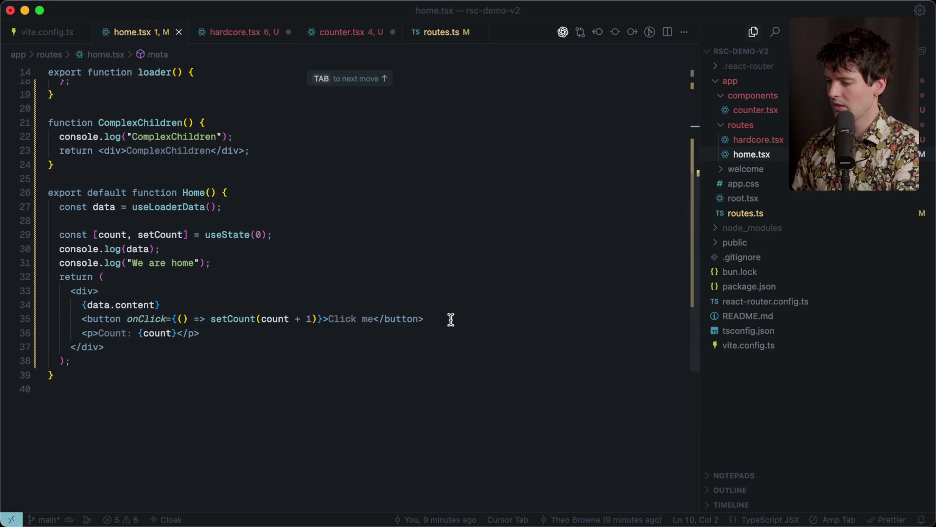
click(450, 319)
mouse_move(299, 337)
mouse_down()
mouse_move(296, 318)
mouse_move(266, 331)
mouse_up()
click(267, 318)
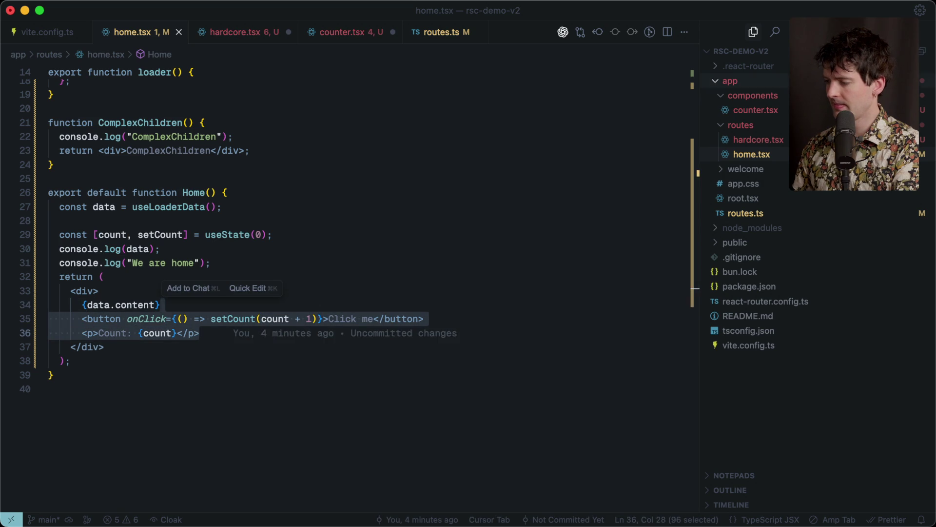
Step: Replace Counter's placeholder div with the button and count markup and remove useCounter
click(780, 112)
drag(99, 188, 222, 184)
key(BackSpace)
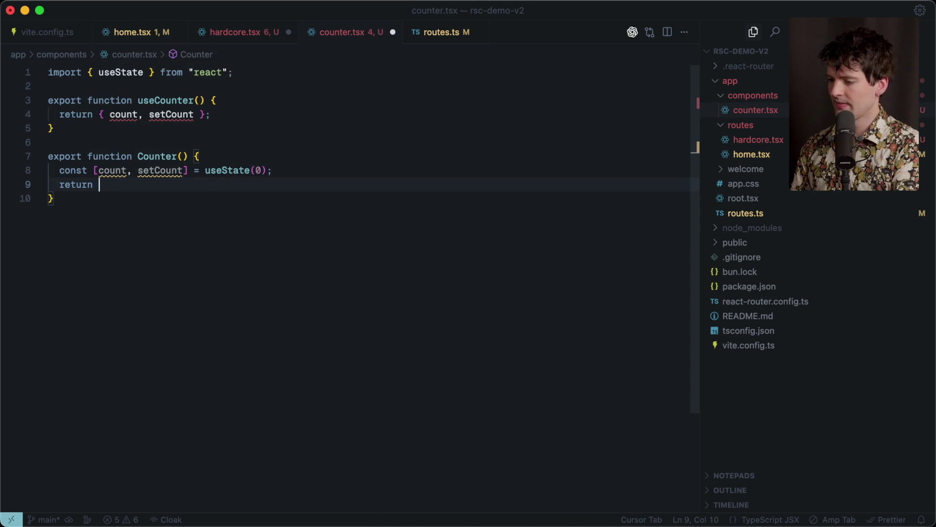
text(()
key(Tab)
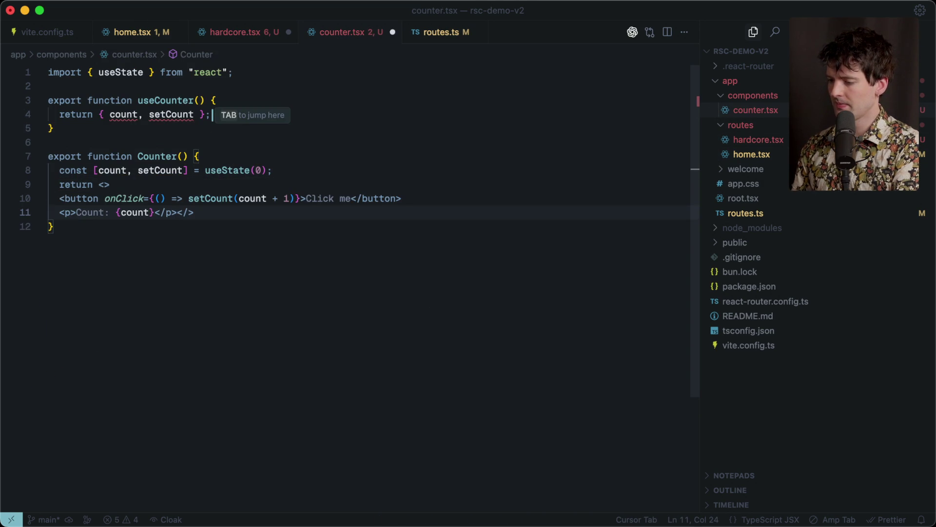
key(Tab)
key(Tab)
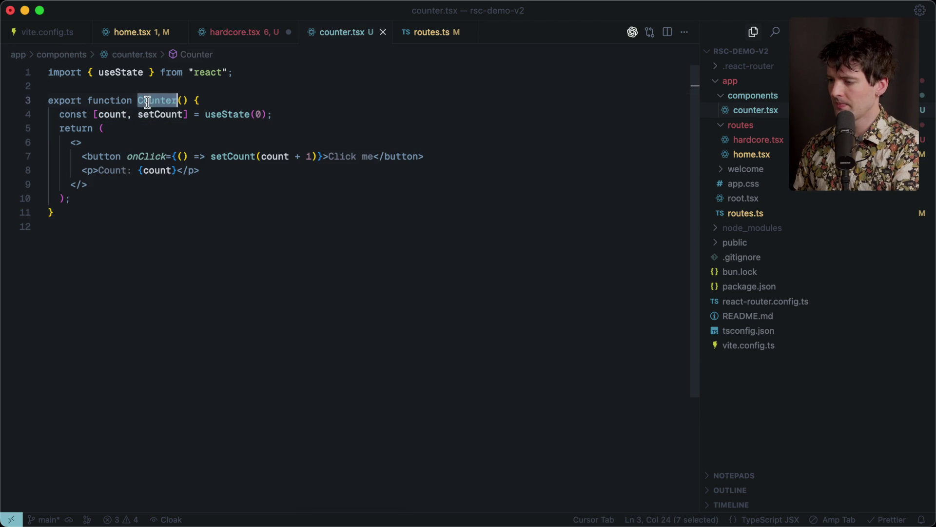
Step: Replace hardcore.tsx's inline button with <Counter />, save, and import Counter
click(237, 33)
drag(81, 307, 225, 322)
key(Tab)
key(super+s)
click(123, 308)
key(ctrl+space)
key(Return)
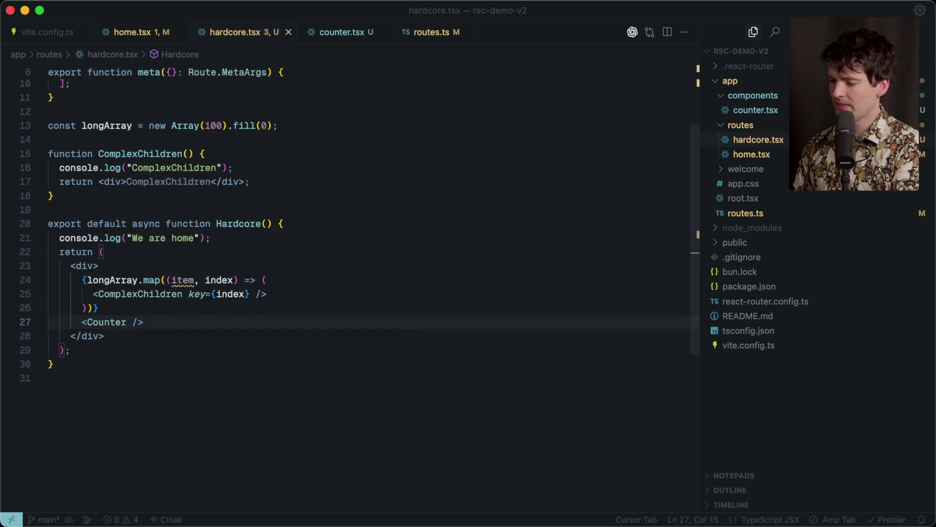
Step: Add "use client"; to the top of counter.tsx and reload the page
key(super+Tab)
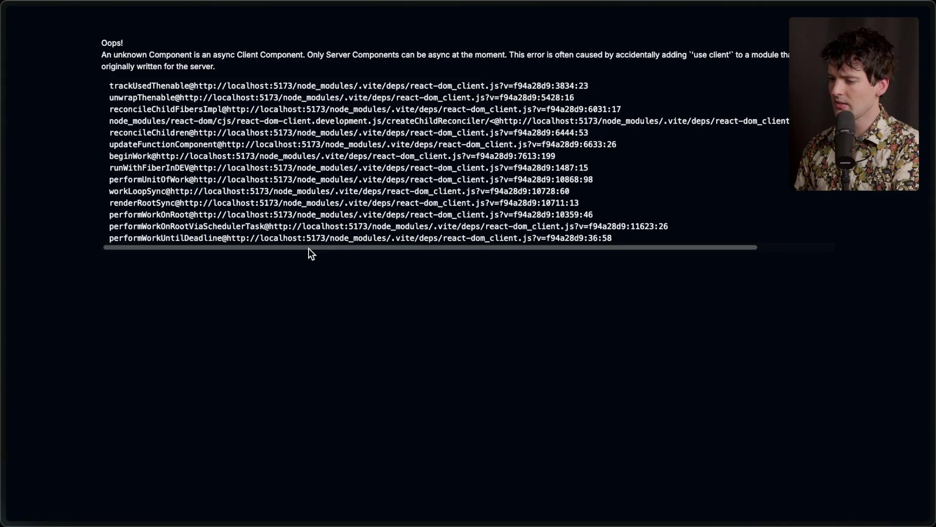
key(super+Tab)
key(super+Tab)
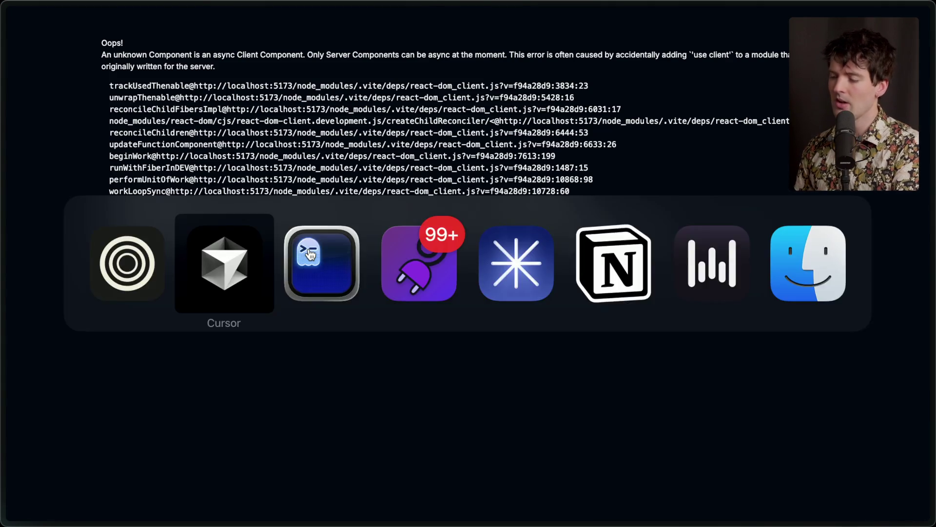
key(super+Tab)
key(super+Tab)
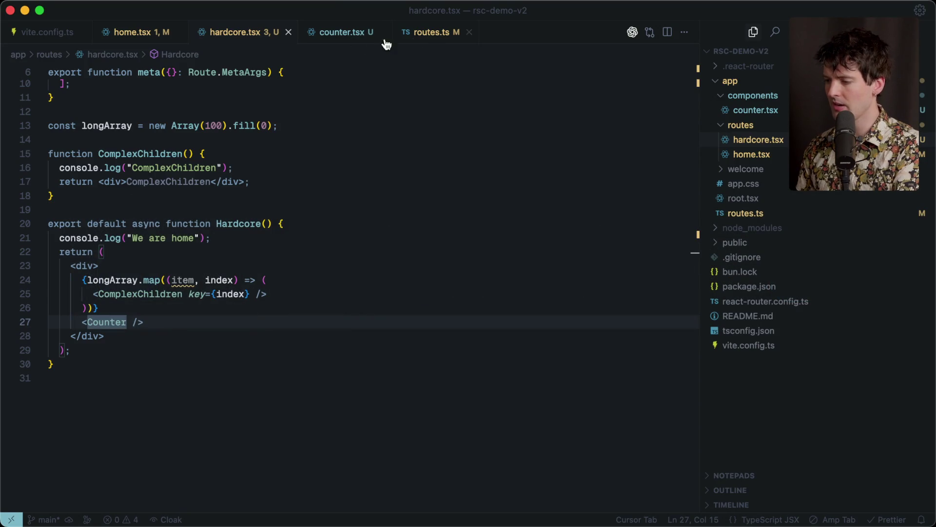
click(337, 34)
key(super+Up)
text("use client";)
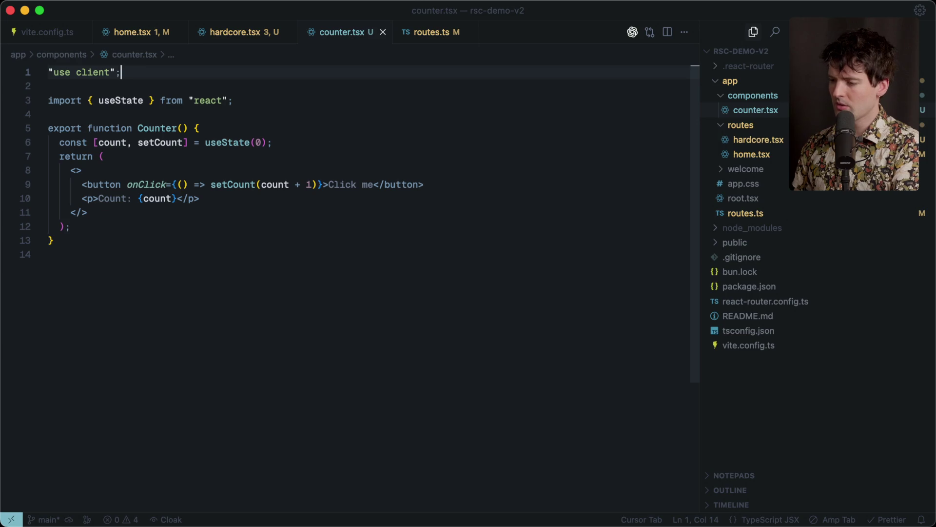
key(super+Tab)
key(super+Tab)
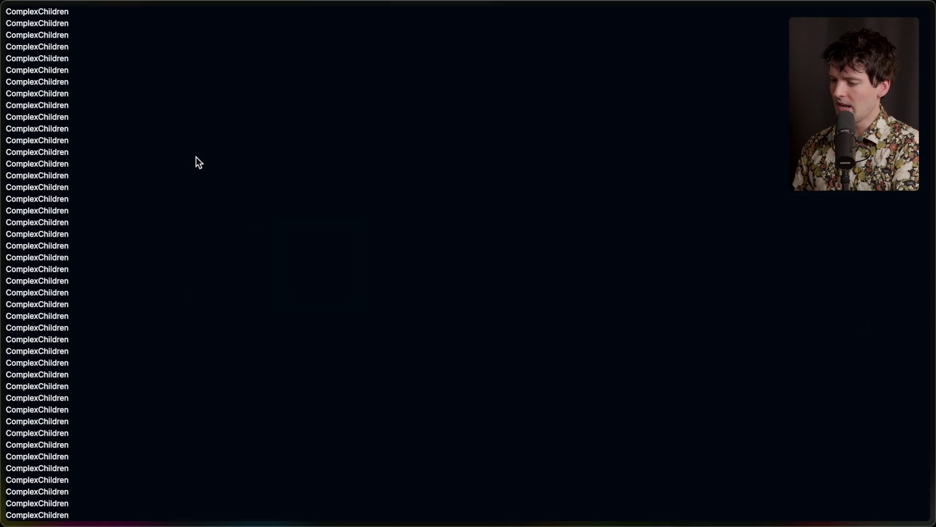
key(super+r)
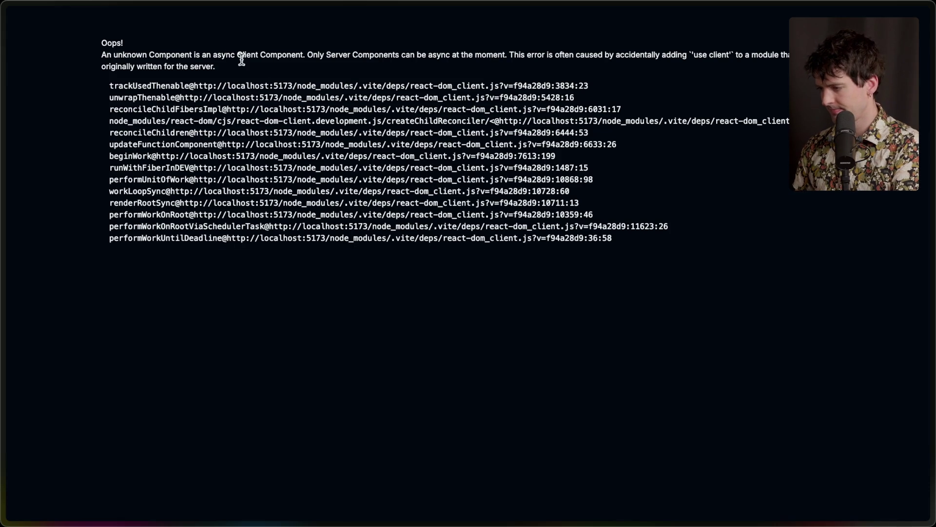
key(super+Tab)
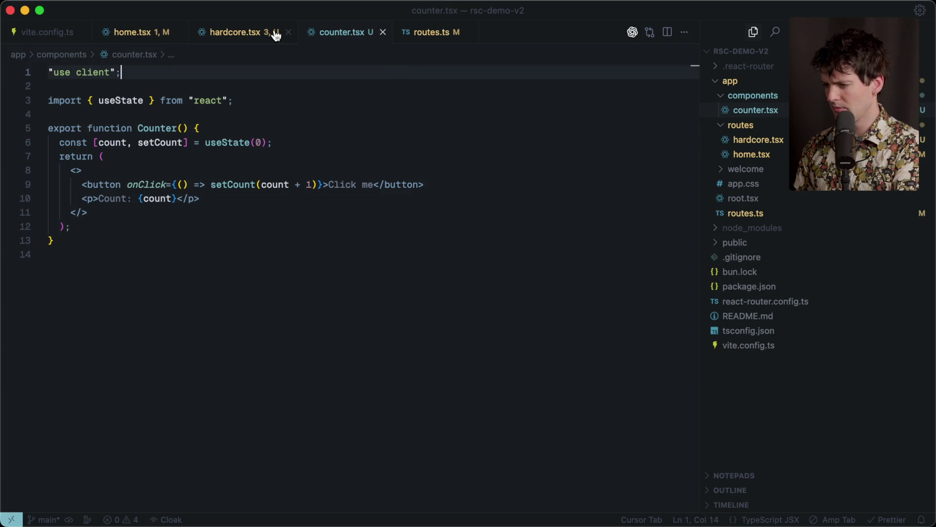
Step: Delete the unused useState and useLoaderData imports from hardcore.tsx and recheck the page
click(276, 35)
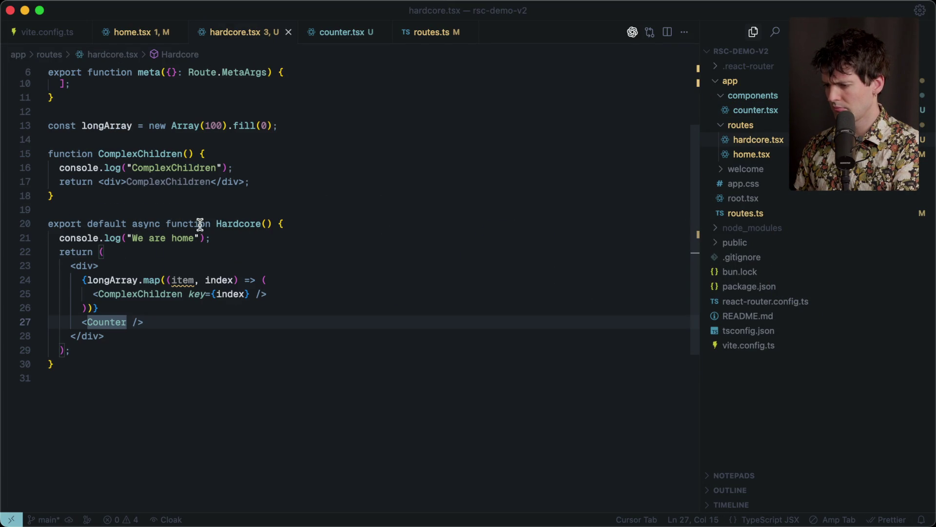
click(226, 242)
scroll(226, 243, up, 3)
triple_click(268, 100)
key(BackSpace)
triple_click(330, 72)
key(BackSpace)
key(super+Tab)
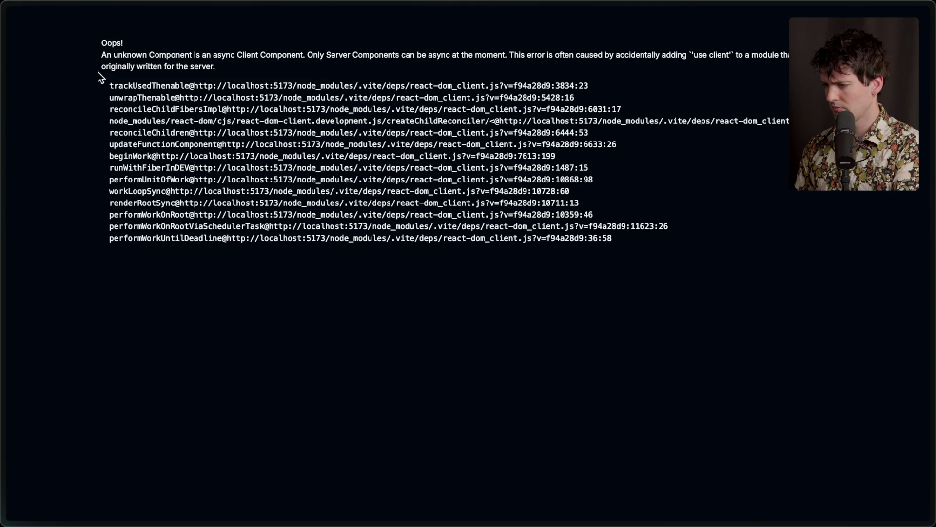
key(super+Tab)
click(108, 295)
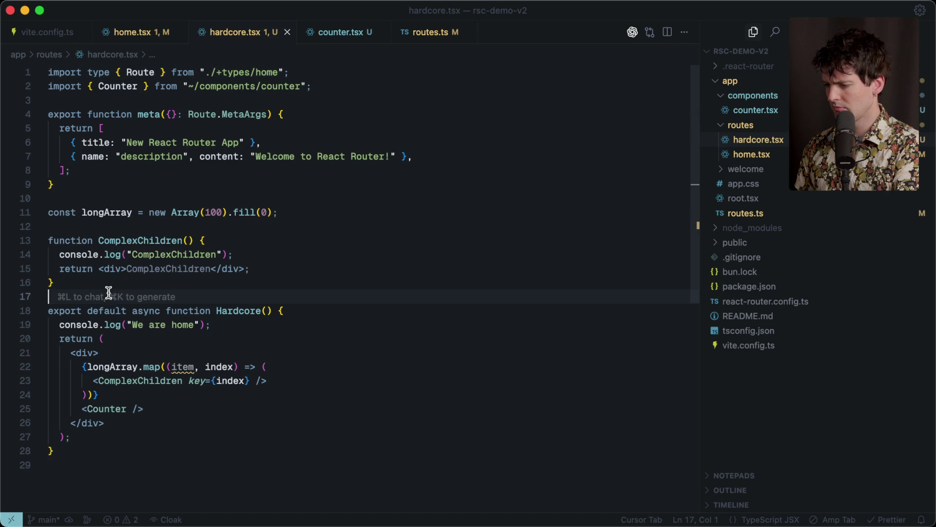
double_click(143, 240)
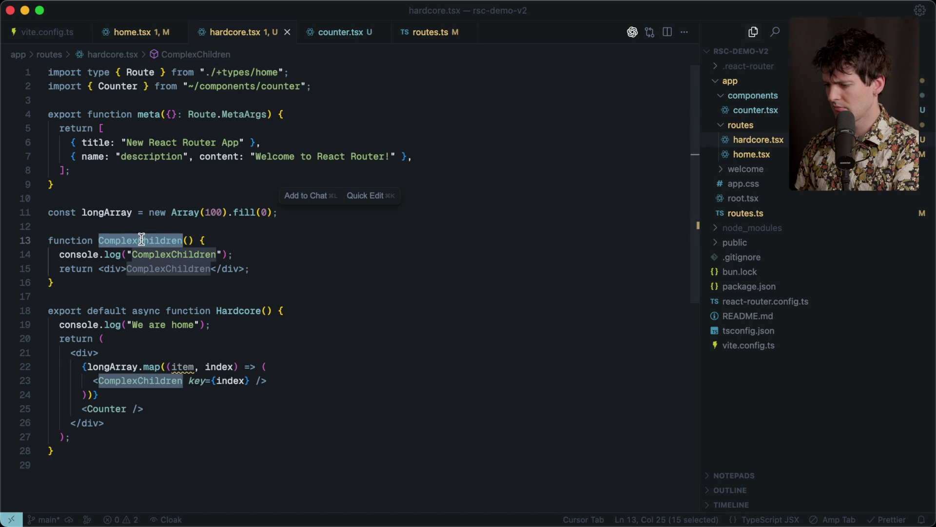
click(48, 240)
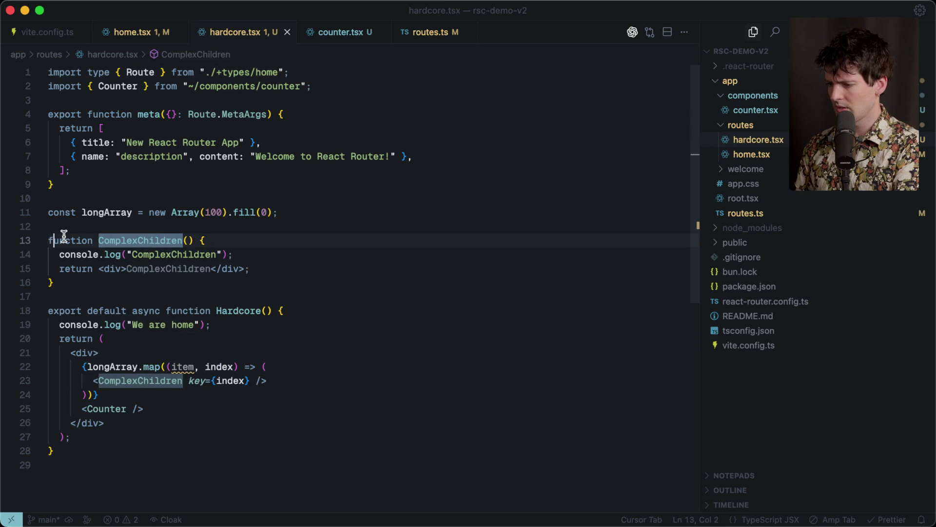
text(async)
key(super+s)
key(super+Tab)
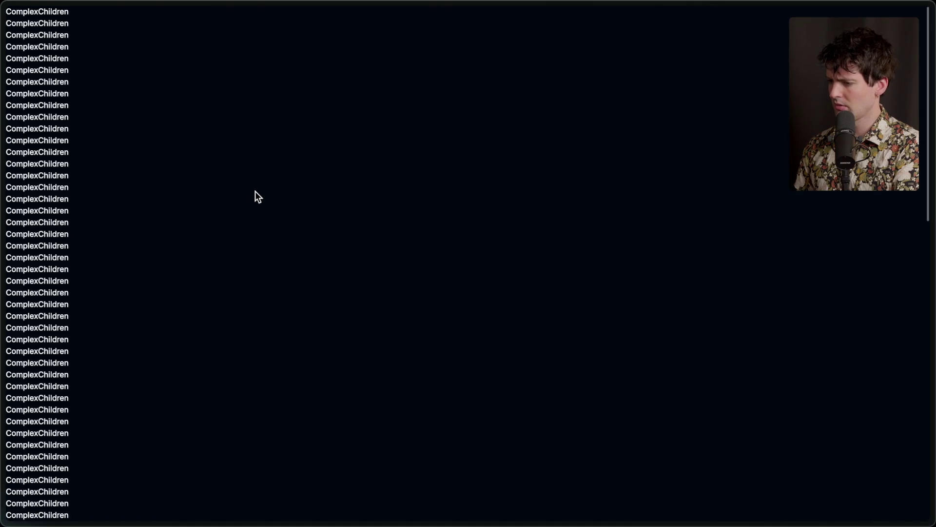
key(super+Tab)
key(super+z)
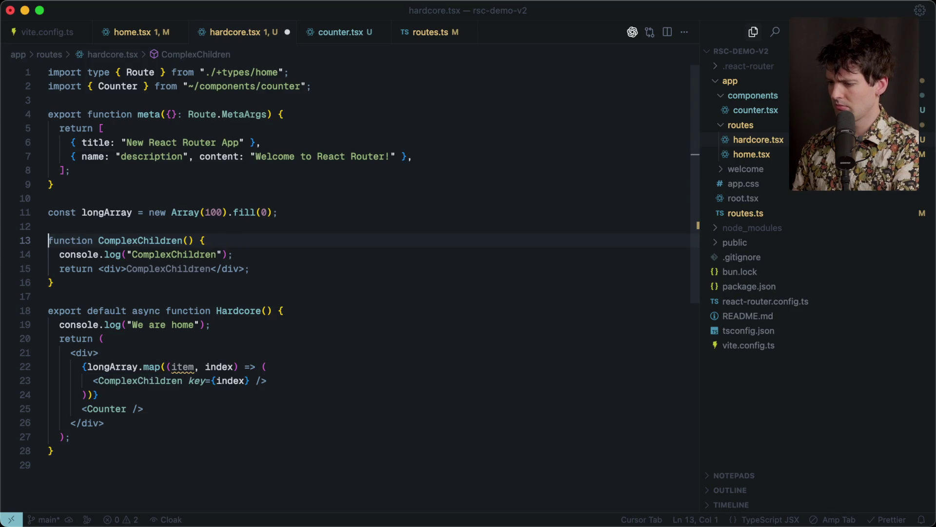
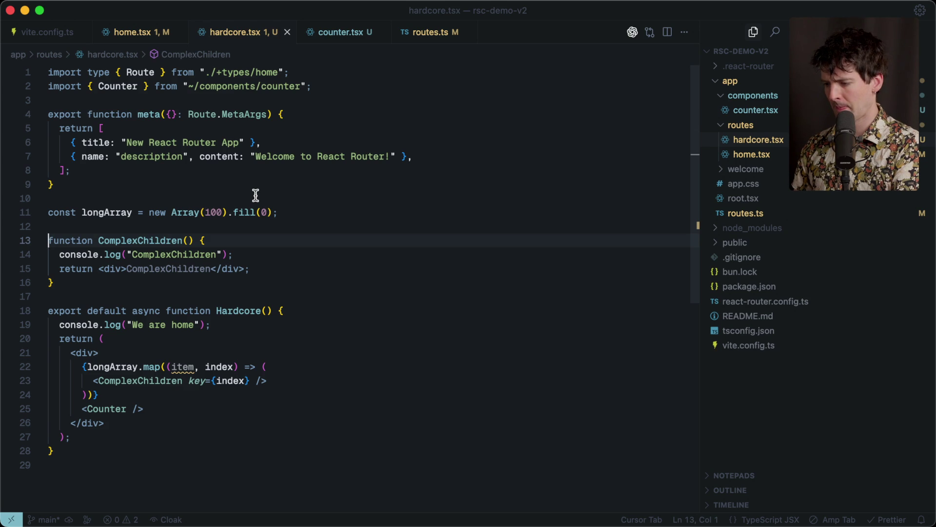
Step: Glance at the app's log output, then show the '(6) react conf 2025 - YouTube' search results tab
key(super+Tab)
key(super+Tab)
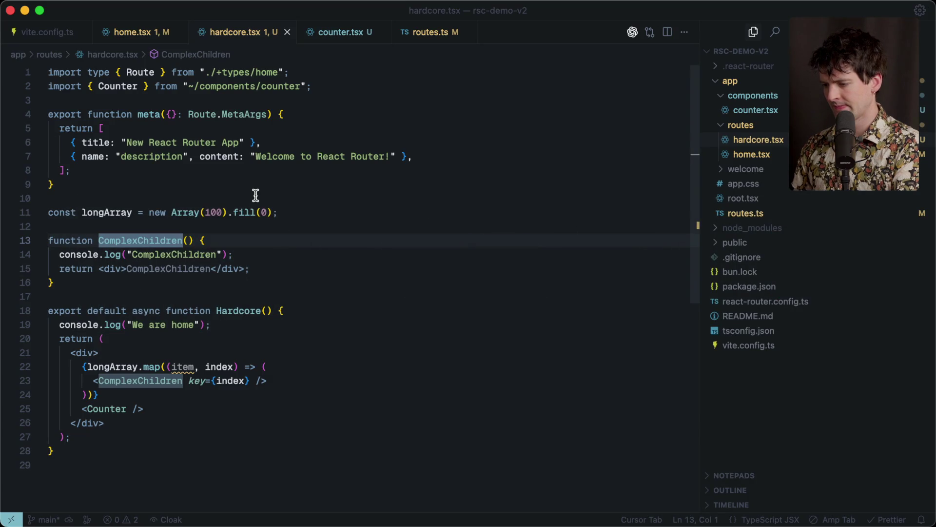
key(super+Tab)
key(super+Tab)
key(super+Tab)
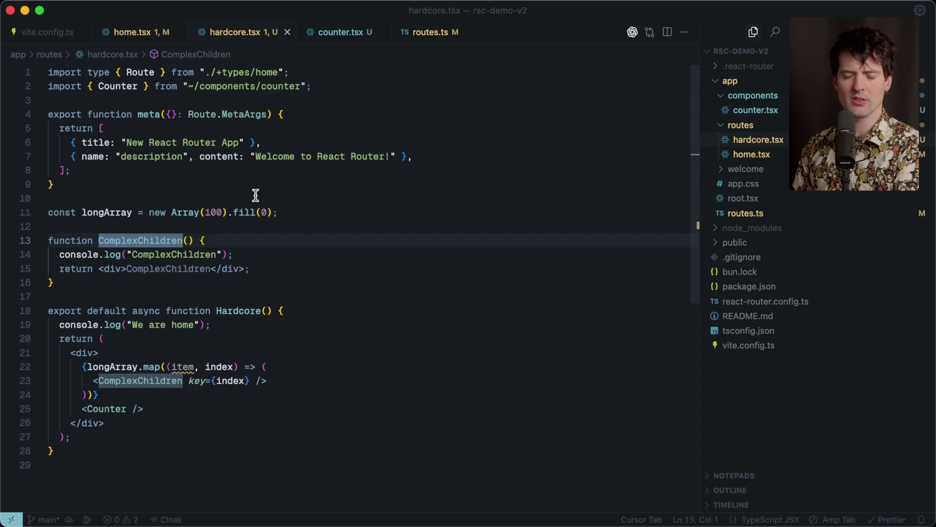
key(super+Tab)
click(828, 440)
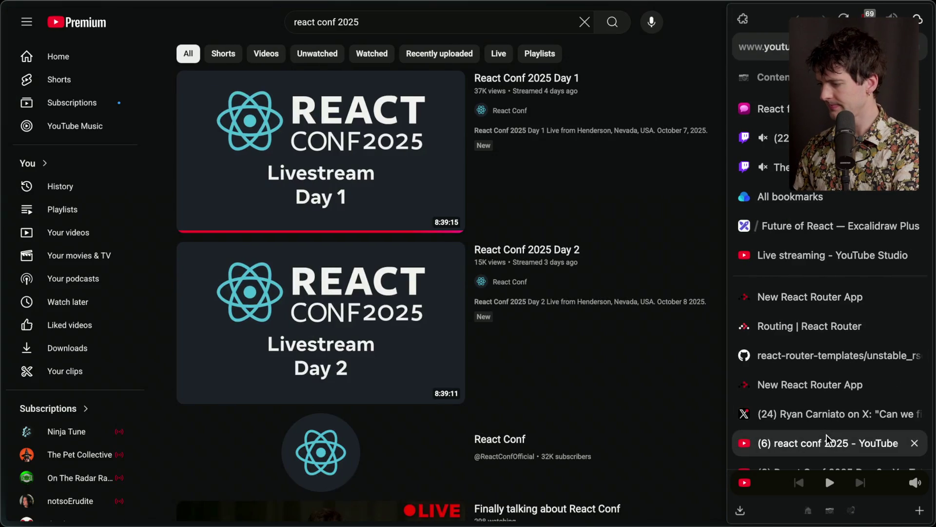
Step: Open the React Conf 2025 Day 2 livestream from the search results
scroll(827, 429, down, 5)
click(824, 402)
click(822, 396)
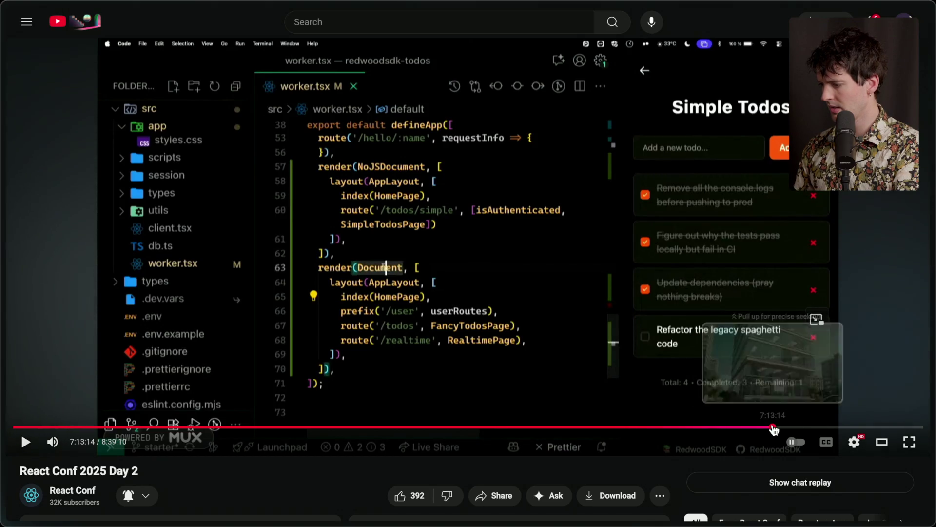
Step: Scrub the Day 2 stream between about 7:00 and 8:06, stopping at the panel and code demos
click(793, 427)
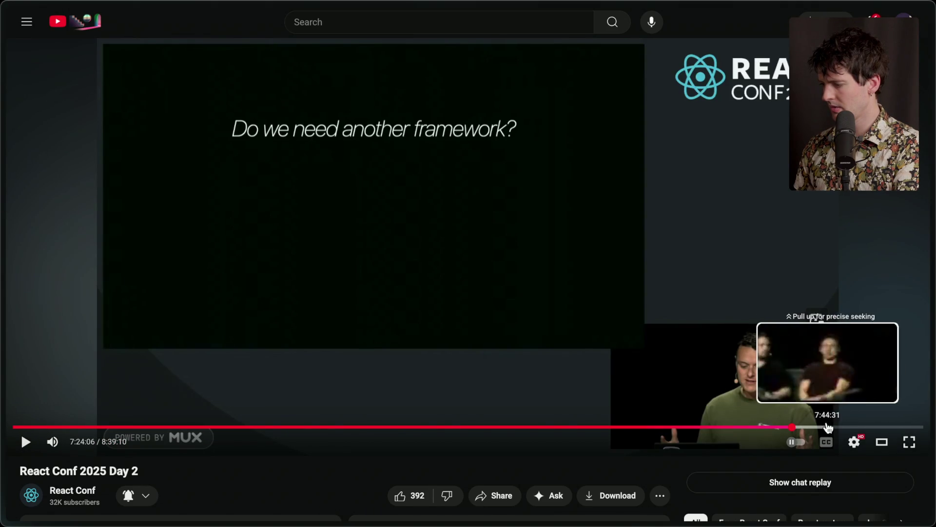
click(814, 427)
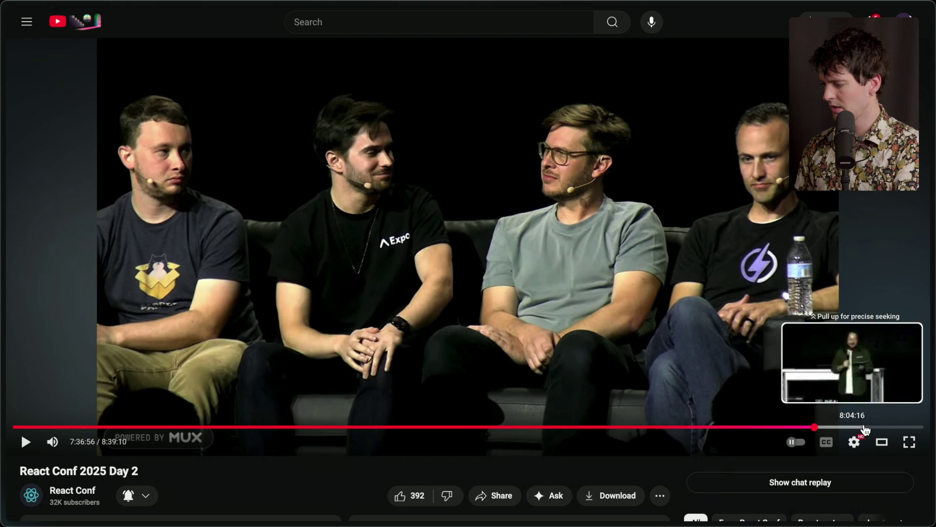
click(866, 428)
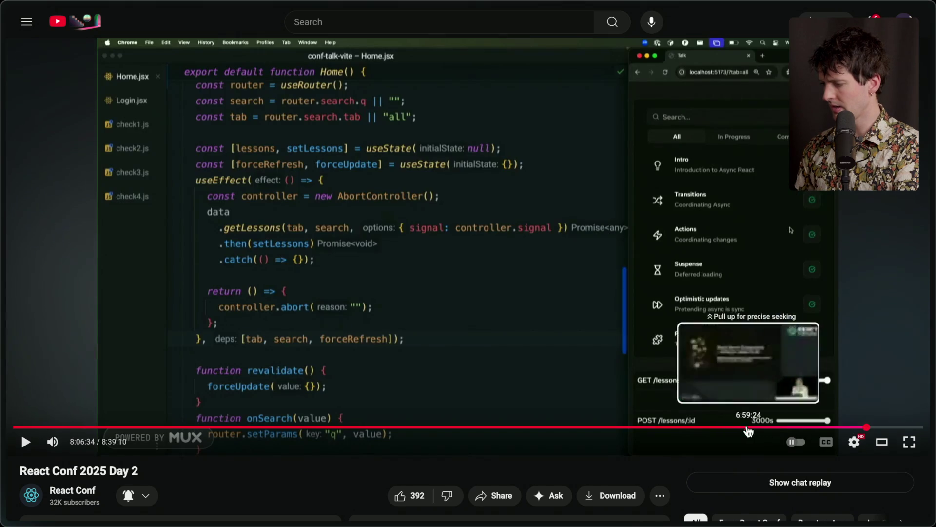
click(749, 429)
click(754, 429)
click(762, 429)
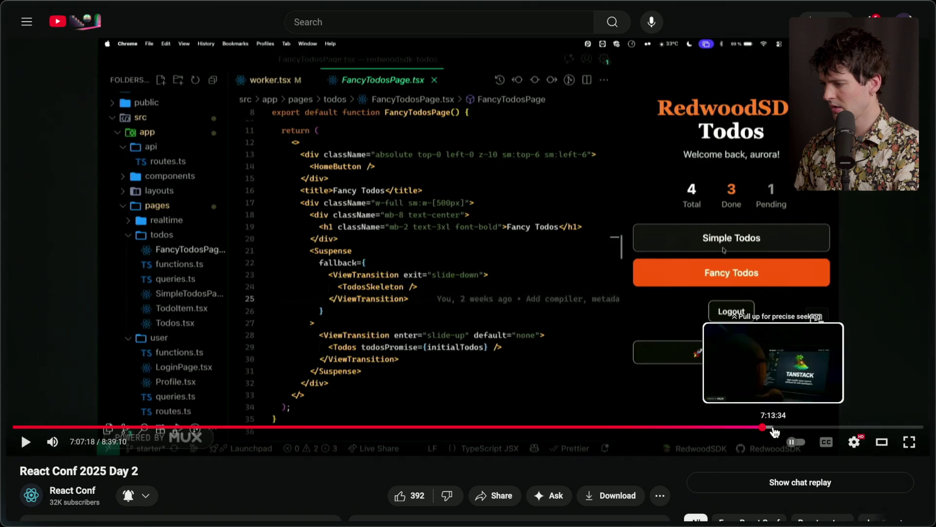
click(774, 428)
click(779, 428)
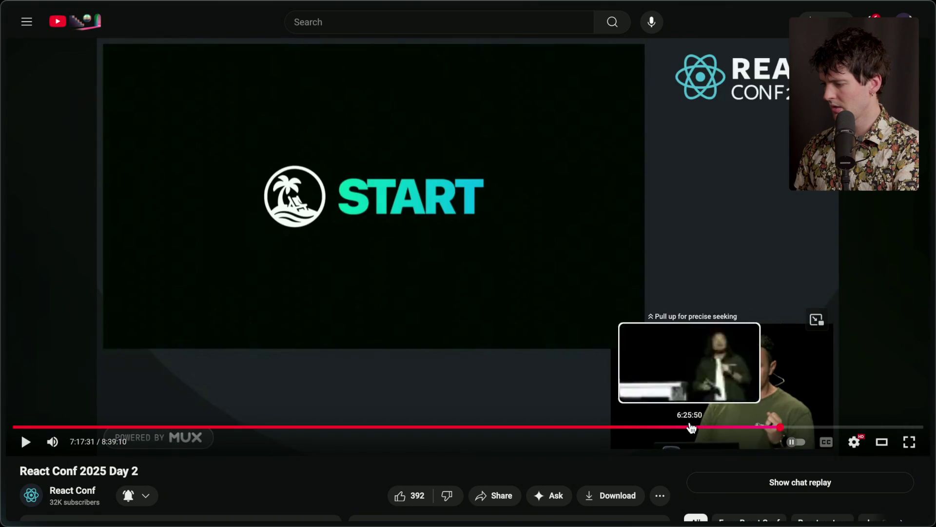
Step: Scrub back through earlier slides from 6:26 down to the MUX card at 3:43
click(691, 427)
click(667, 427)
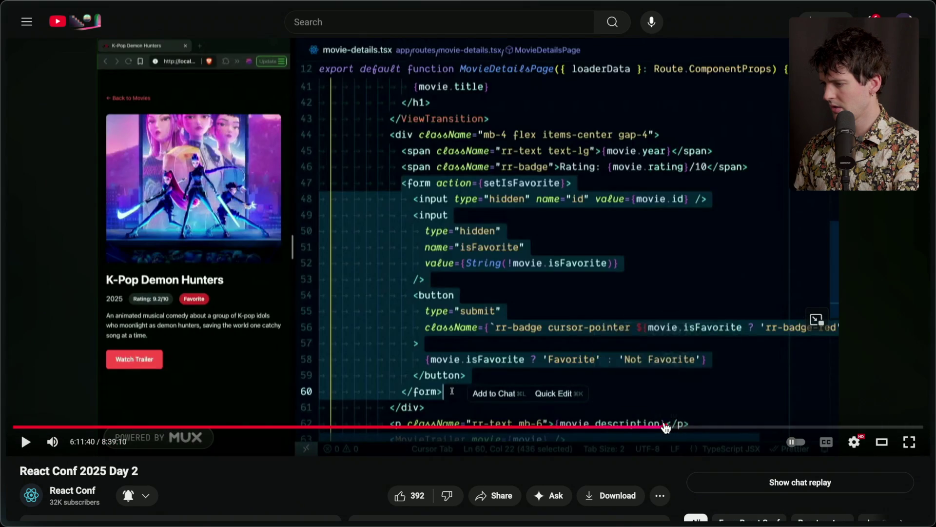
click(654, 427)
click(629, 425)
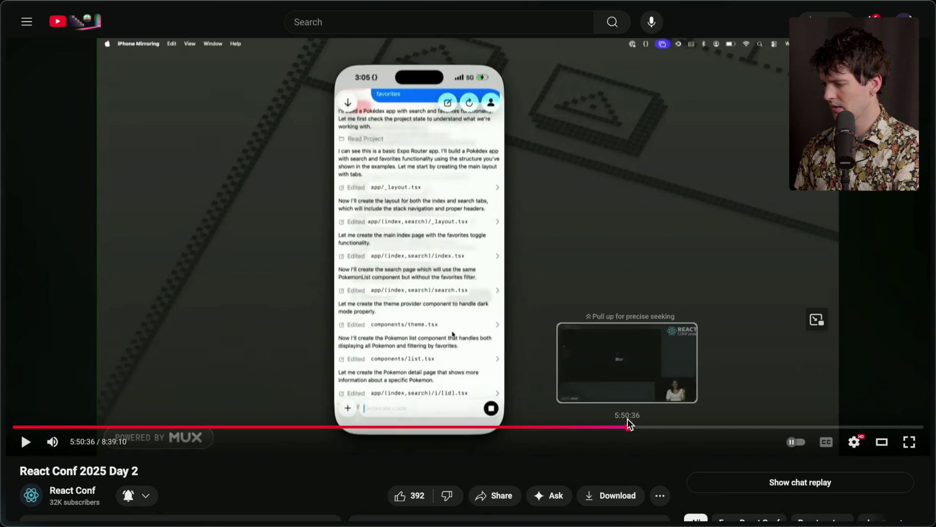
click(621, 425)
click(603, 429)
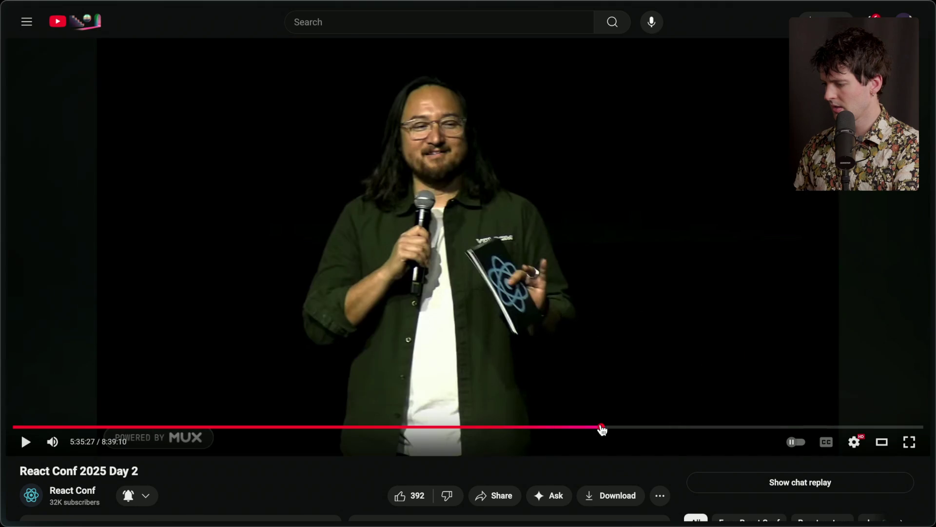
click(596, 427)
click(563, 427)
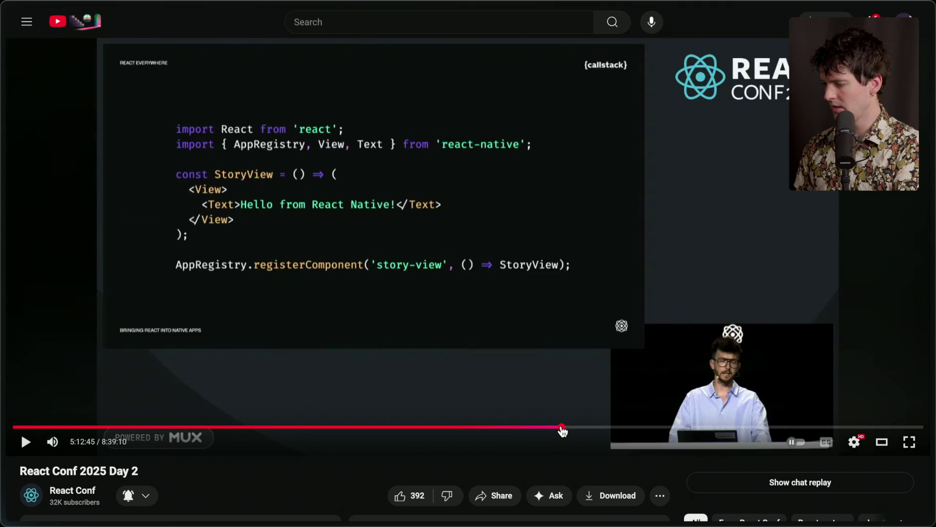
click(523, 427)
click(480, 427)
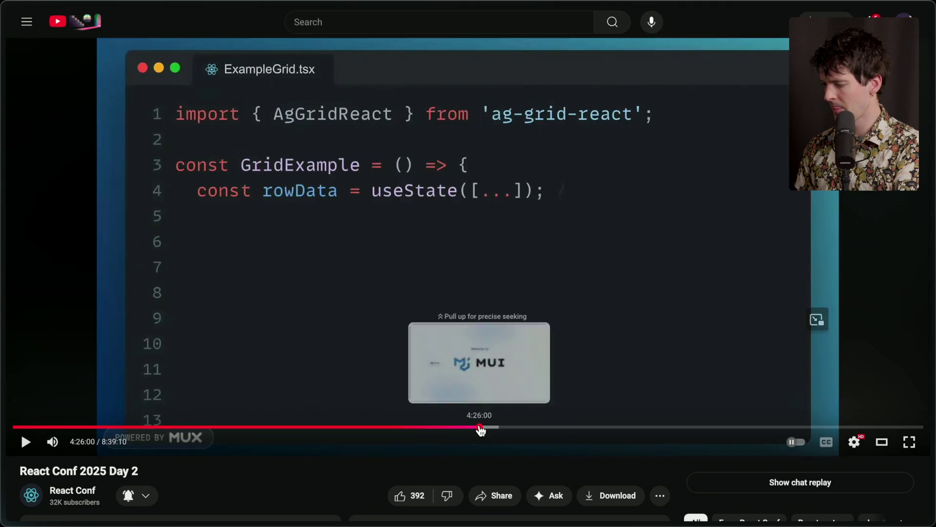
click(439, 427)
click(406, 427)
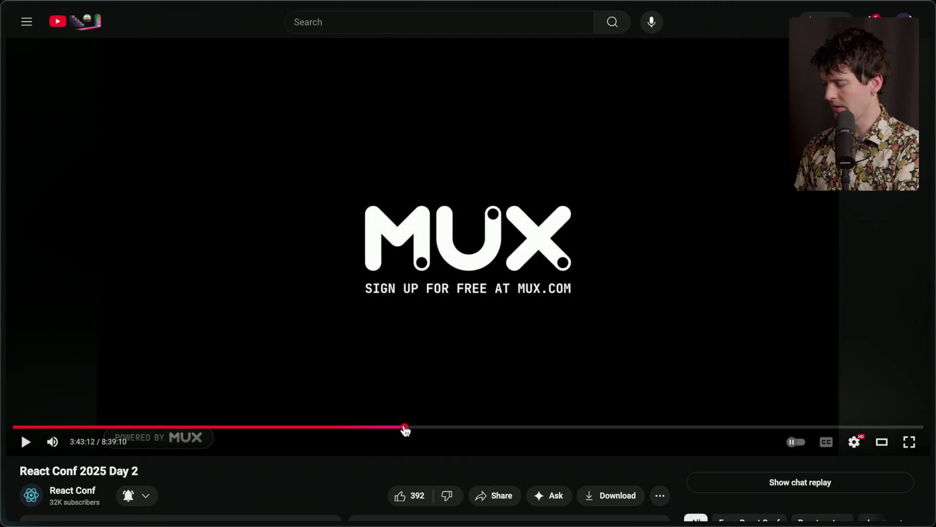
Step: Jump ahead to 6:20:53, past the EpicReact and What we covered slides, then skip to 6:22:48
click(660, 427)
click(676, 428)
click(682, 427)
click(682, 427)
click(682, 428)
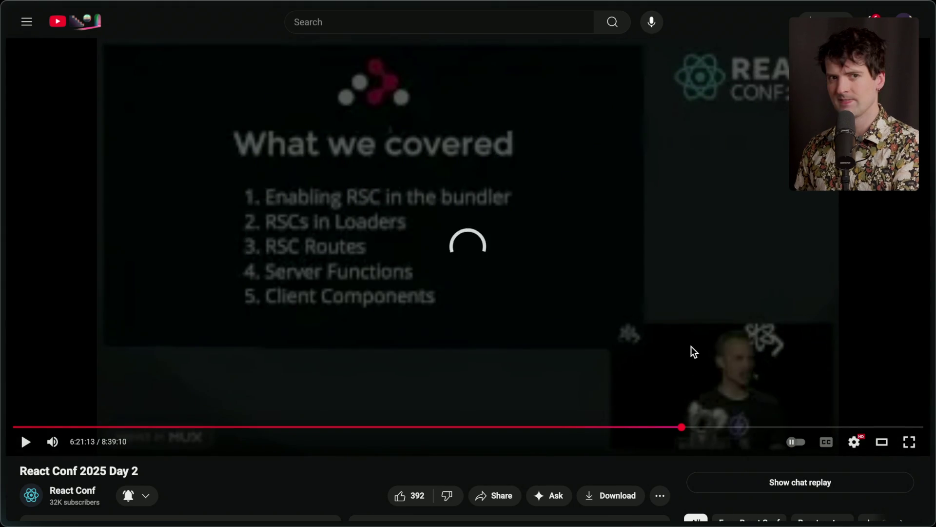
key(Right)
key(Right)
key(Right)
key(Right)
key(Right)
key(Right)
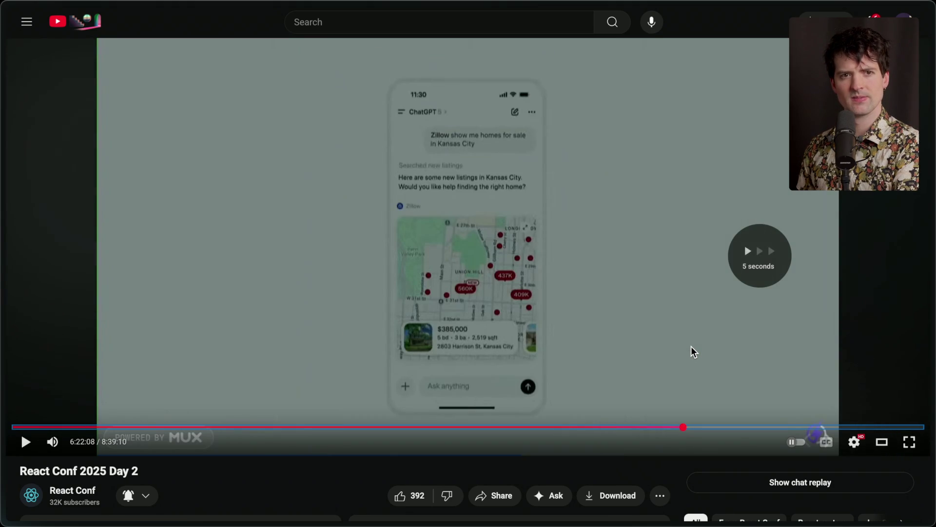
key(Right)
key(Right)
key(Right)
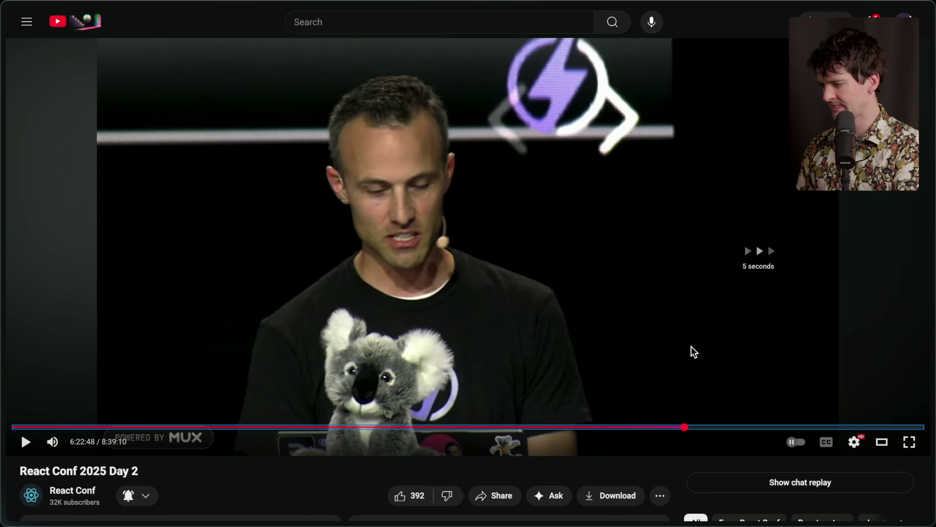
Step: Bring up the React Router Routing docs page
mouse_move(880, 357)
click(824, 335)
click(828, 257)
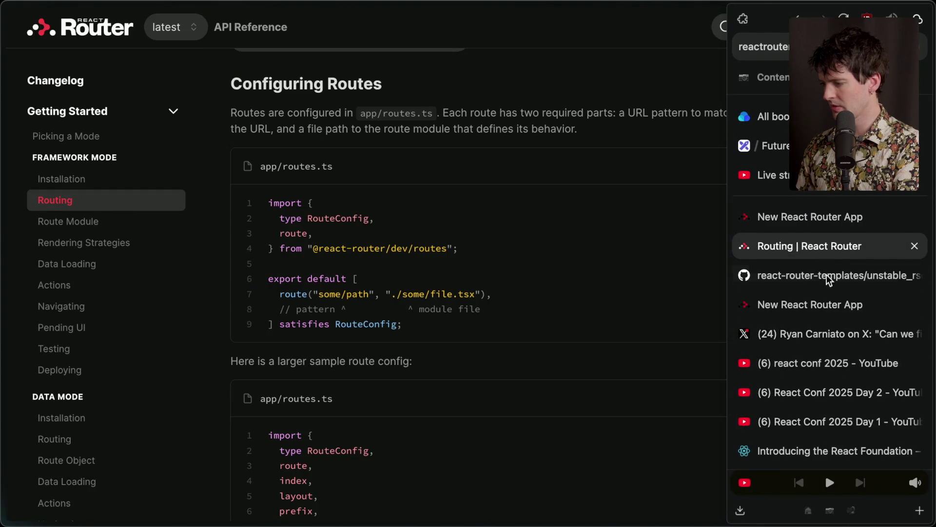
Step: On the React Server Components docs page, search for 'ServerComponent' to find the Server Component Routes section
key(ctrl+Tab)
scroll(502, 275, down, 6)
scroll(502, 275, down, 10)
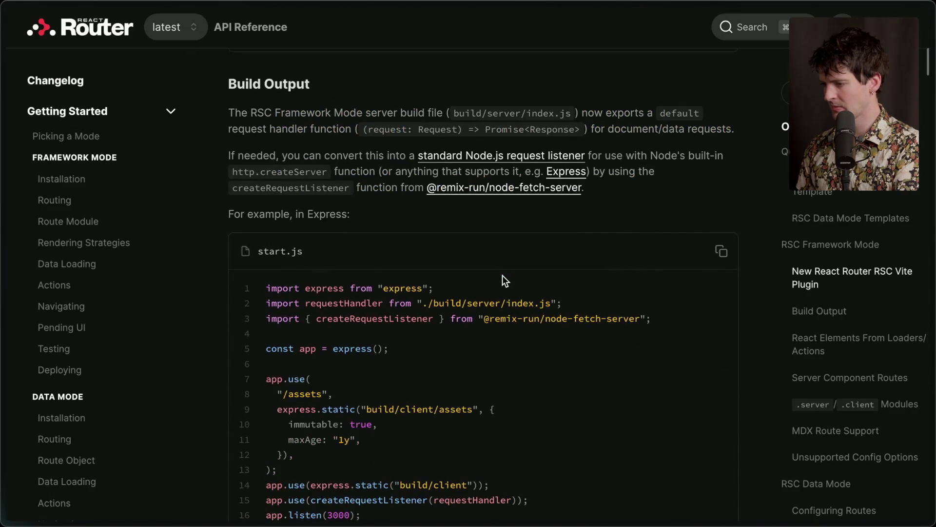
scroll(503, 275, down, 8)
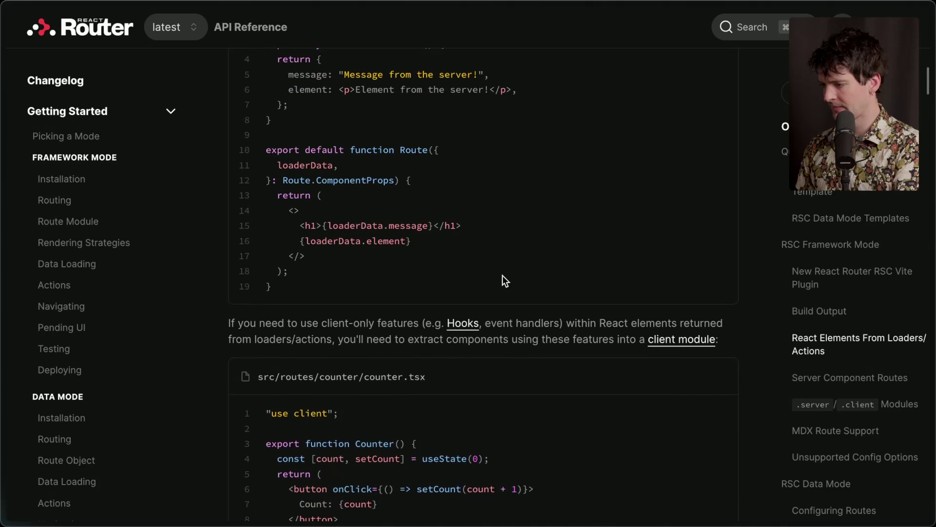
scroll(502, 275, down, 8)
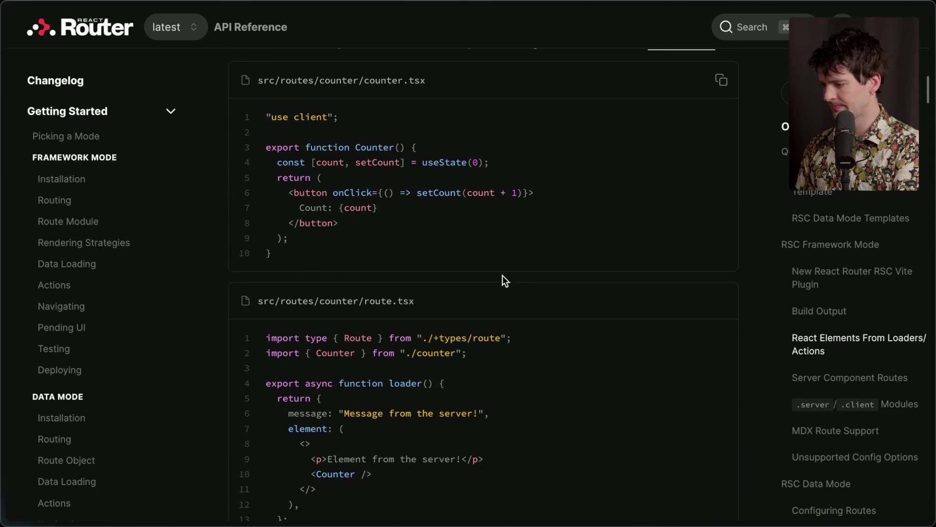
key(ctrl+f)
text(ServerComponent)
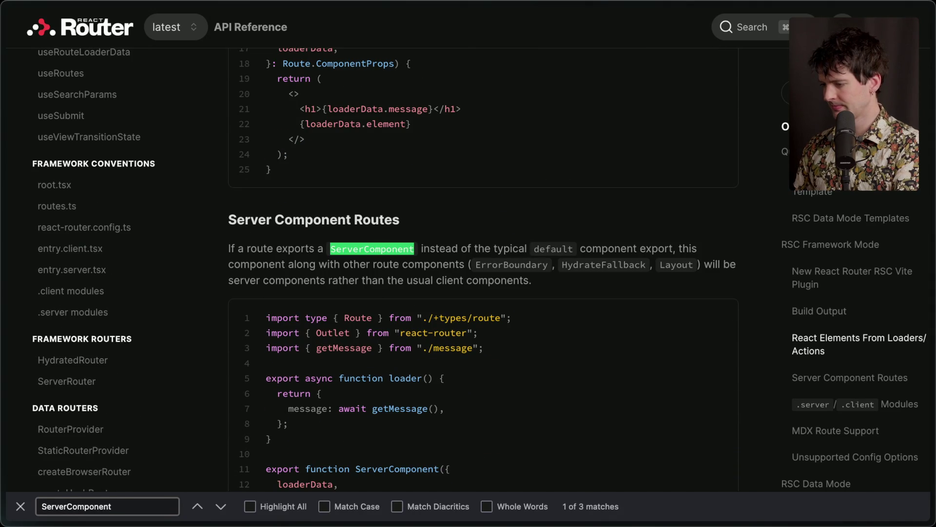
scroll(483, 268, down, 3)
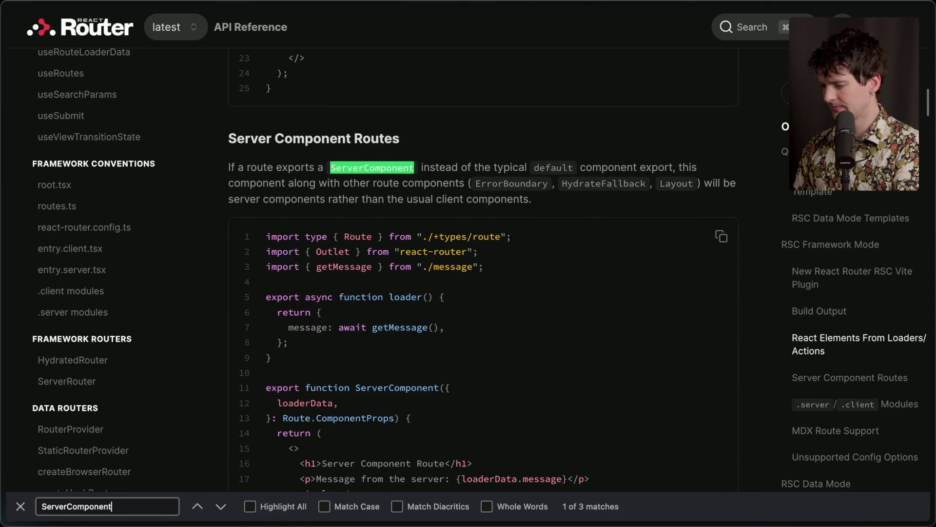
scroll(483, 268, up, 1)
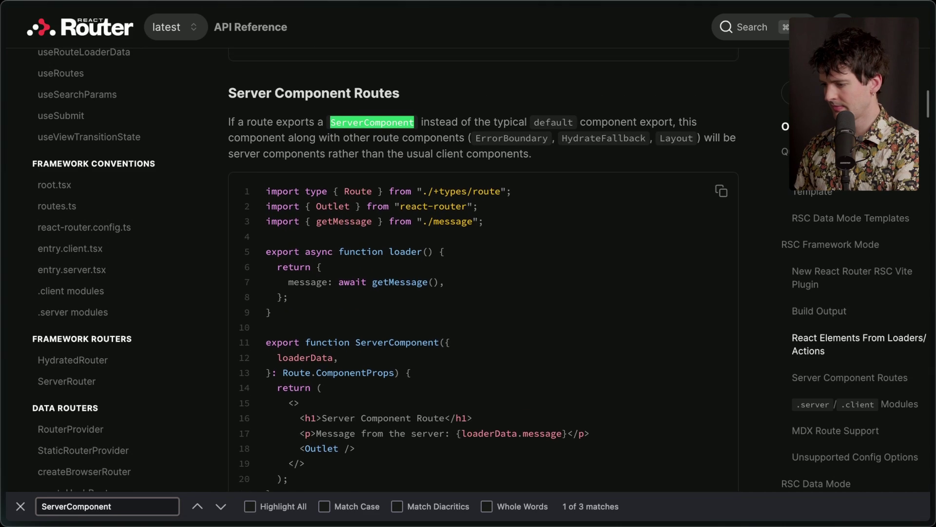
scroll(483, 268, down, 4)
scroll(483, 268, down, 3)
scroll(483, 268, up, 5)
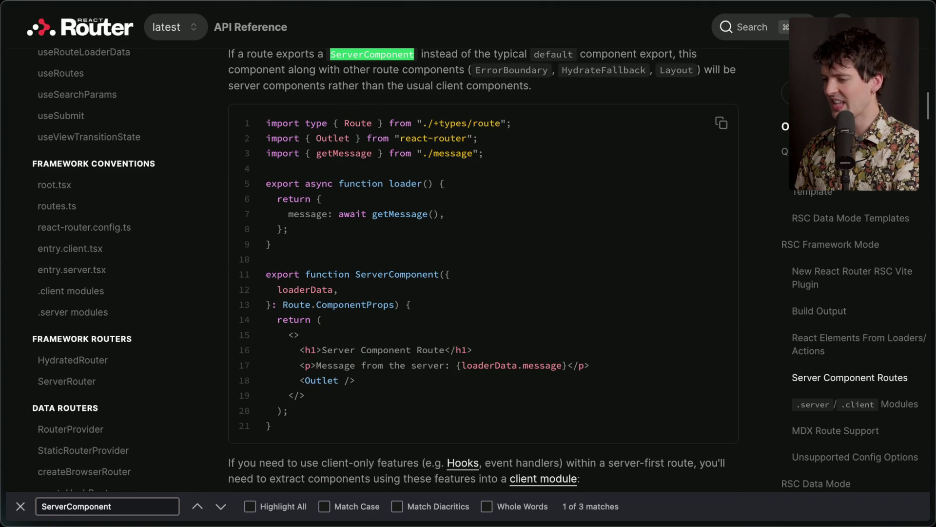
Step: Copy 'ServerComponent' from the docs and paste it over the Hardcore function name on line 18
double_click(374, 55)
key(super+c)
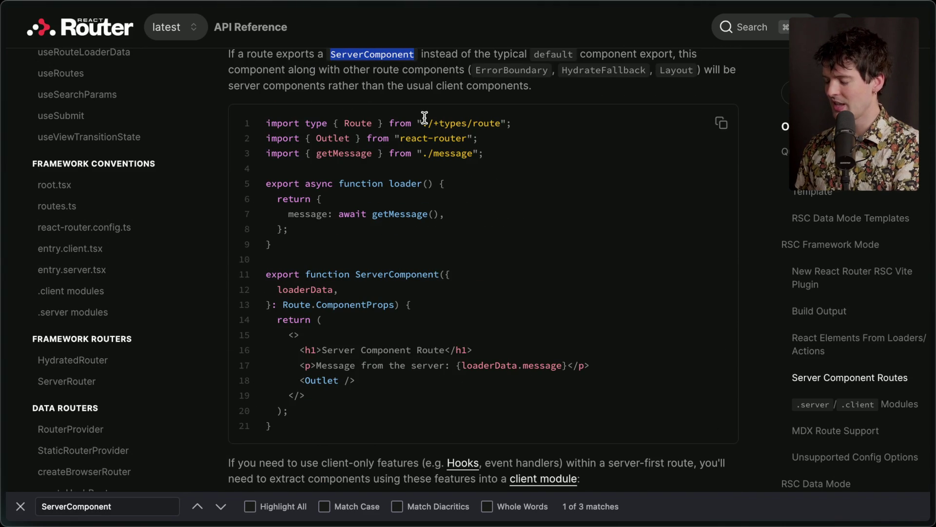
key(super+Tab)
double_click(236, 310)
key(super+v)
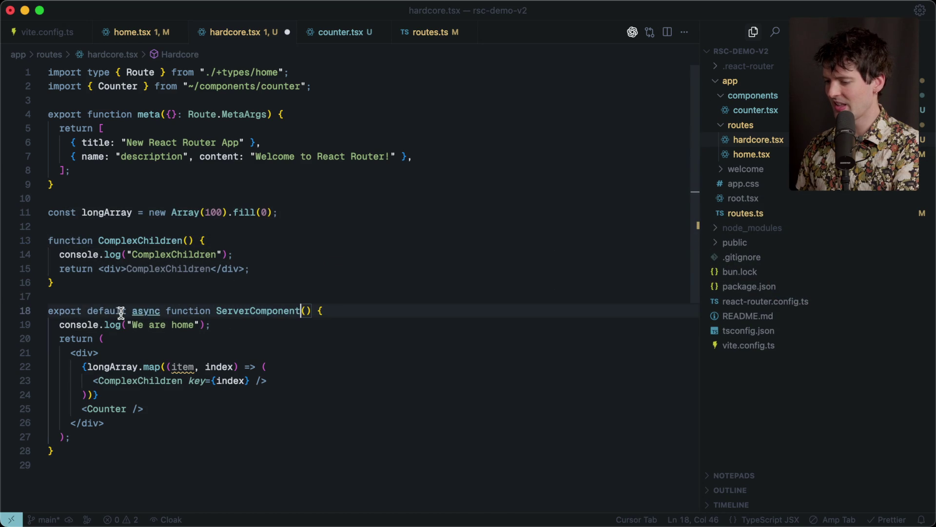
Step: Remove the default keyword from the ServerComponent export and save hardcore.tsx
double_click(120, 310)
key(BackSpace)
key(ctrl+s)
click(205, 282)
Step: Reload the New React Router App in the browser and come back to hardcore.tsx
key(super+Tab)
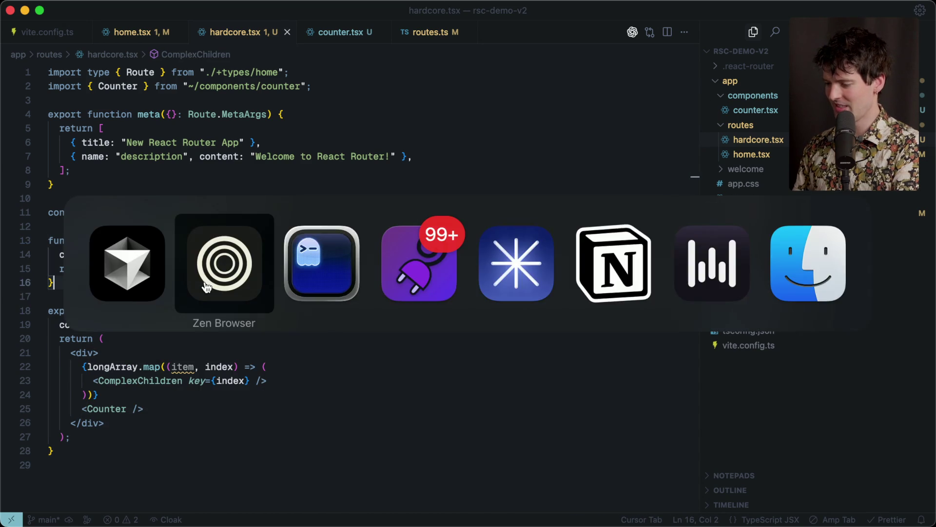
mouse_move(932, 312)
click(852, 308)
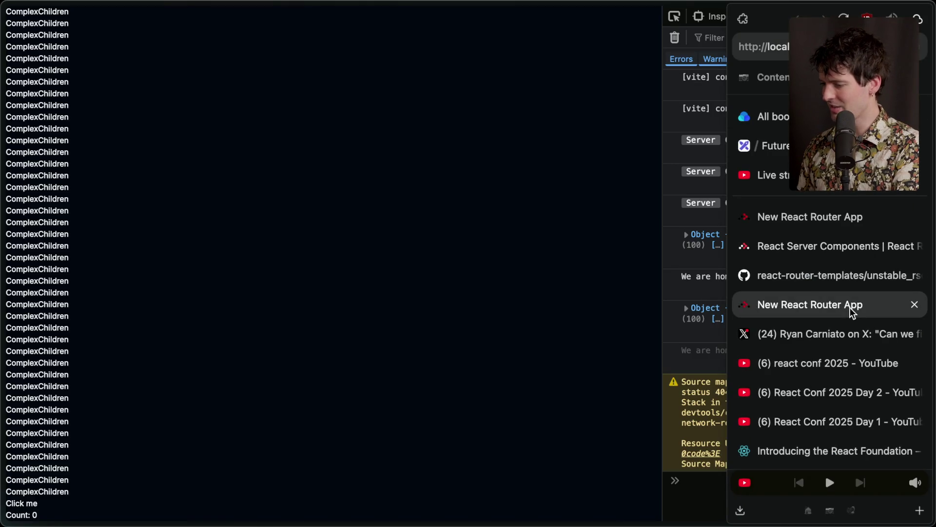
key(super+r)
key(super+Tab)
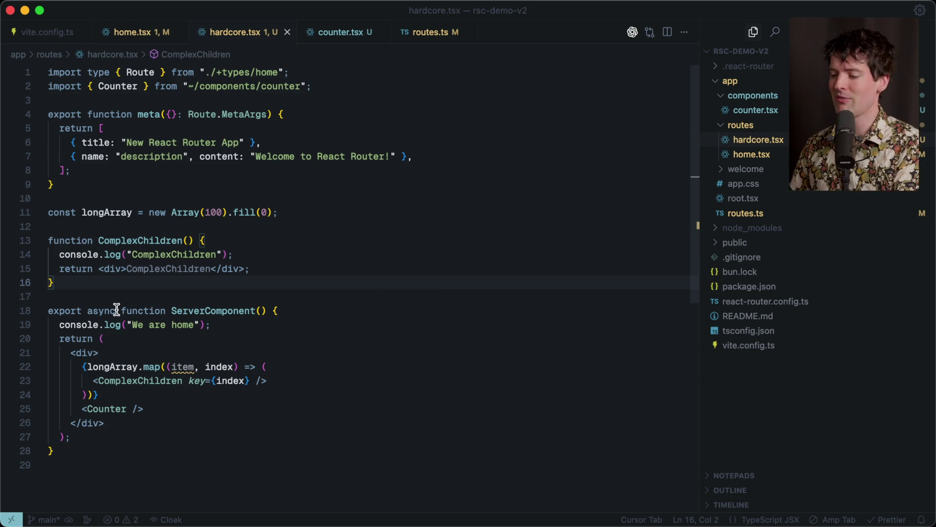
click(122, 436)
Step: Select the ServerComponent function code, including the Counter element
key(super+shift+Up)
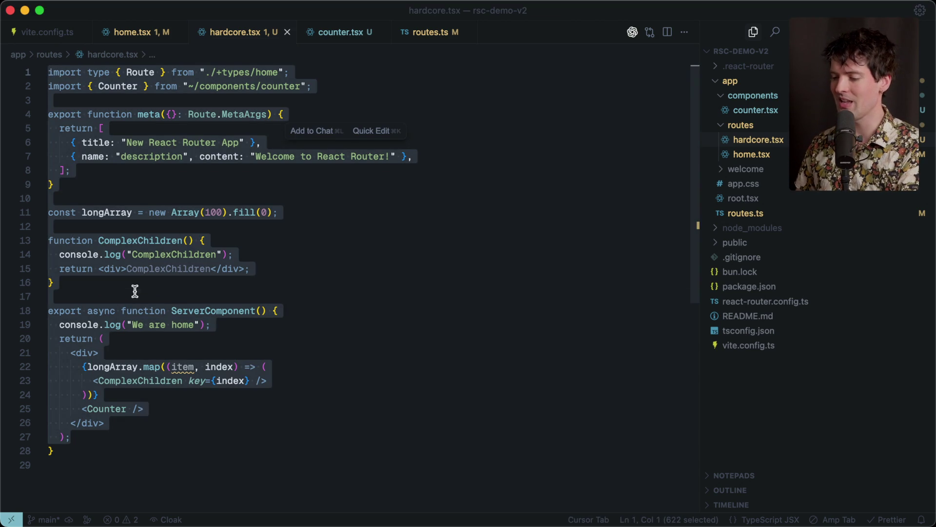
click(135, 291)
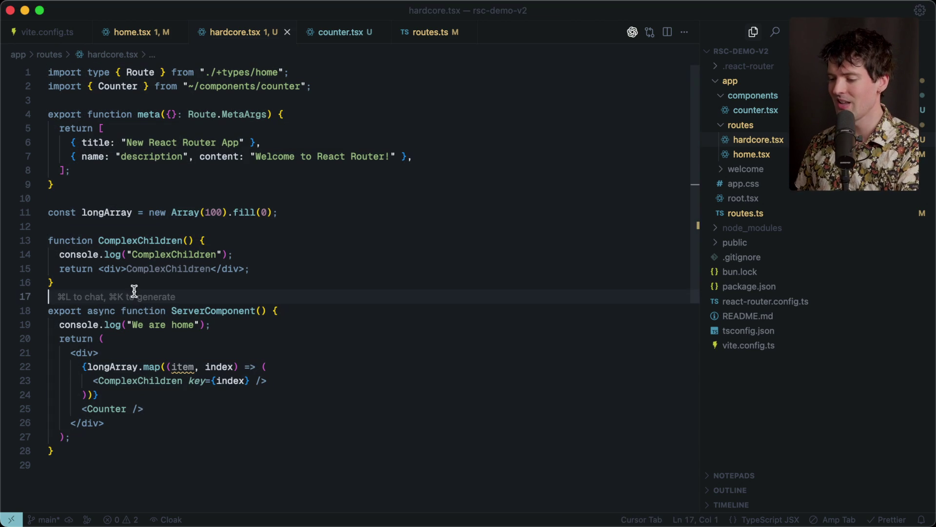
click(84, 380)
double_click(106, 409)
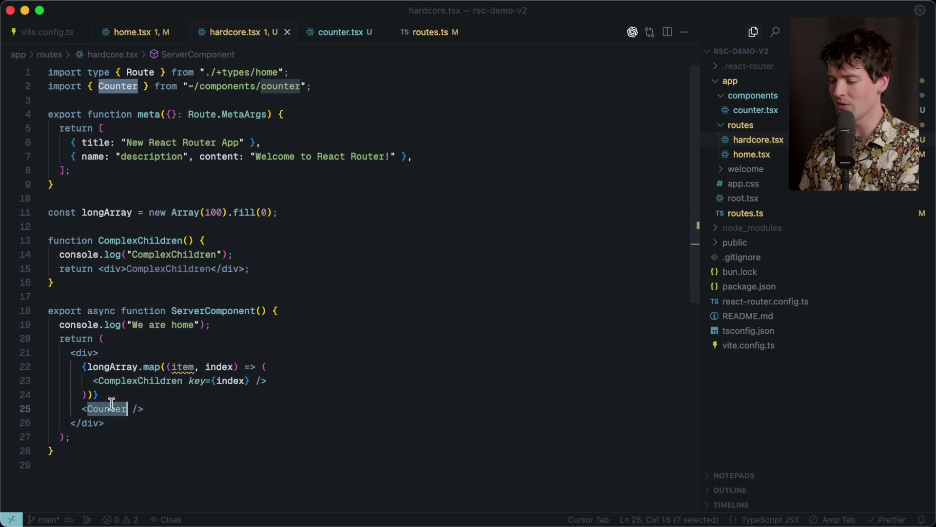
drag(104, 447, 72, 295)
Step: Reload the route and highlight the Server ComplexChildren and 'We are home' console logs
key(super+Tab)
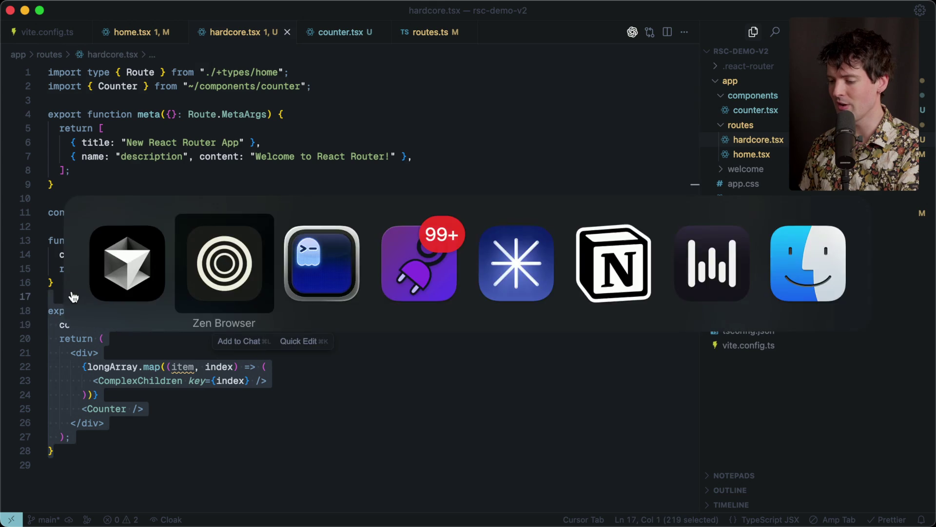
key(super+r)
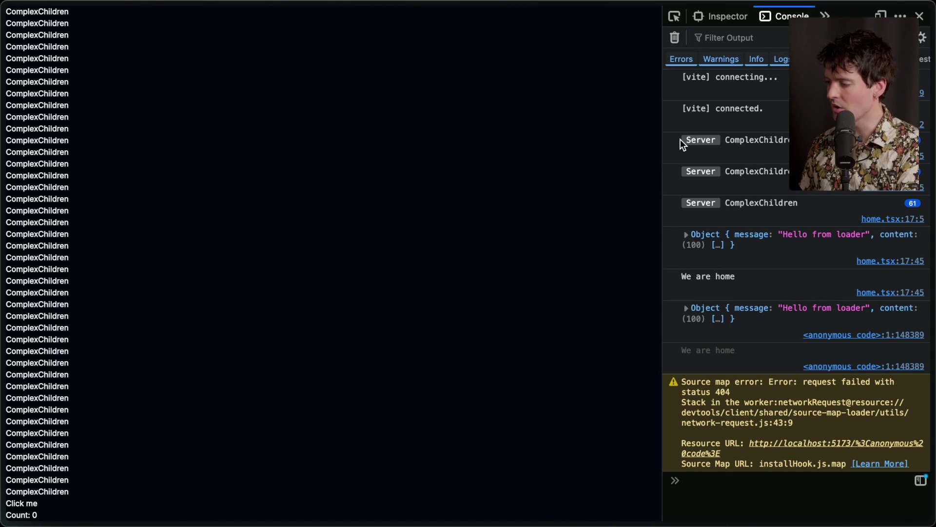
drag(679, 139, 844, 210)
click(755, 165)
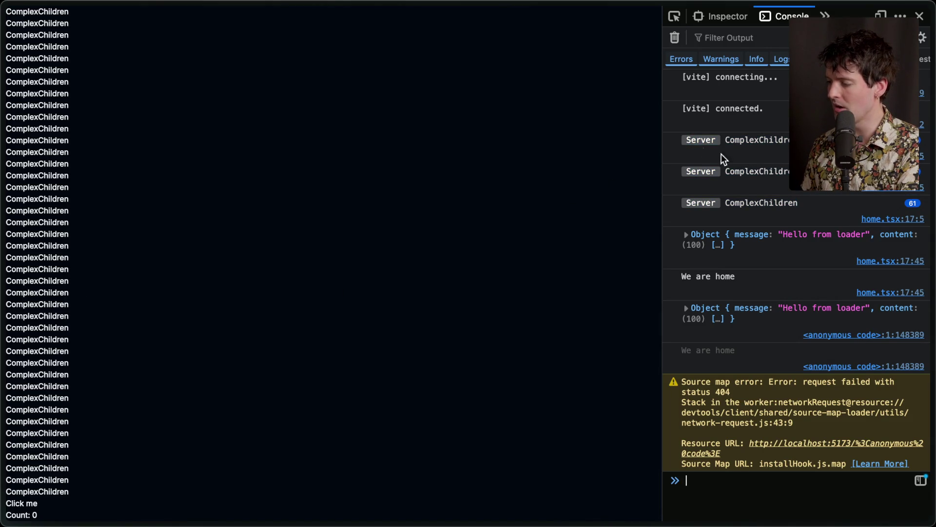
drag(684, 276, 812, 278)
click(765, 273)
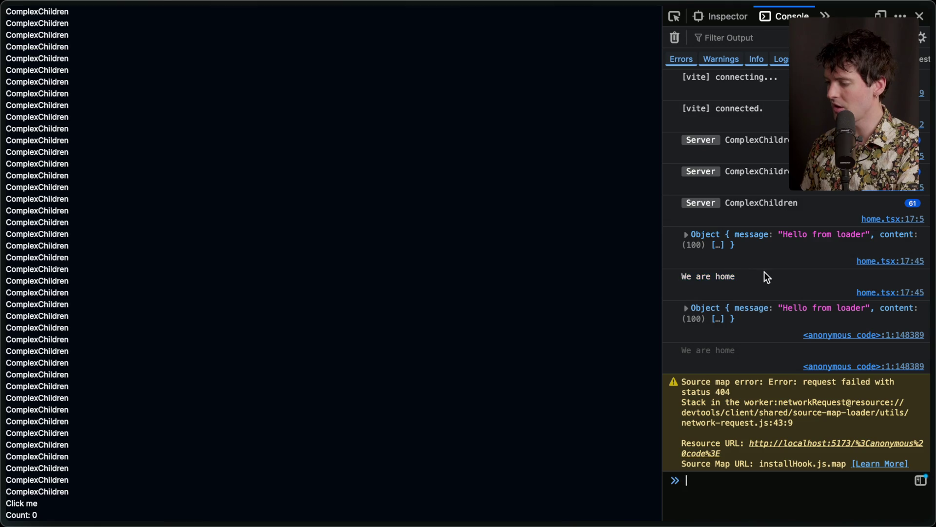
Step: Compare code and console, then return to the New React Router App tab with developer tools open
key(super+Tab)
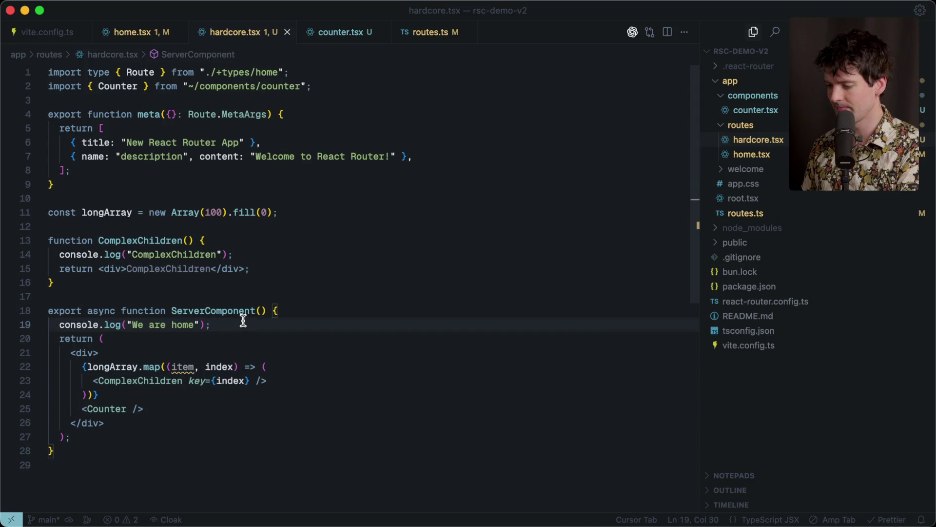
key(super+Tab)
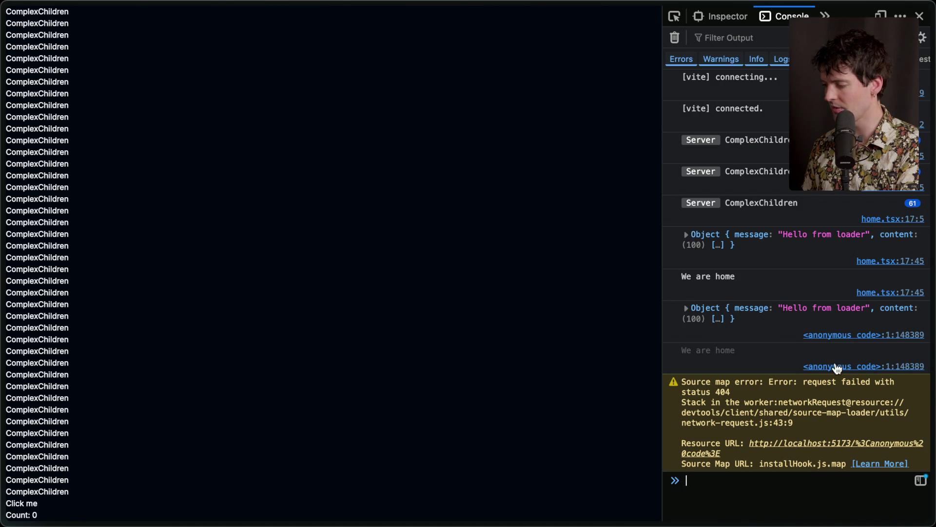
key(super+Tab)
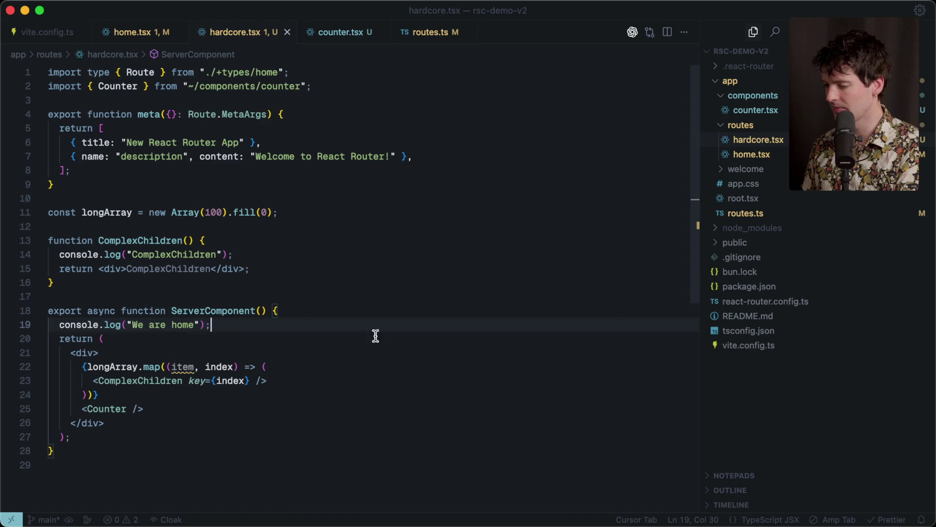
key(super+Tab)
mouse_move(824, 473)
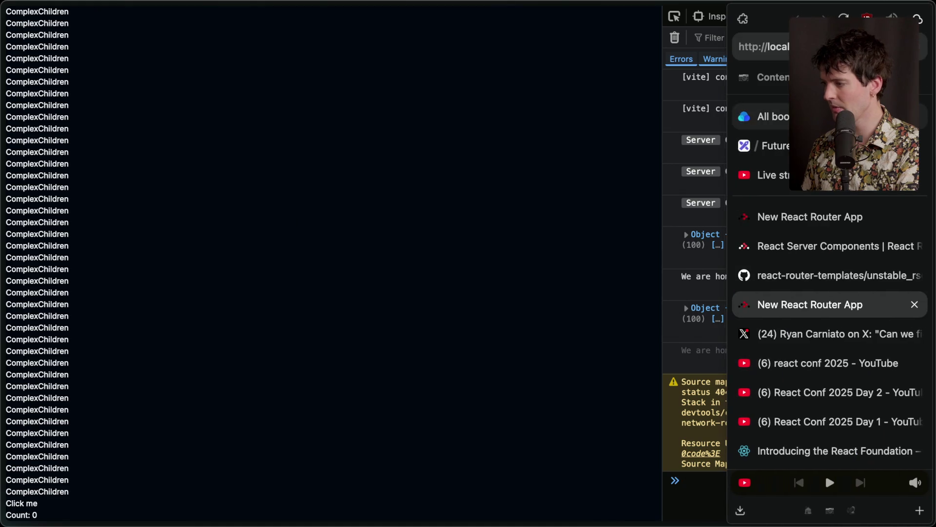
click(836, 246)
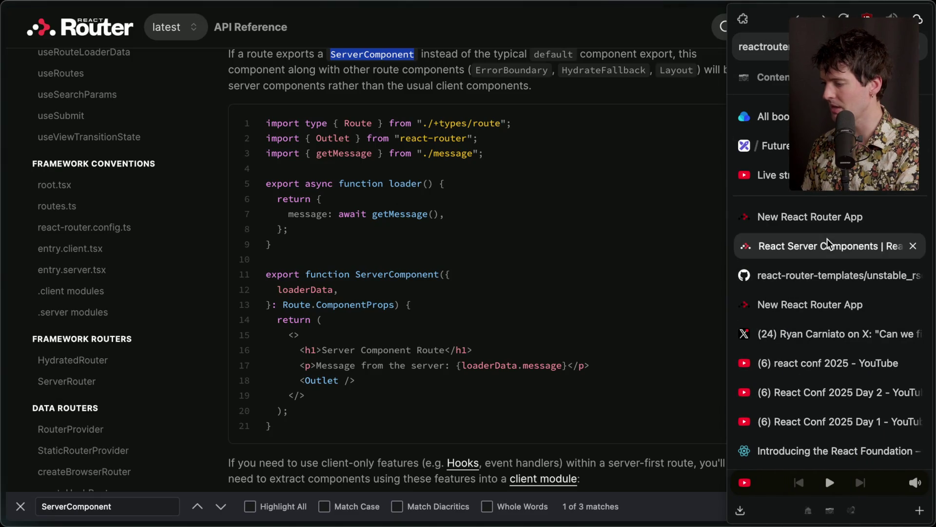
click(777, 335)
click(807, 214)
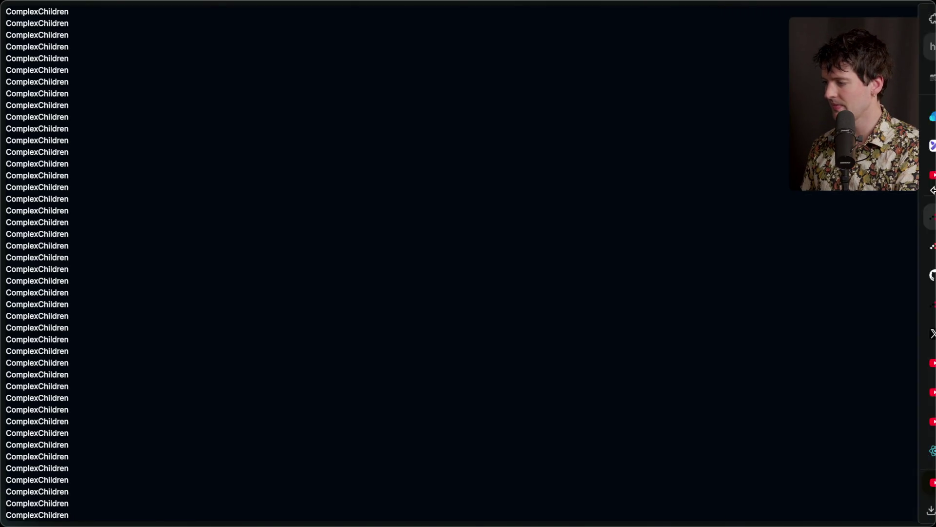
key(super+alt+i)
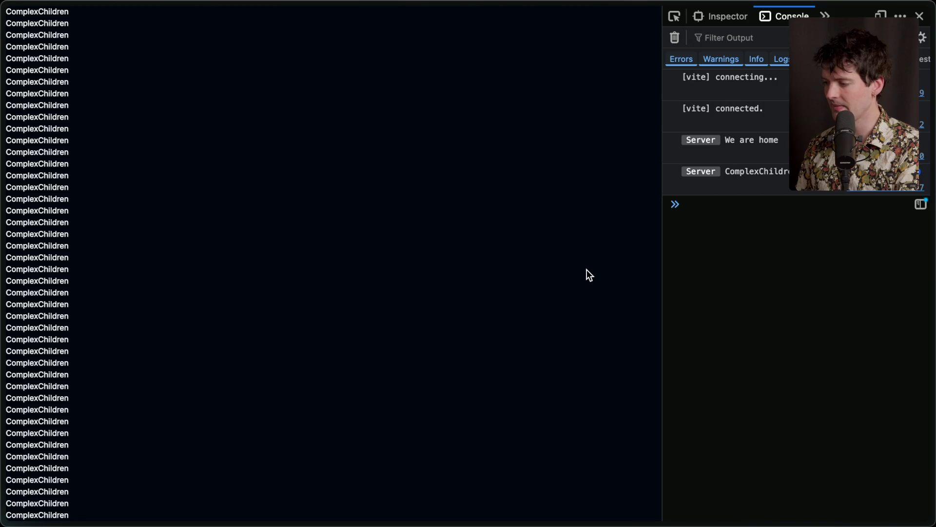
Step: Match the ServerComponent name to the Server 'We are home' and ComplexChildren log rows
key(super+Tab)
double_click(207, 312)
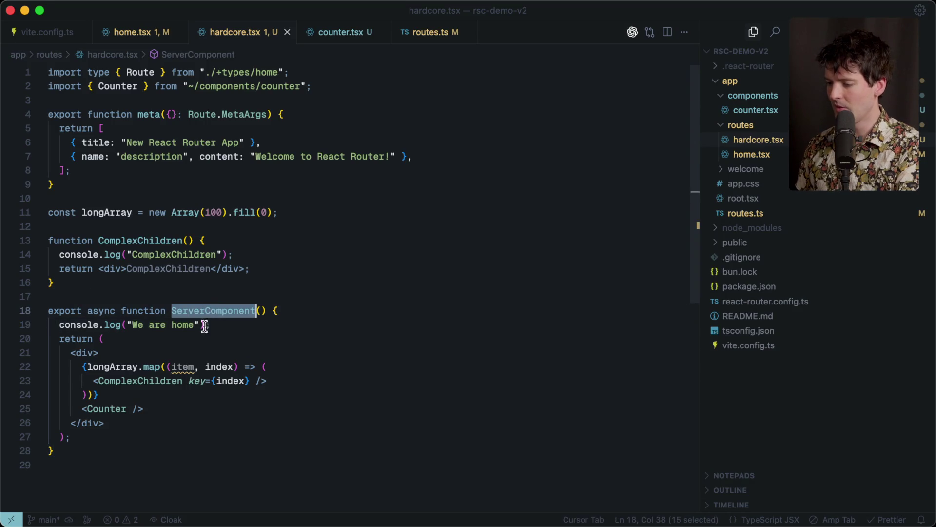
key(super+Tab)
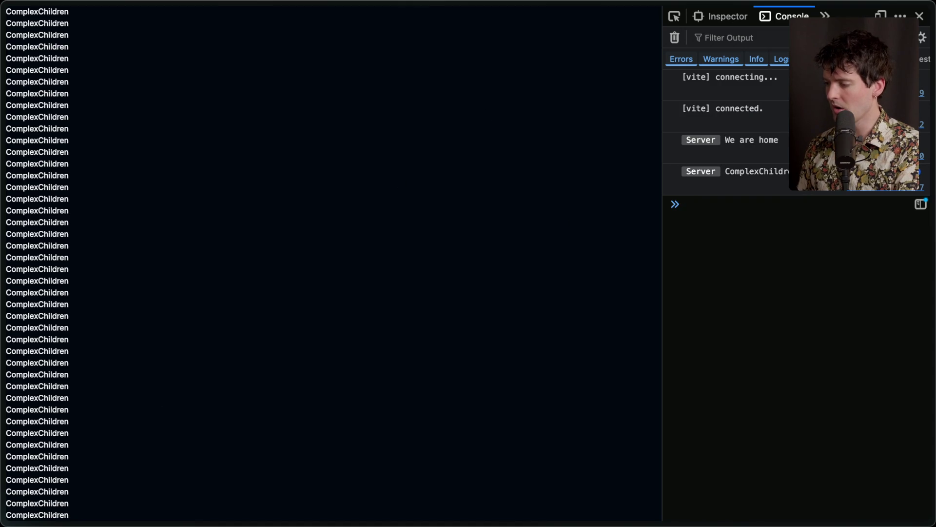
drag(780, 140, 667, 142)
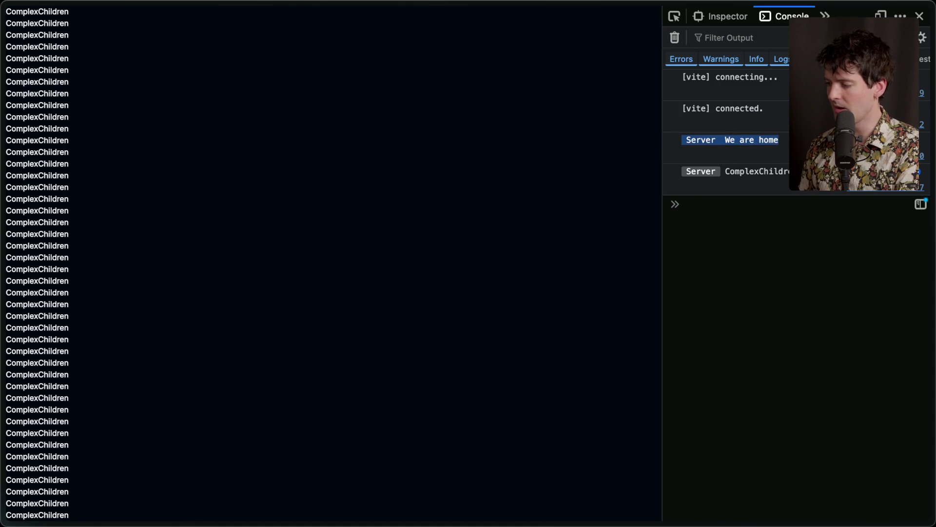
drag(787, 171, 669, 169)
click(751, 215)
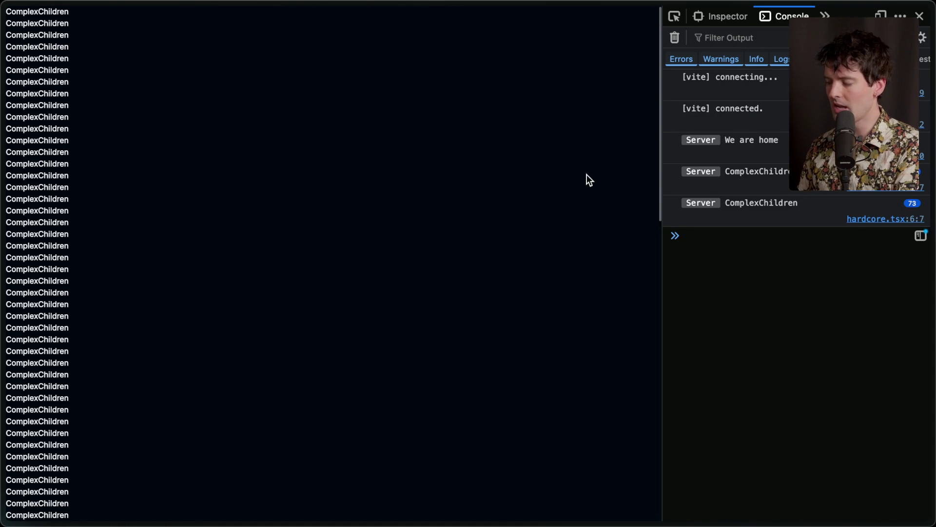
Step: Click the Click me button repeatedly until the counter reads 18
scroll(4, 271, down, 15)
triple_click(30, 508)
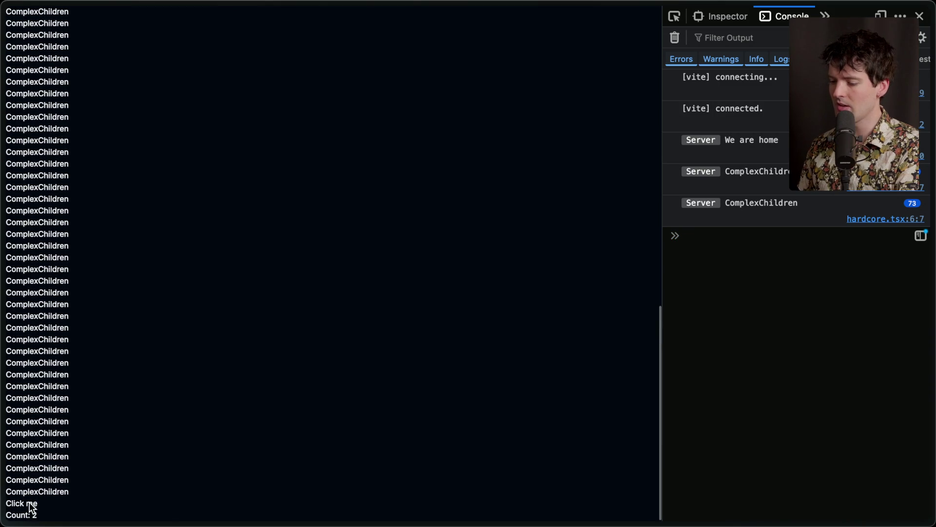
triple_click(30, 508)
triple_click(14, 505)
triple_click(16, 507)
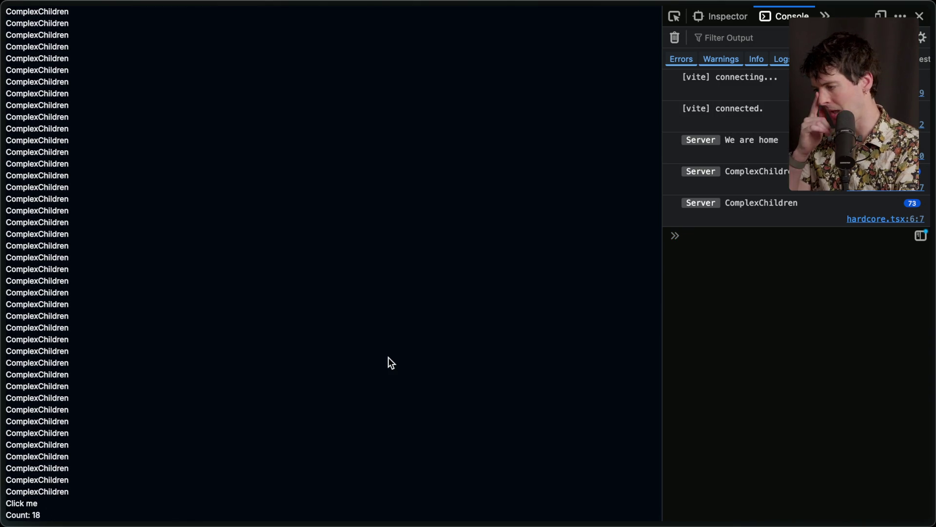
key(super+Tab)
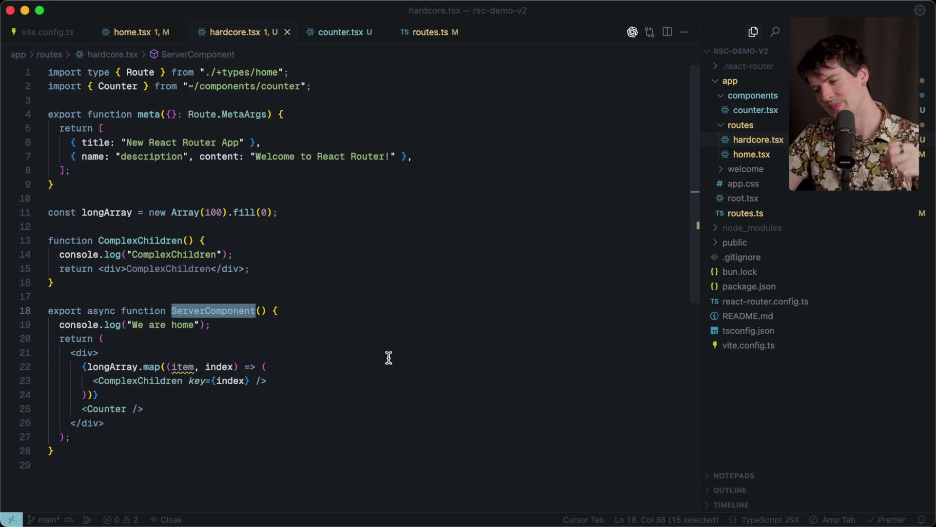
Step: Open the Future of React board, highlight the React Native line, and drag React (native) into the Chrome frame
key(super+Tab)
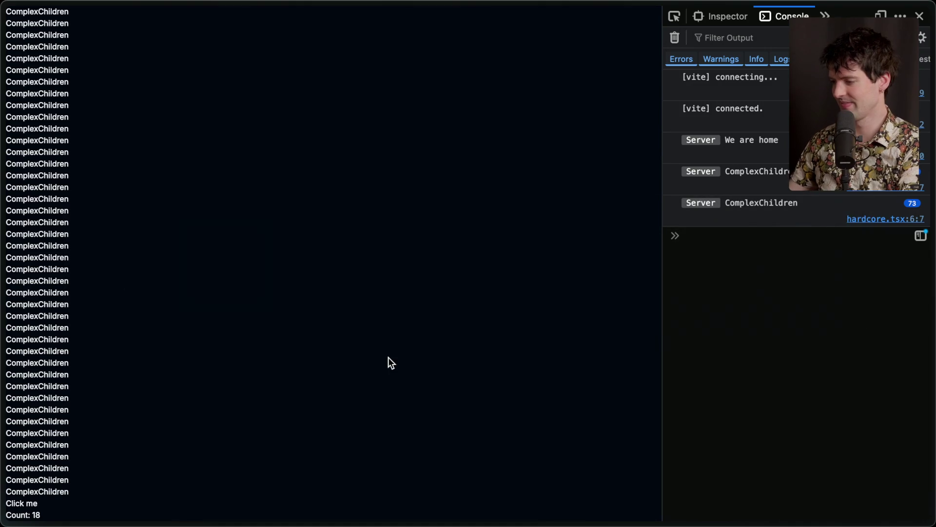
mouse_move(932, 304)
click(763, 141)
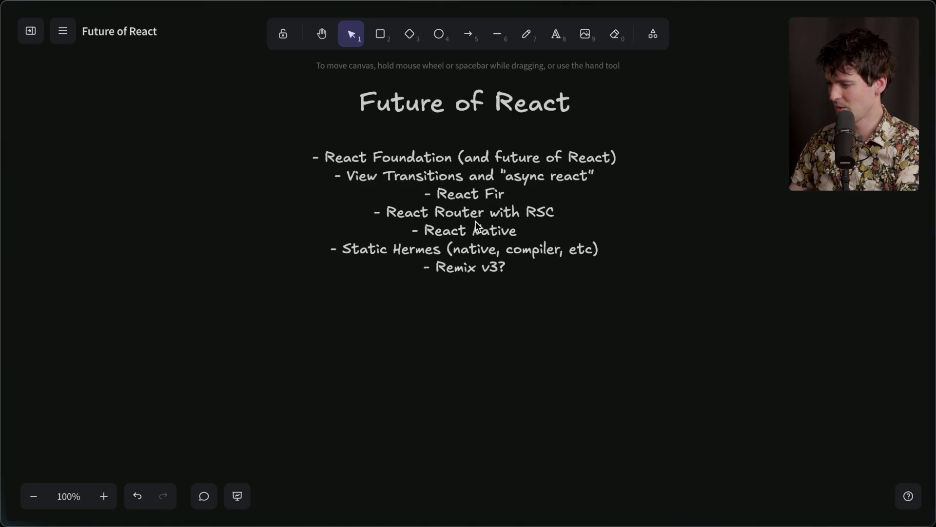
click(457, 230)
triple_click(457, 230)
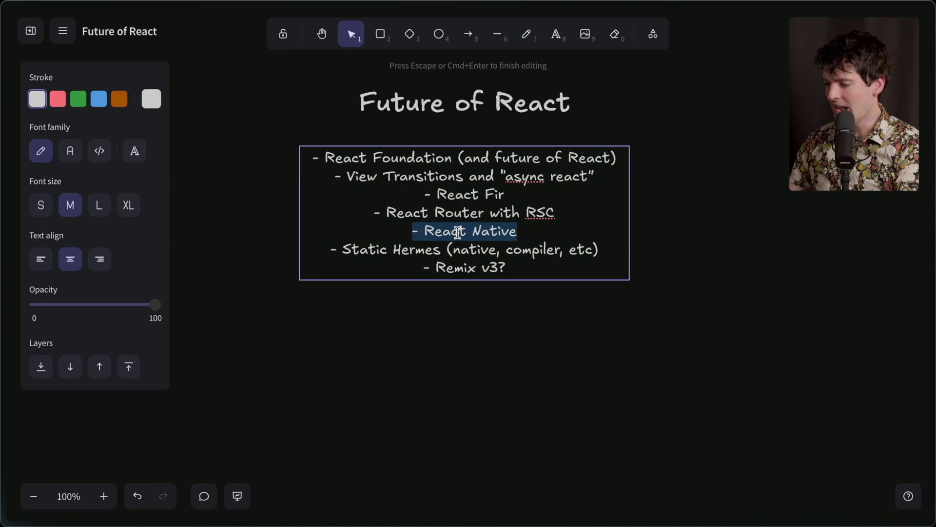
key(super+Tab)
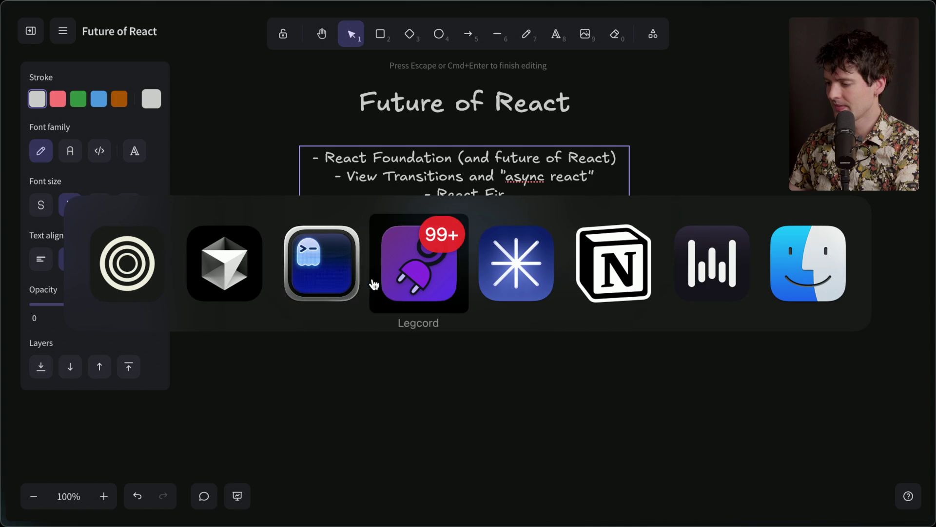
click(152, 267)
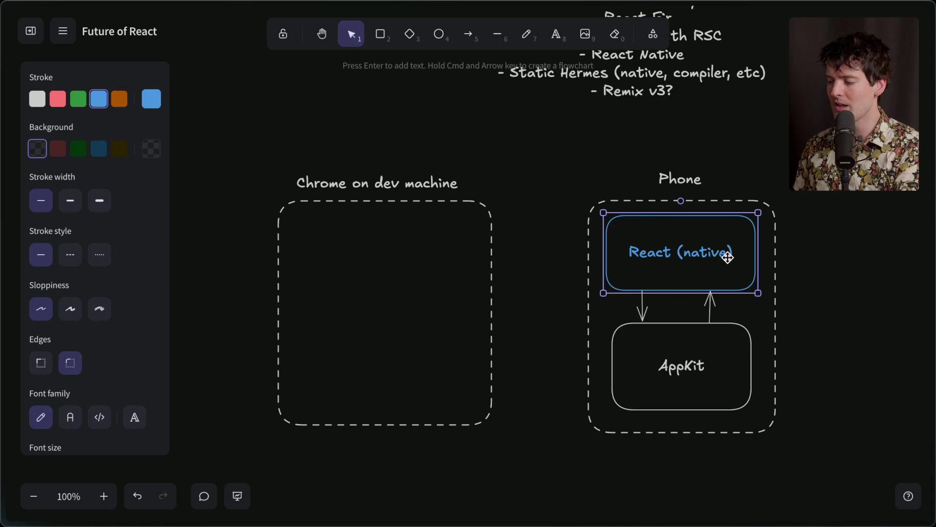
drag(694, 247, 410, 275)
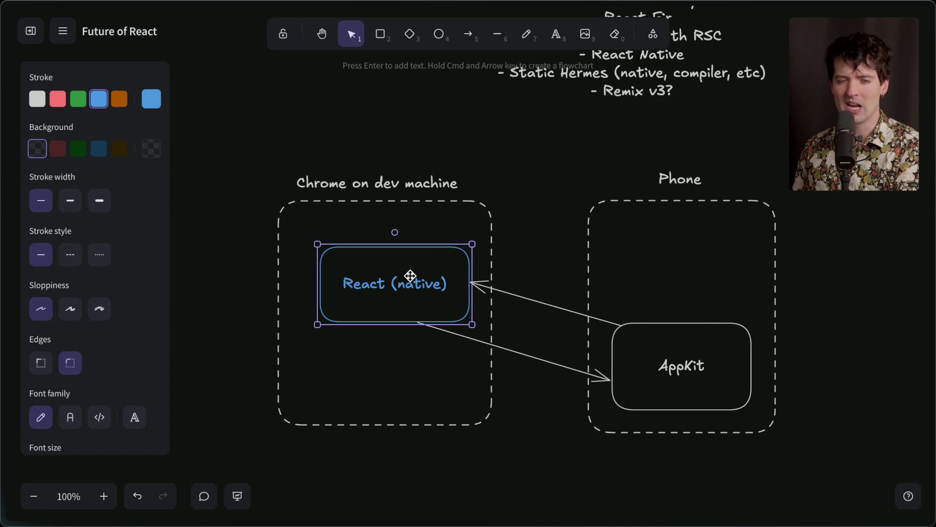
drag(409, 282, 398, 256)
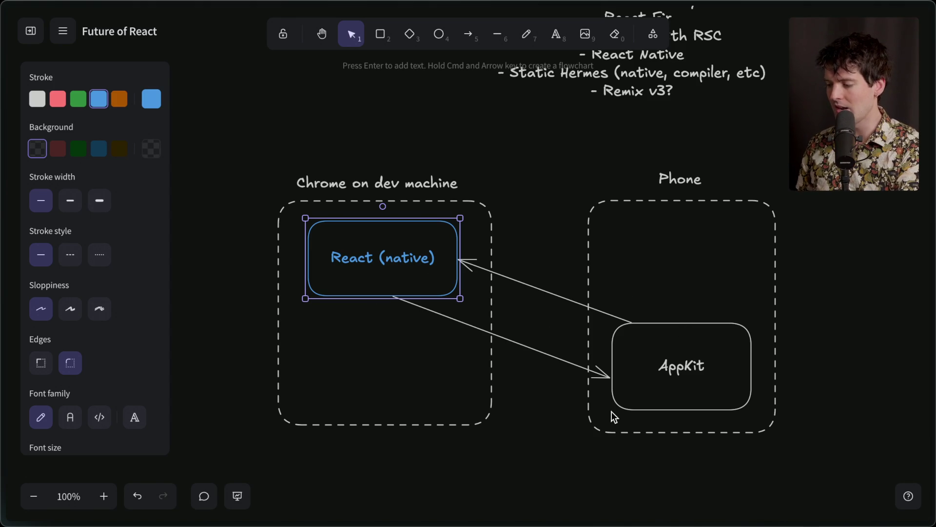
double_click(466, 321)
text(async)
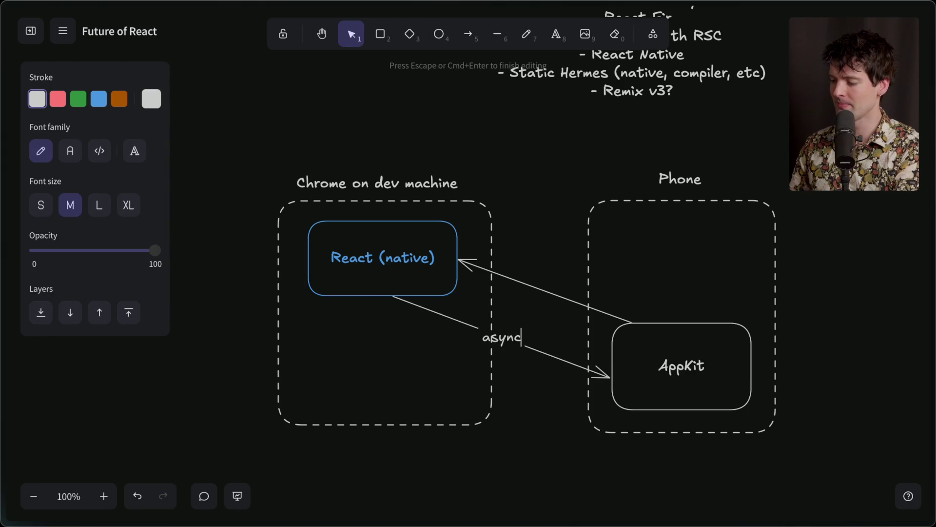
double_click(546, 292)
text(async)
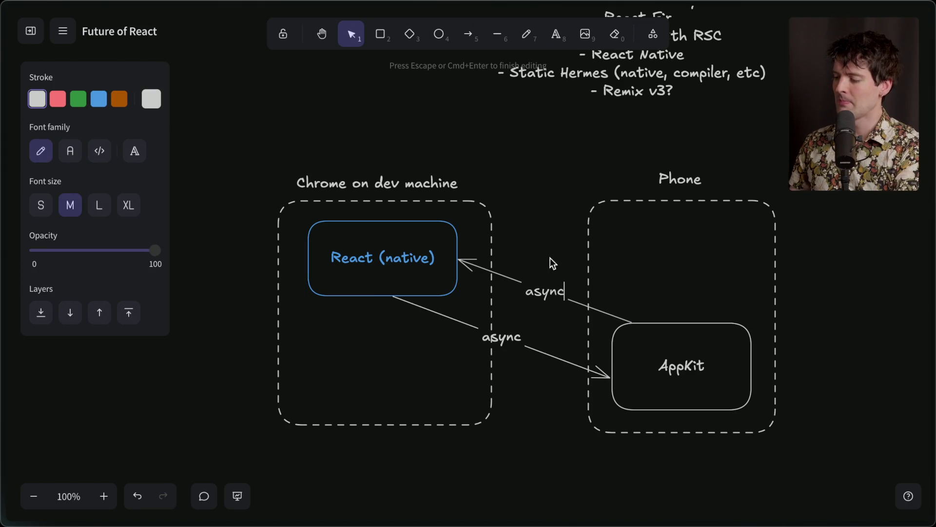
click(566, 185)
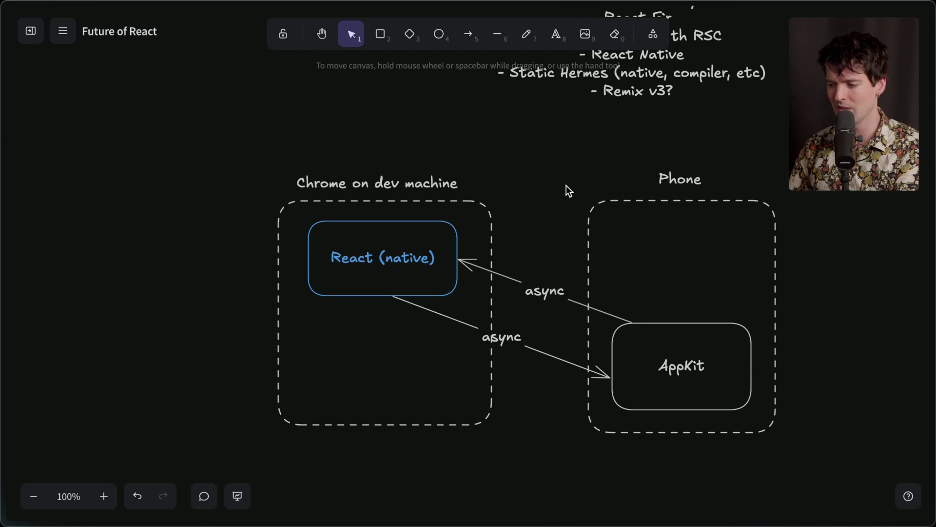
scroll(566, 185, down, 2)
scroll(566, 185, right, 2)
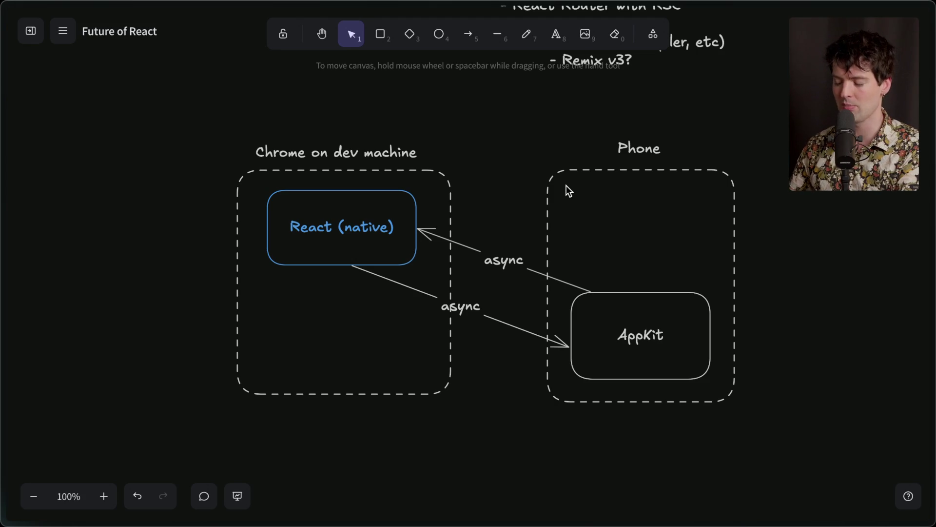
scroll(557, 240, up, 2)
scroll(558, 240, right, 2)
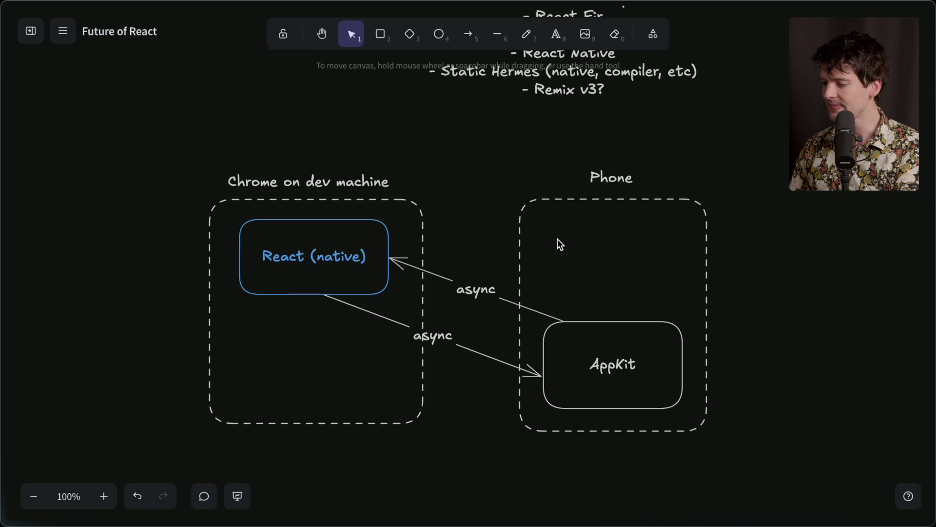
key(ctrl+a)
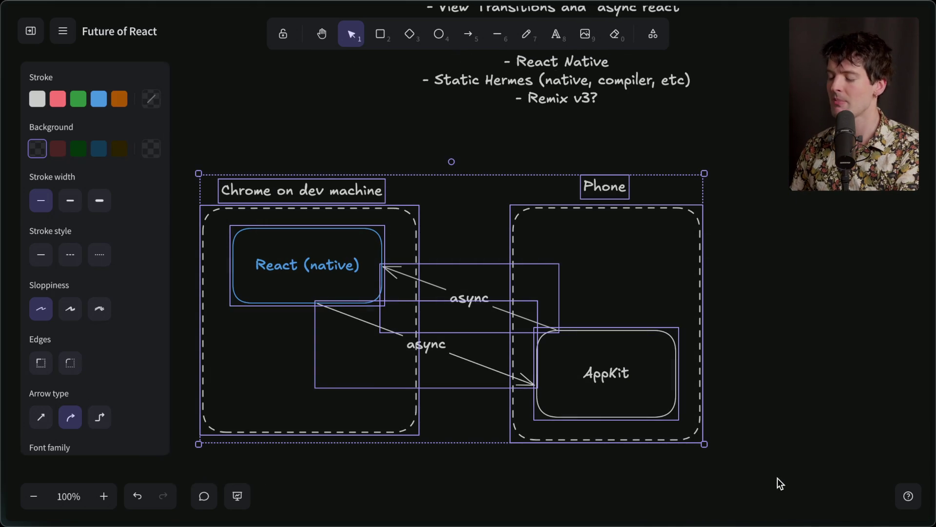
click(220, 143)
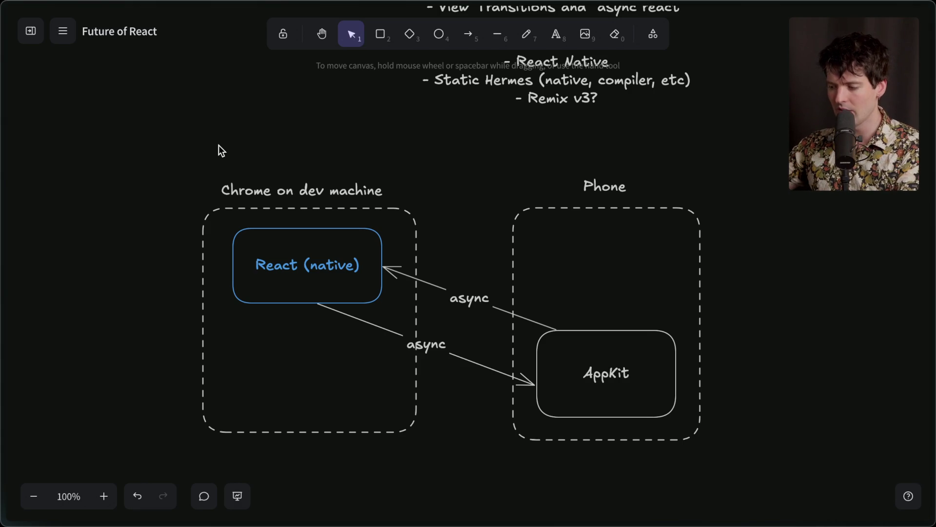
Step: Open the Day 2 stream and seek between 1:05 and 1:26, landing on The New Architecture at 1:21:33
mouse_move(876, 291)
click(822, 415)
click(833, 395)
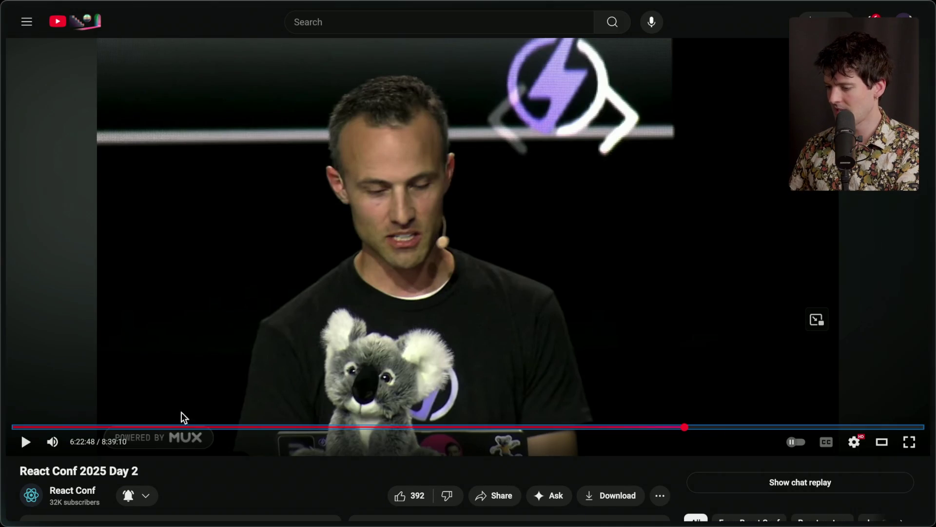
click(166, 427)
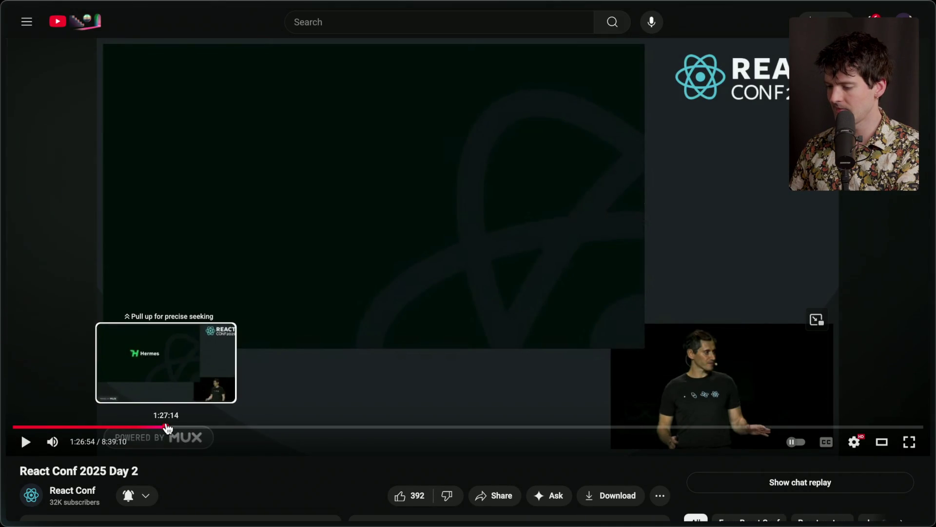
click(161, 428)
click(155, 428)
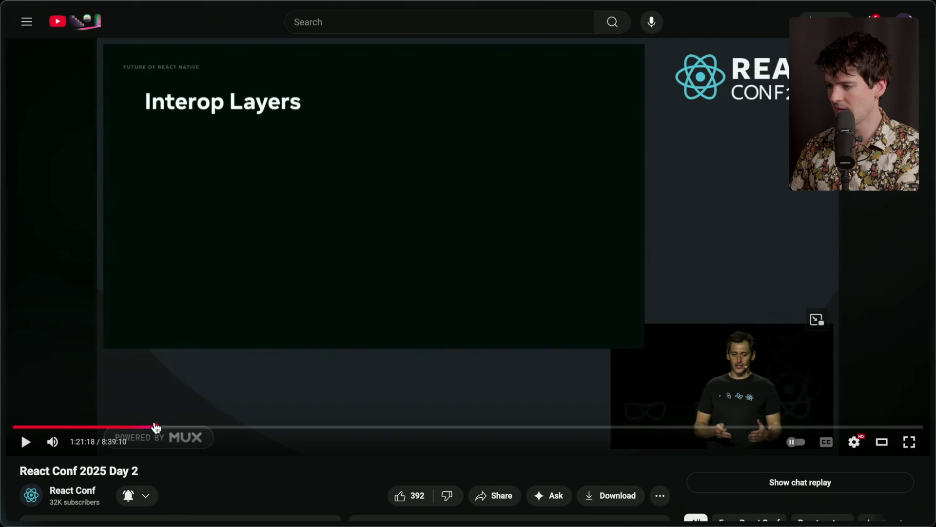
click(142, 427)
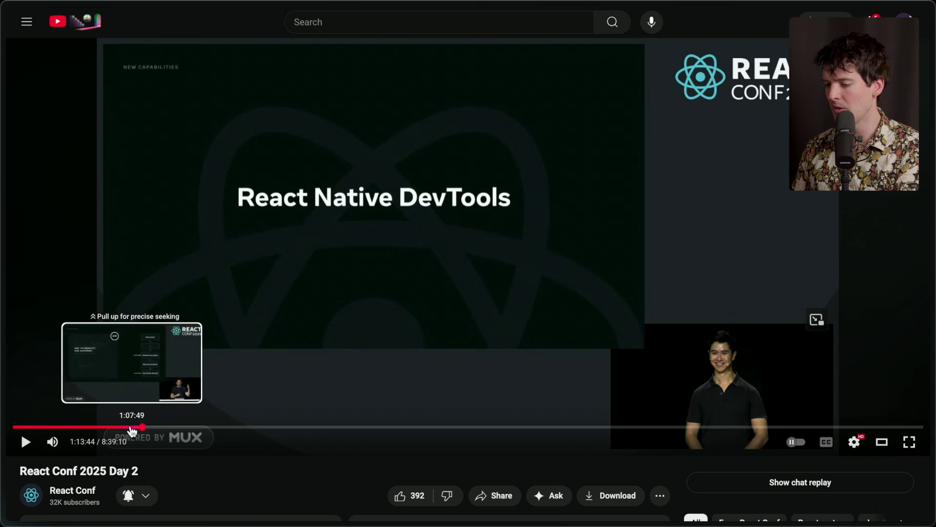
click(128, 427)
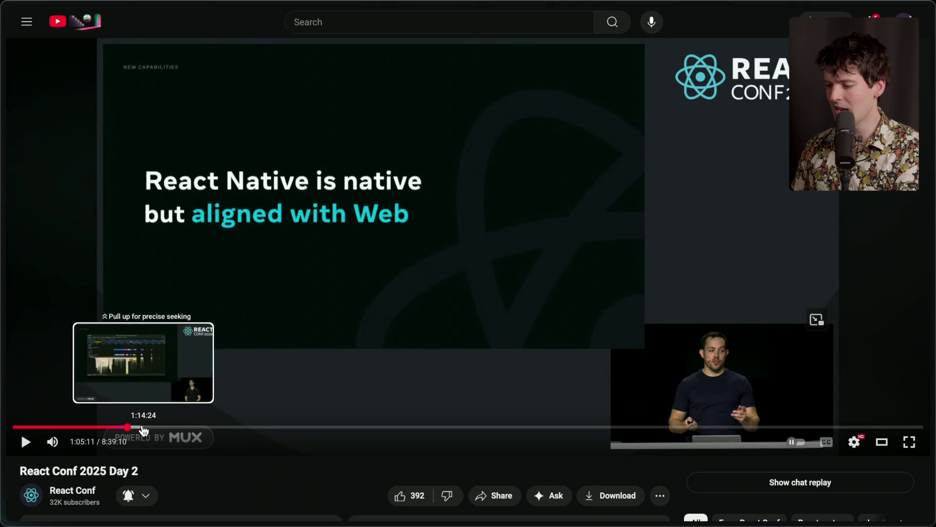
click(141, 429)
click(146, 428)
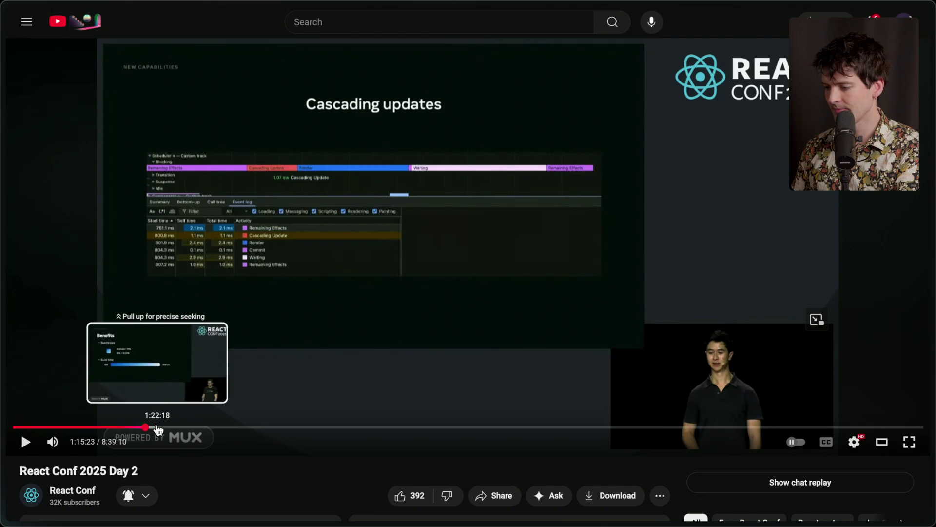
click(156, 428)
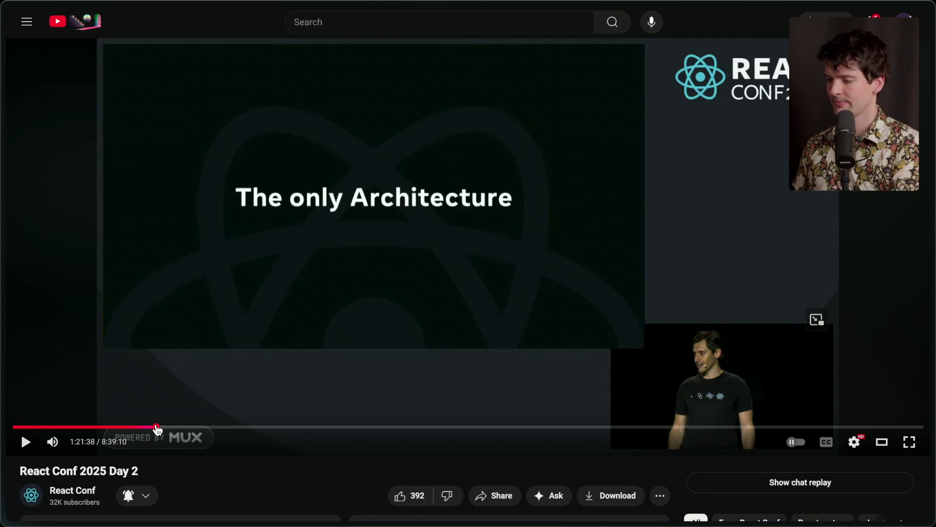
key(Left)
key(Left)
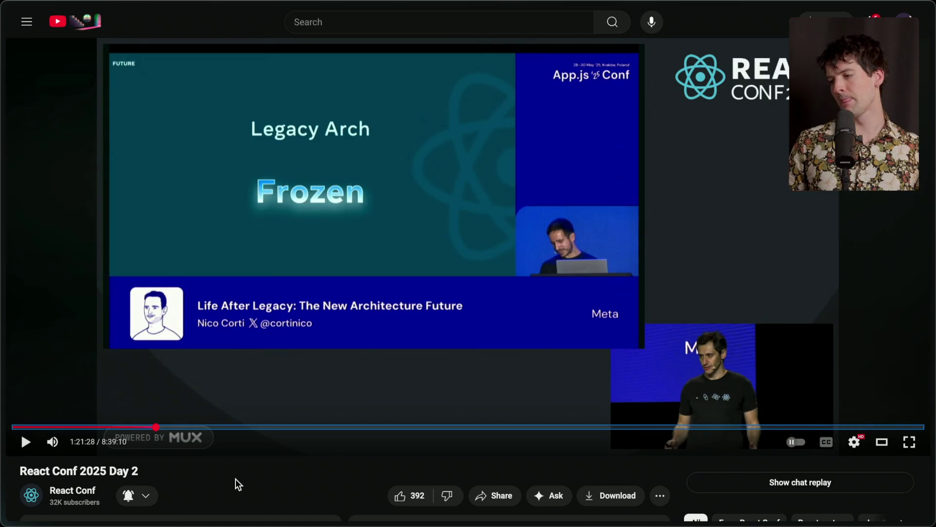
Step: Play the talk to the Benefits slide, pause, then skip to Modern JavaScript Features at 1:29:32
key(space)
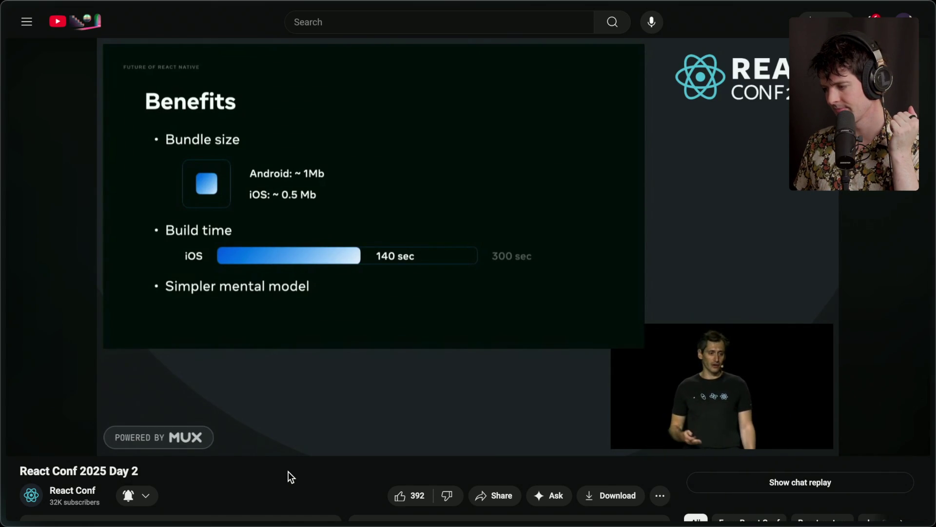
key(space)
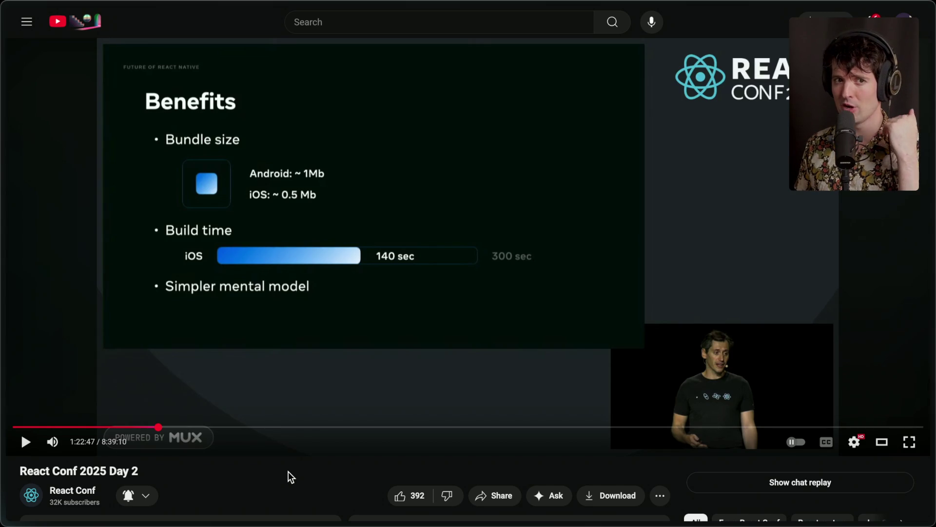
key(Right)
key(Right)
key(Right)
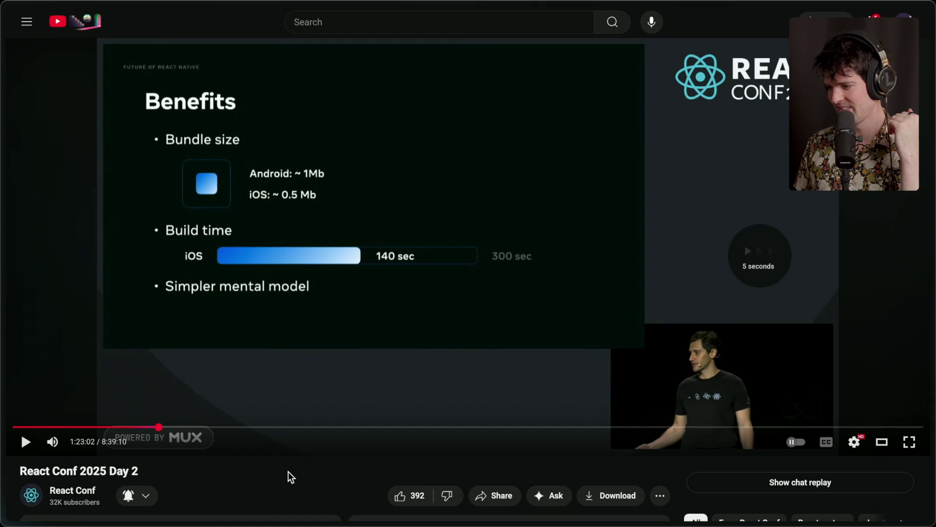
key(Right)
key(Right)
key(Right)
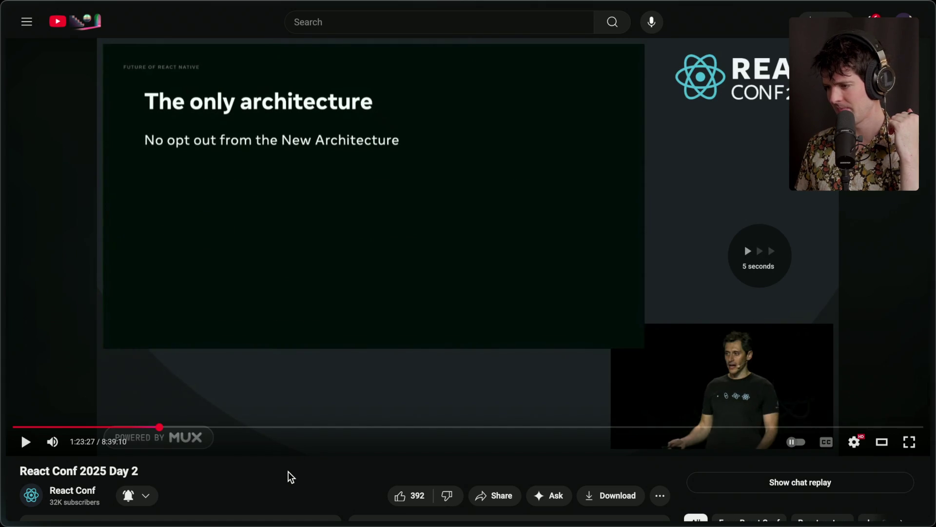
key(Right)
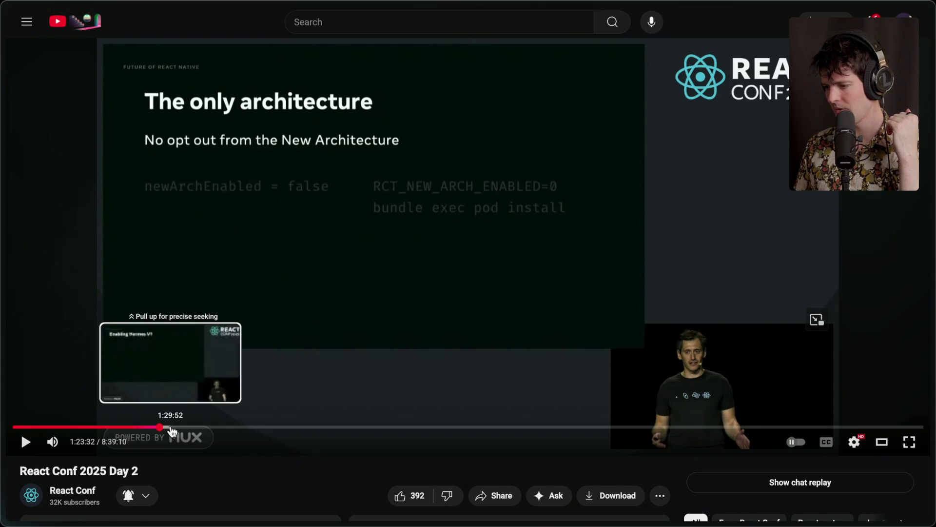
click(171, 428)
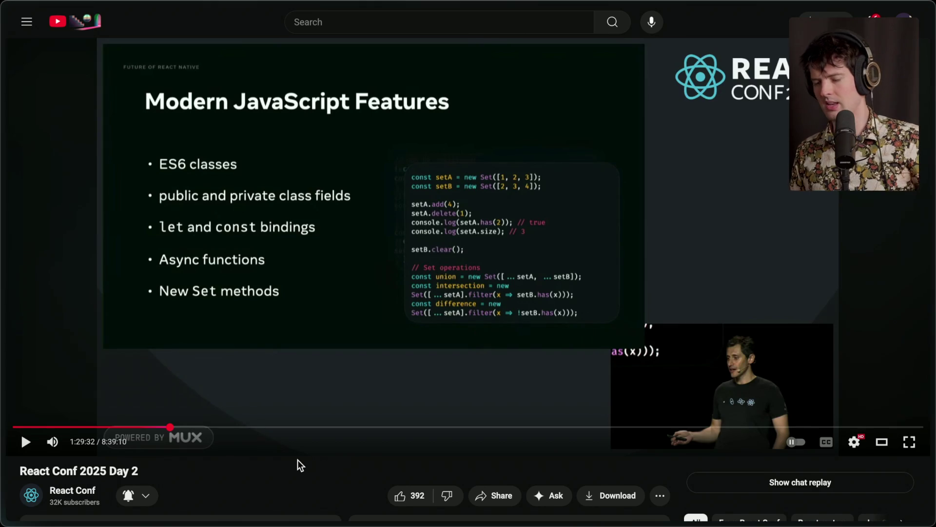
scroll(298, 464, down, 1)
scroll(297, 459, down, 3)
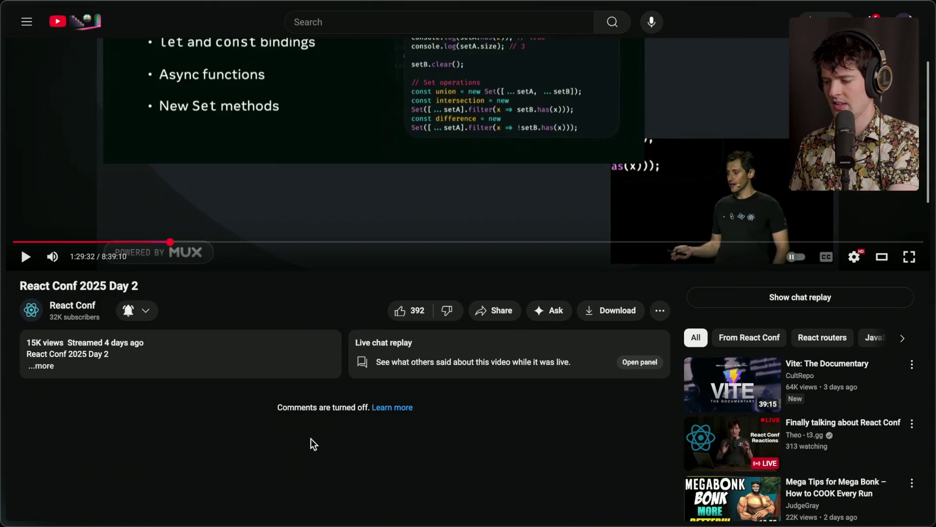
click(253, 350)
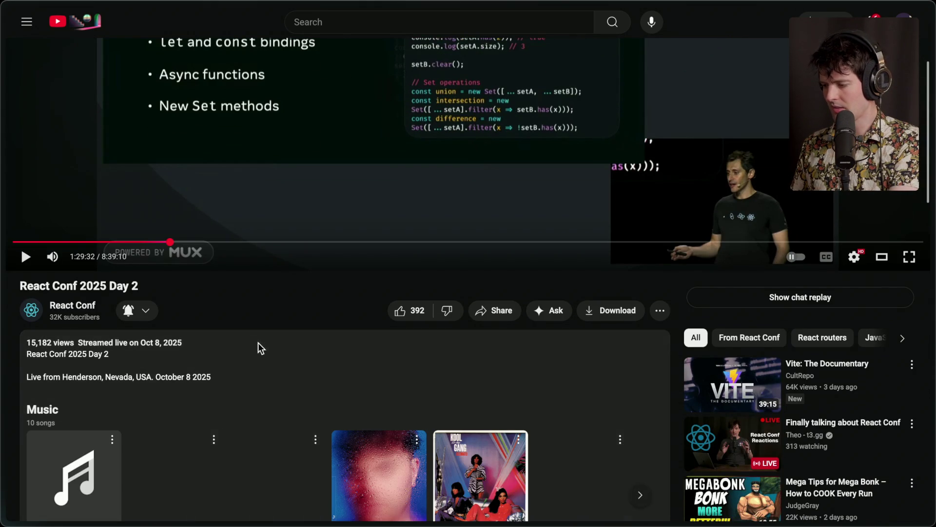
click(660, 310)
scroll(382, 343, down, 7)
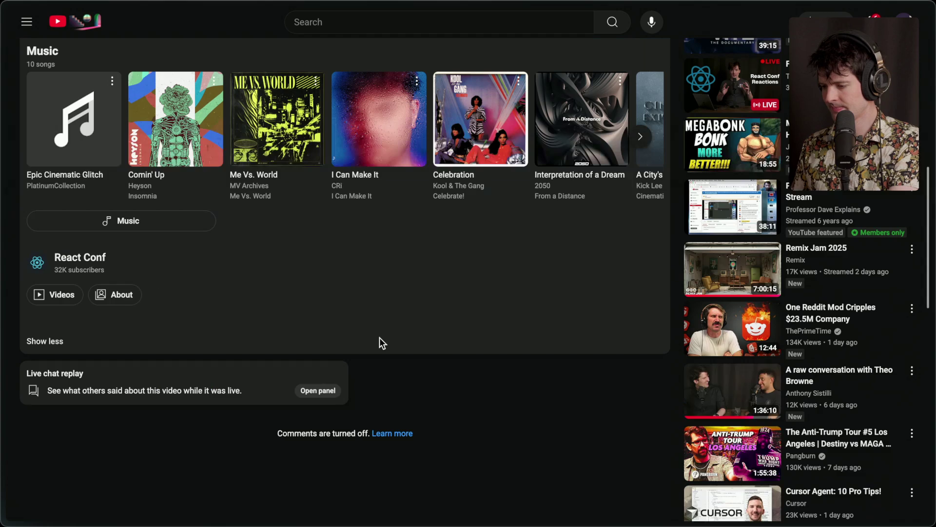
click(53, 341)
scroll(191, 324, up, 3)
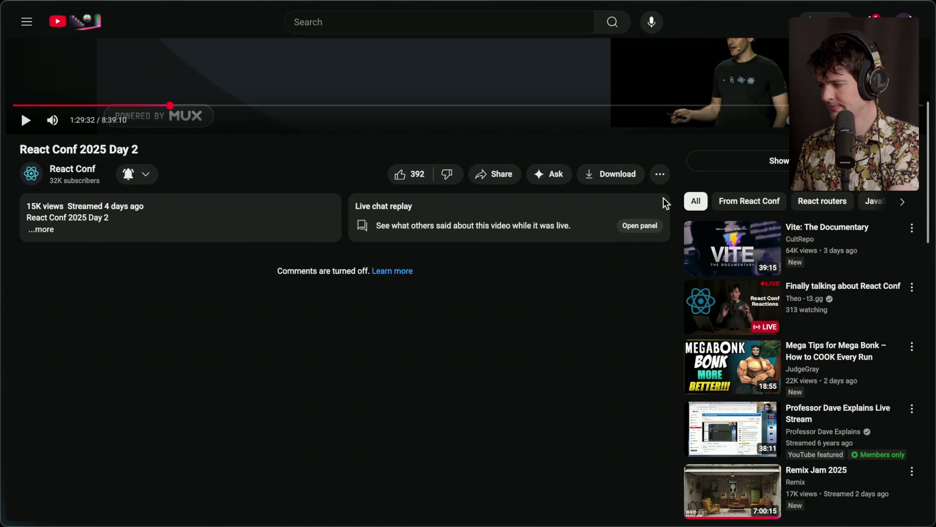
scroll(347, 210, up, 6)
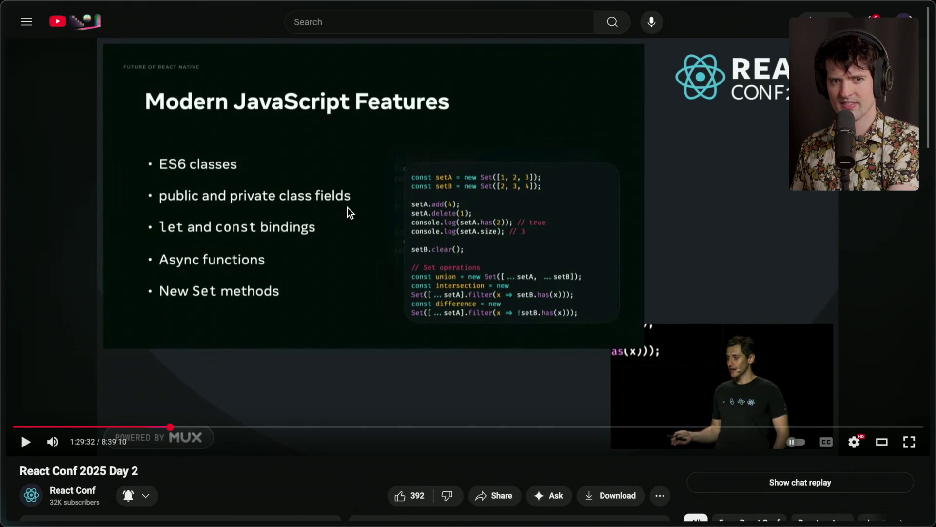
key(ctrl+t)
Step: Search for Shopify React Native, then reach the New Architecture migration article via the Mobile topic page
text(shopify react native architectur)
key(alt+BackSpace)
key(BackSpace)
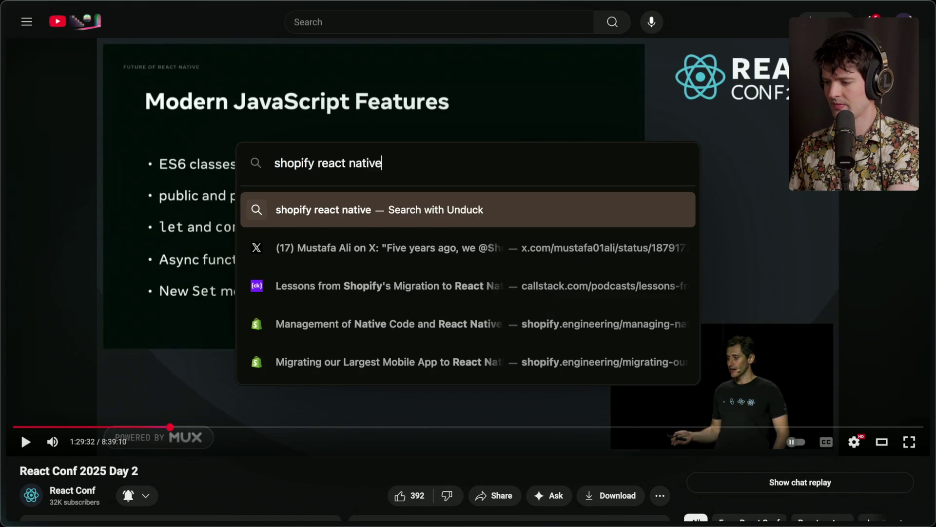
key(Down)
key(Down)
key(Down)
key(Up)
key(Down)
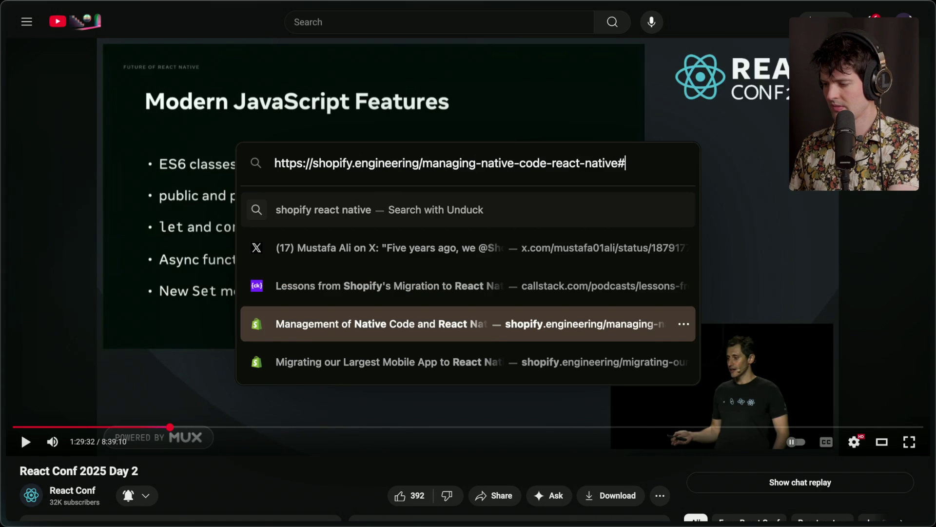
key(Return)
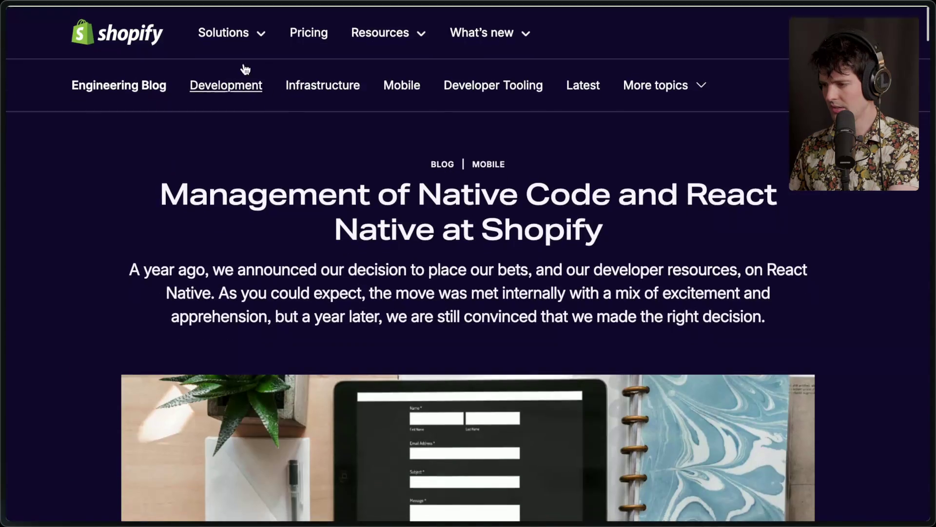
click(141, 87)
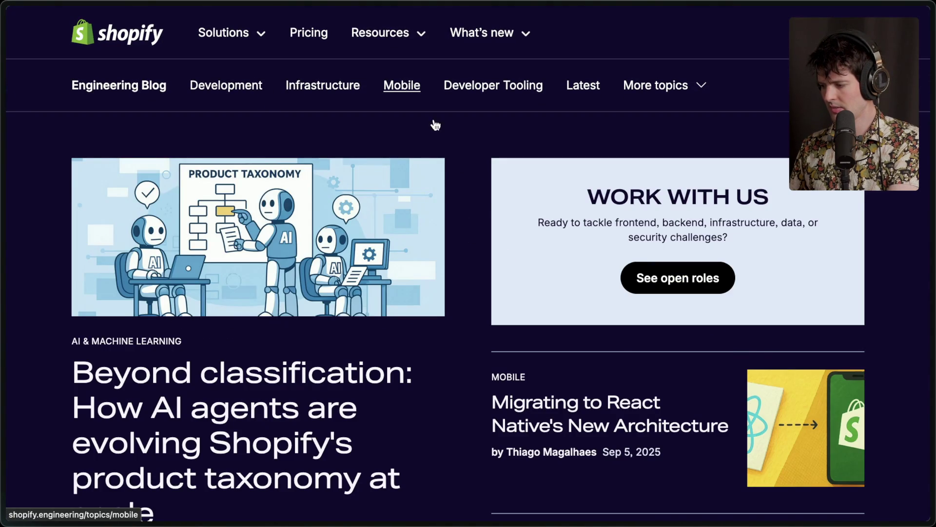
click(407, 84)
scroll(359, 304, down, 3)
scroll(361, 310, down, 2)
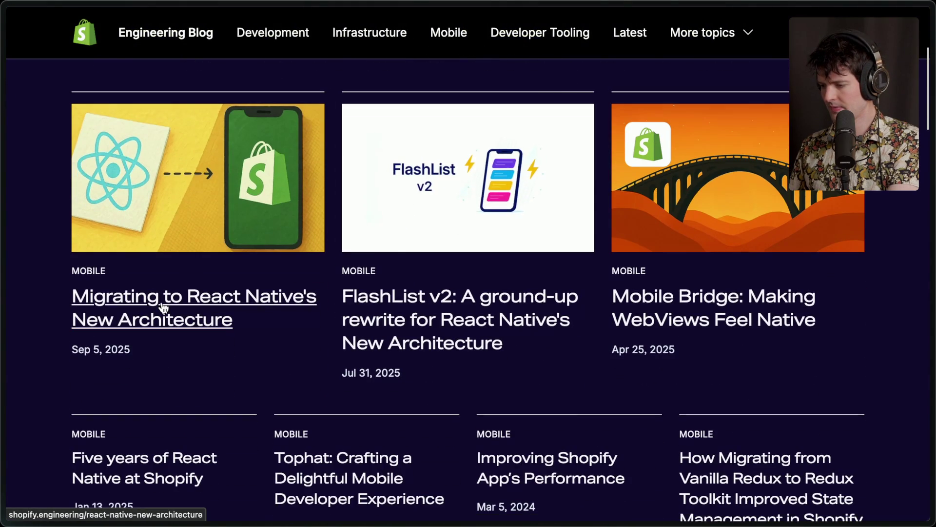
click(162, 301)
Step: Skim the migration article to the end and scroll back to its Migration Strategy section
scroll(238, 417, down, 6)
scroll(239, 418, down, 15)
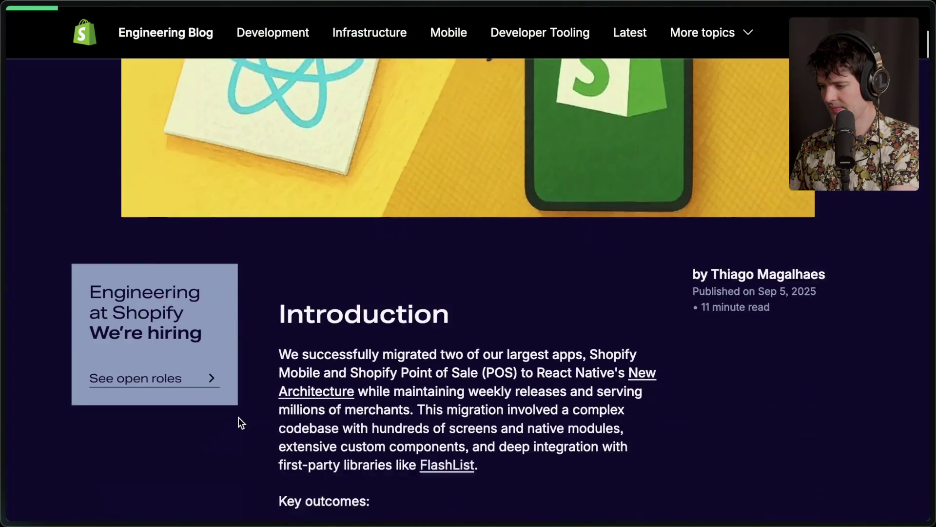
scroll(238, 418, down, 20)
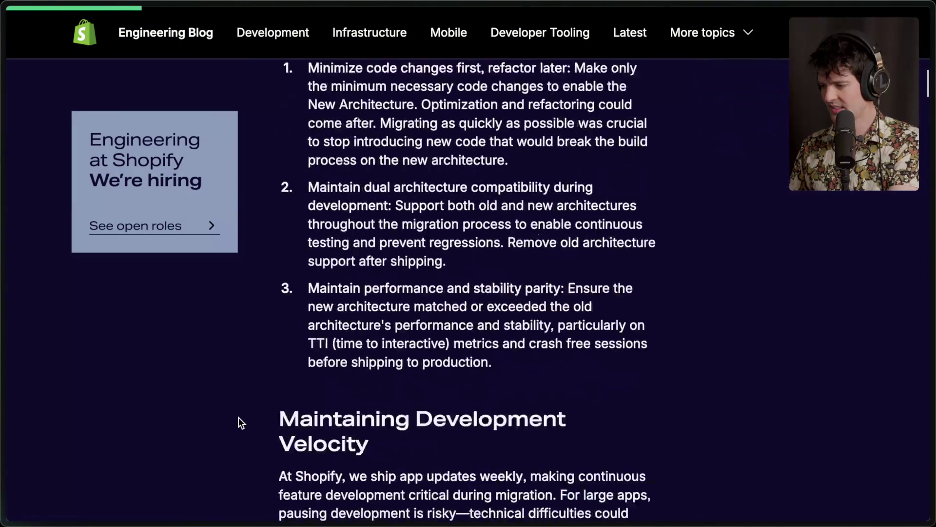
scroll(239, 423, down, 20)
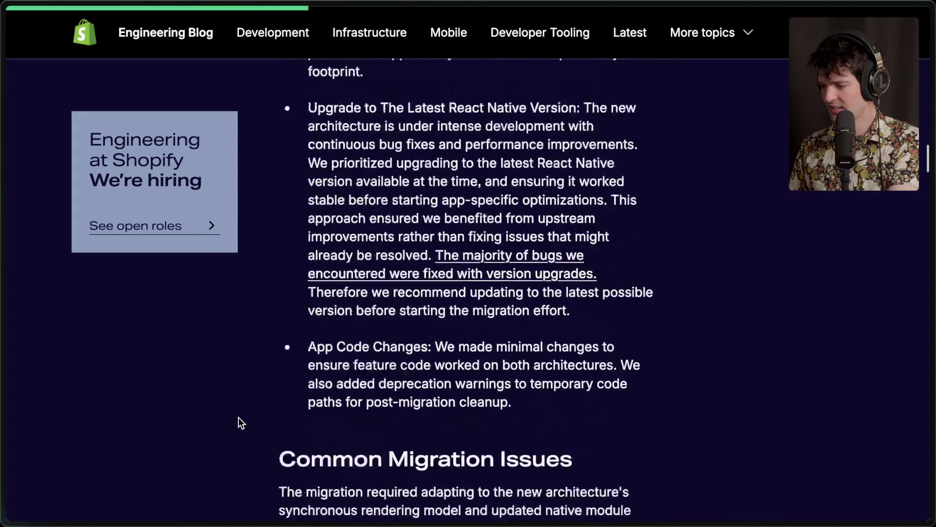
scroll(239, 422, down, 8)
scroll(238, 423, up, 10)
scroll(238, 422, down, 12)
scroll(238, 418, down, 20)
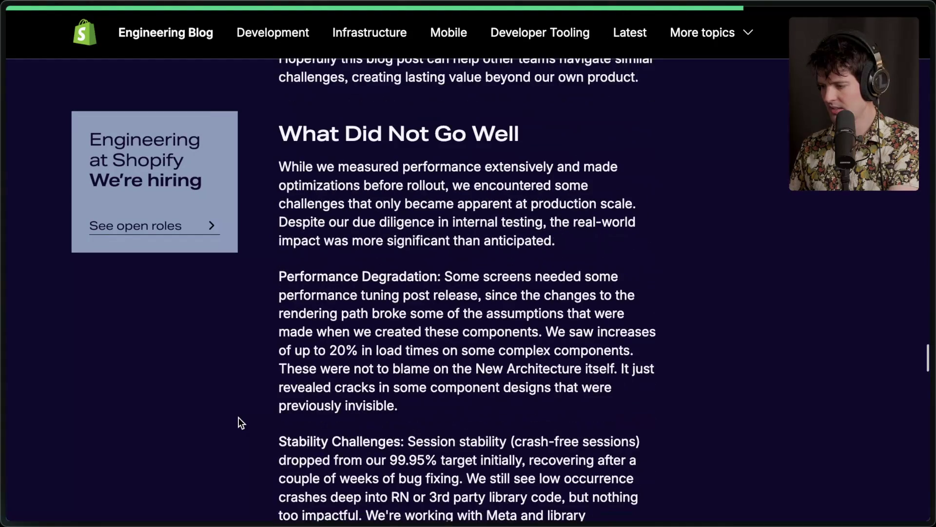
scroll(238, 418, down, 20)
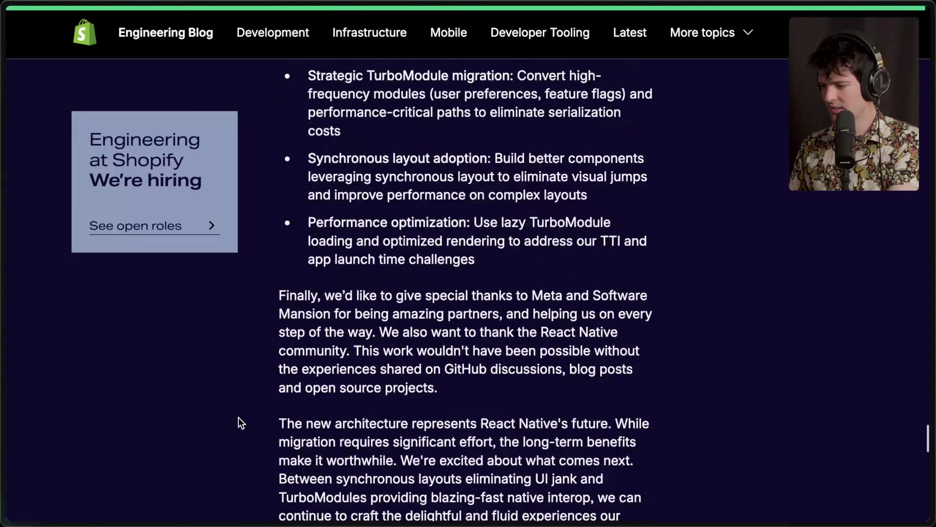
scroll(239, 418, up, 20)
scroll(241, 422, up, 20)
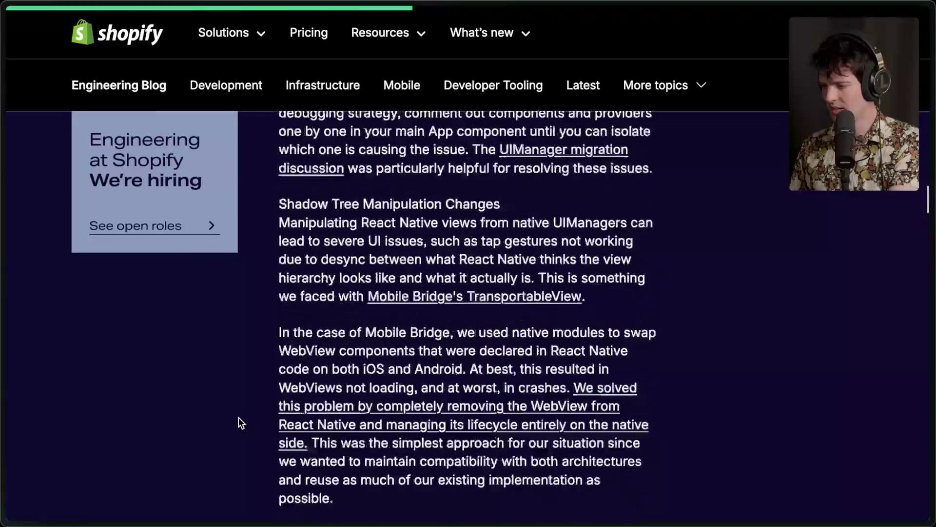
scroll(239, 417, up, 15)
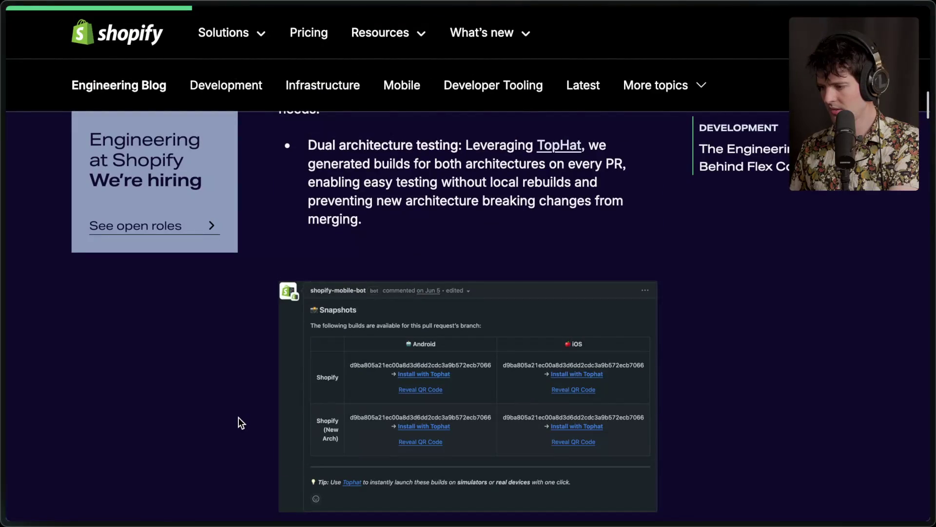
scroll(238, 417, up, 10)
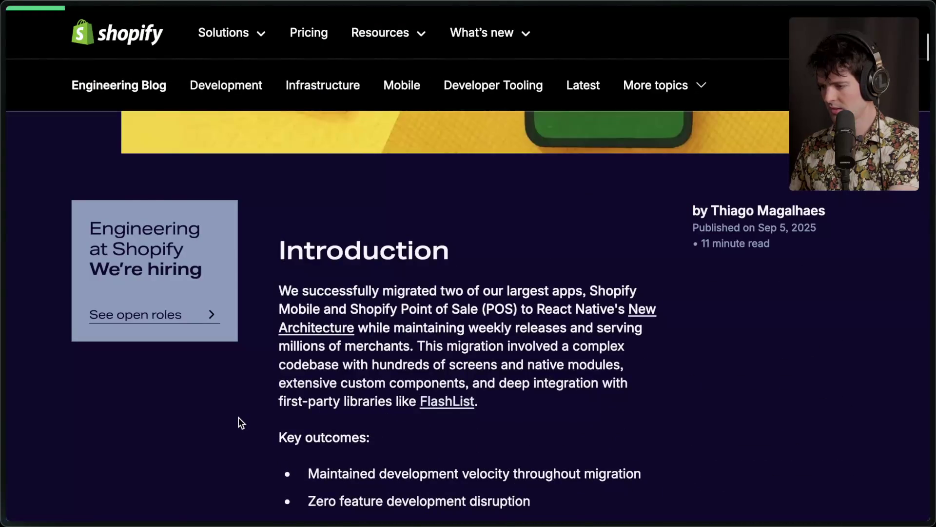
scroll(239, 417, down, 2)
scroll(238, 417, down, 5)
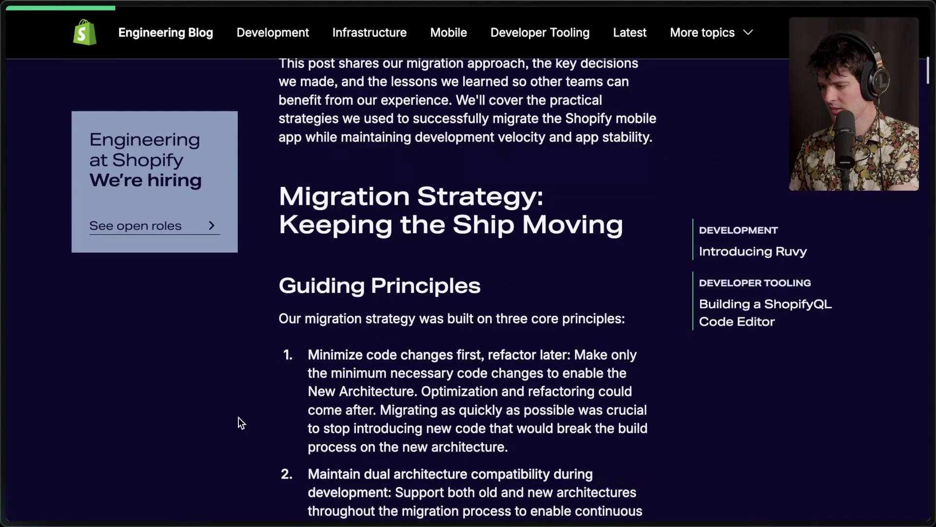
Step: Find 'perfor' in the article and step through matches up to the What Did Not Go Well section
key(ctrl+f)
text(perfor)
key(Return)
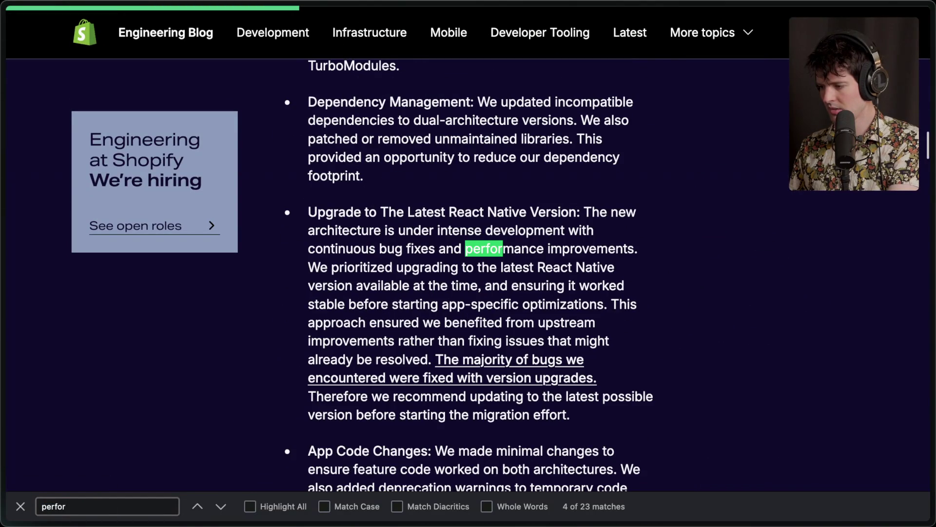
key(Return)
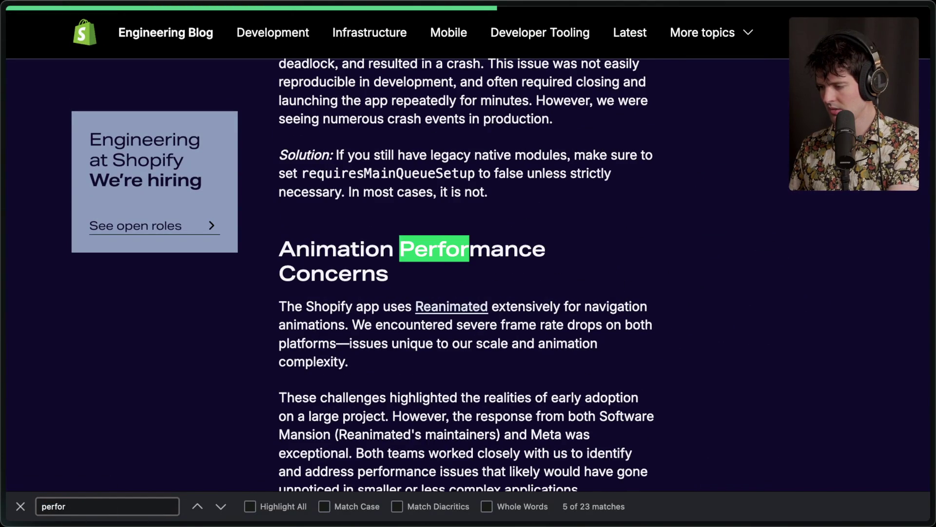
key(Return)
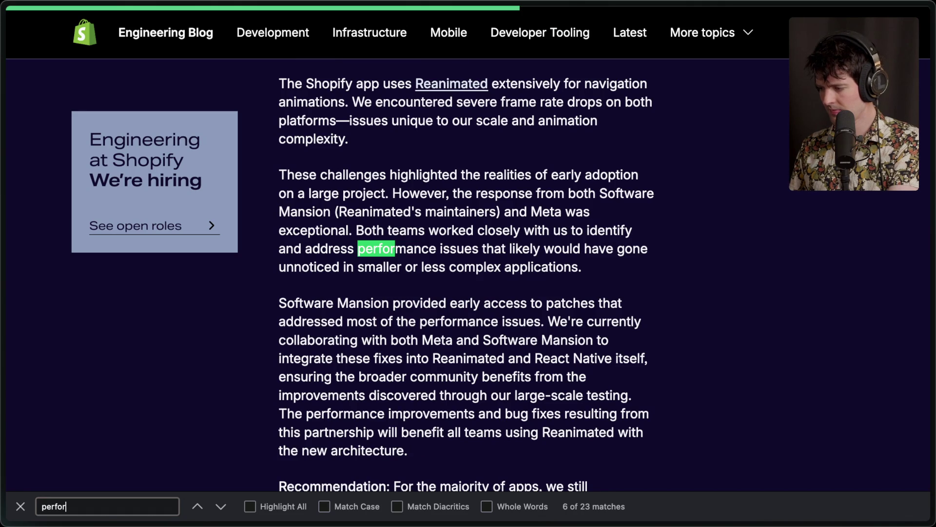
key(Return)
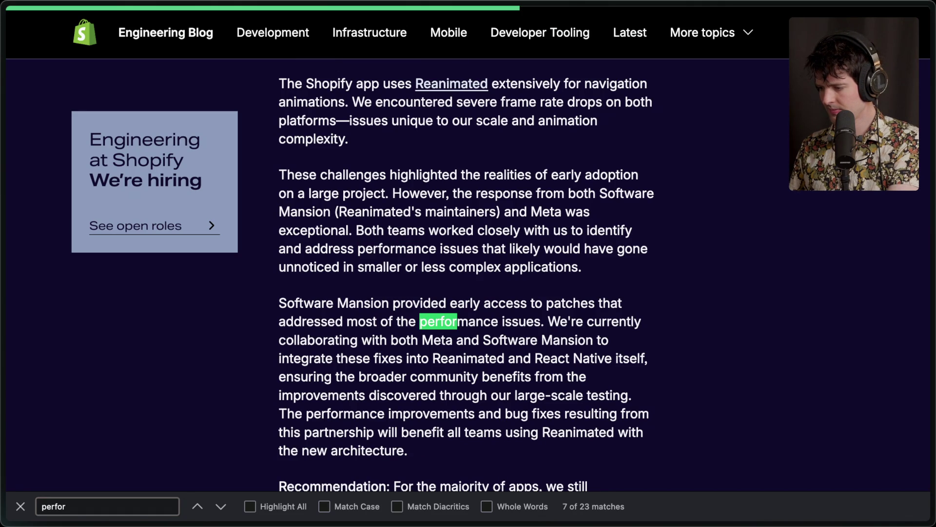
key(Return)
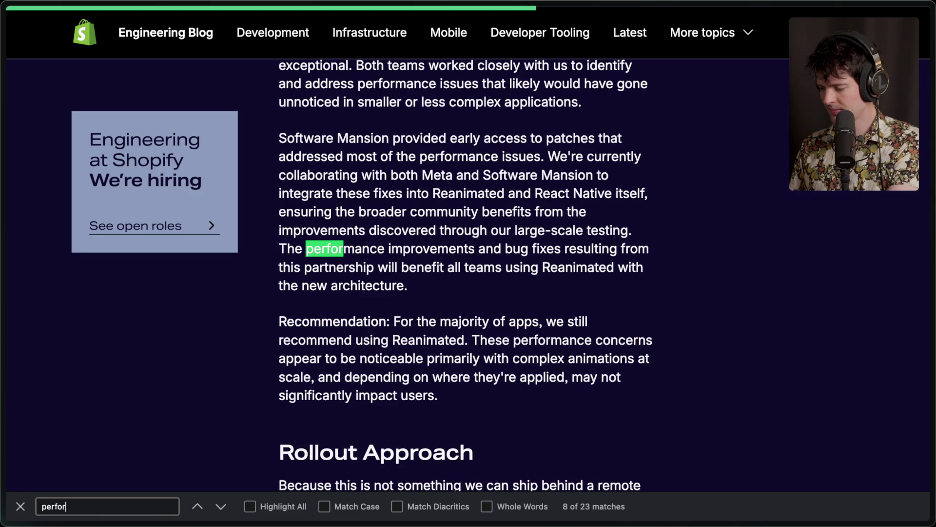
key(Return)
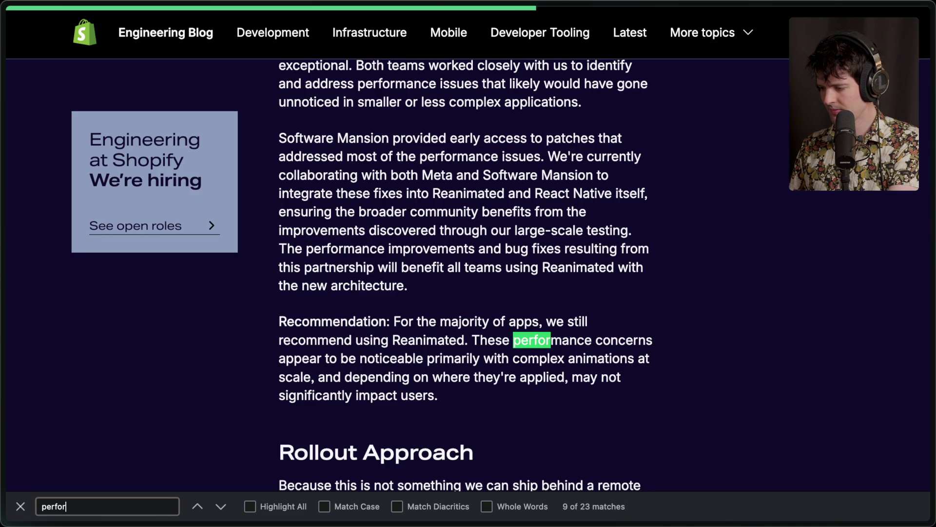
key(Return)
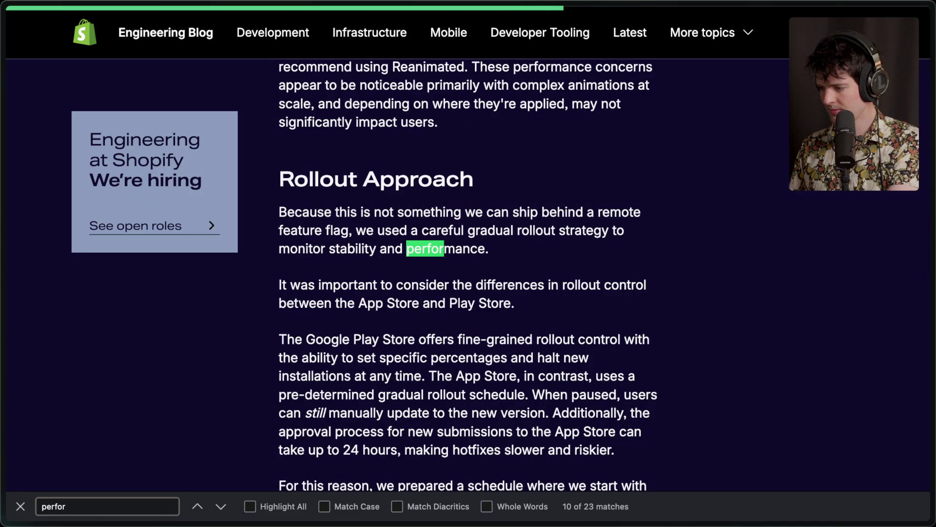
key(Return)
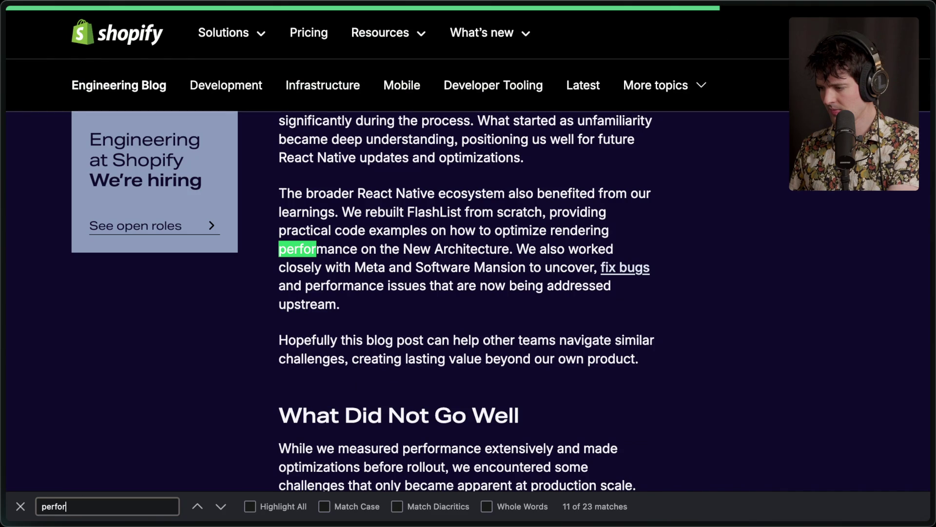
key(Return)
key(Return)
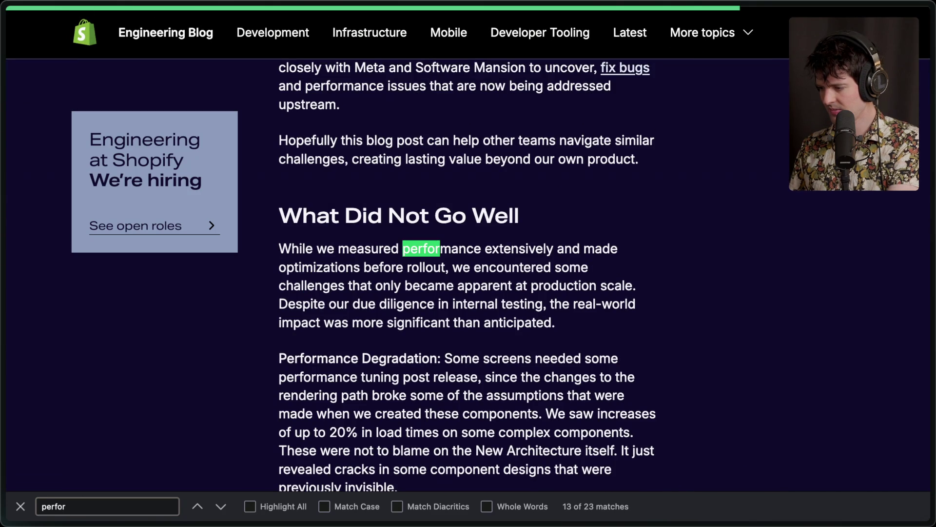
Step: Continue through the remaining performance matches to recommendation item 5, then return to the React Conf video
key(shift+Return)
key(Return)
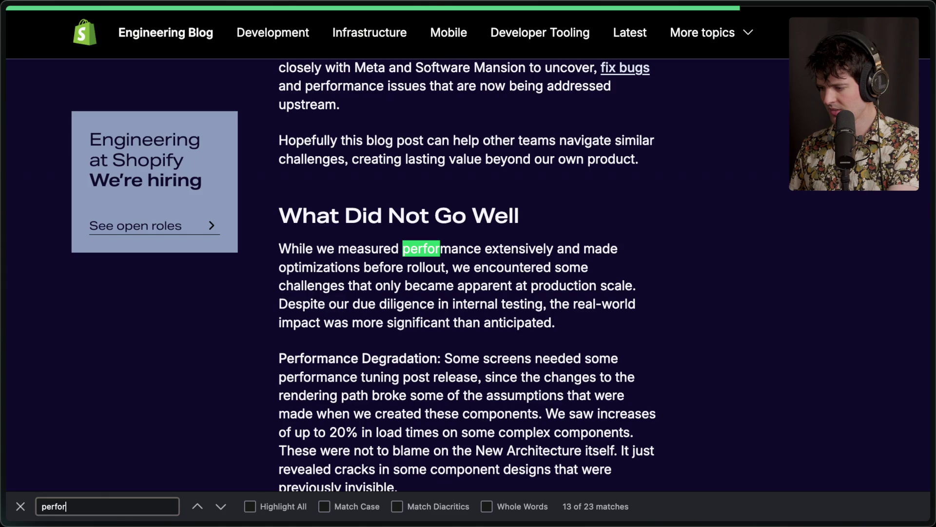
key(Return)
key(Return)
key(Return)
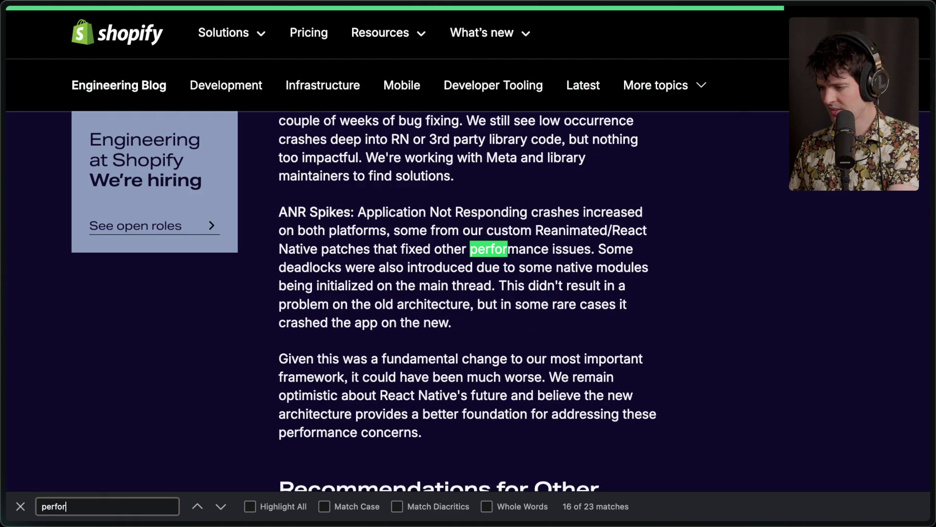
key(Return)
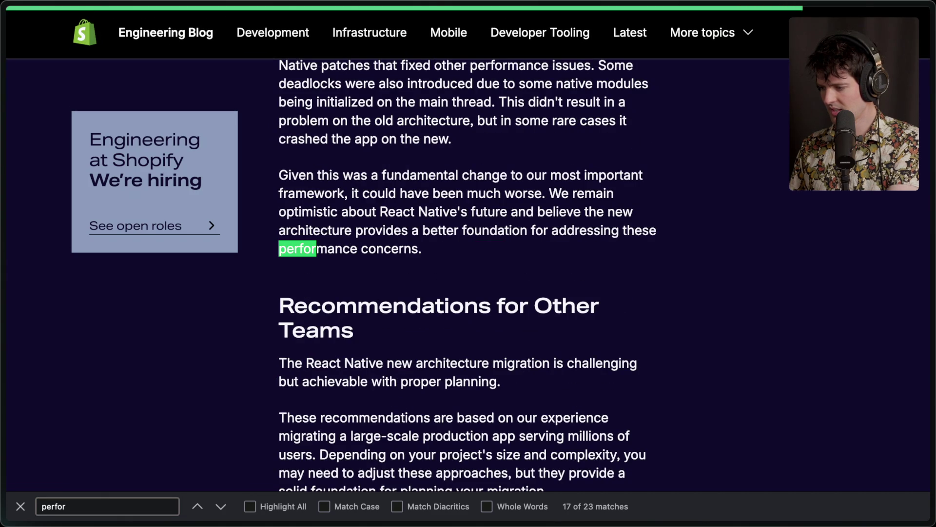
key(Return)
key(Escape)
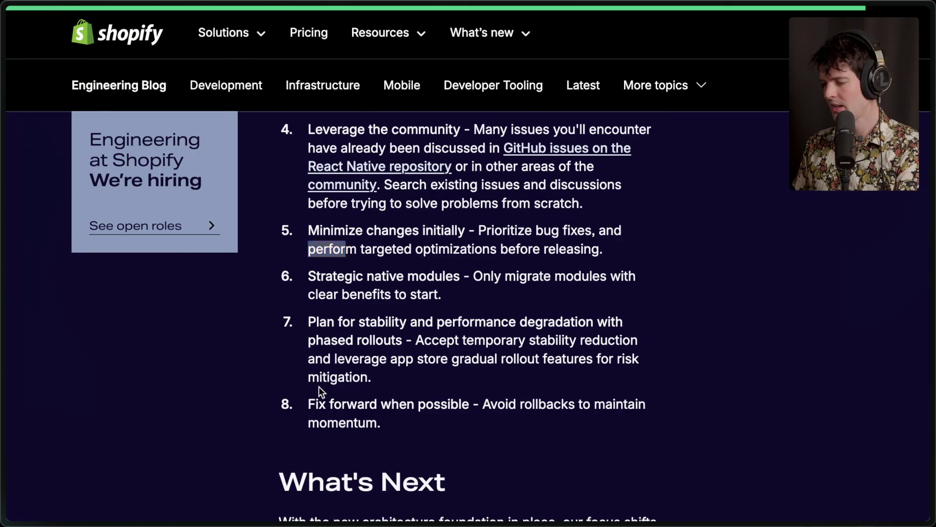
key(ctrl+Tab)
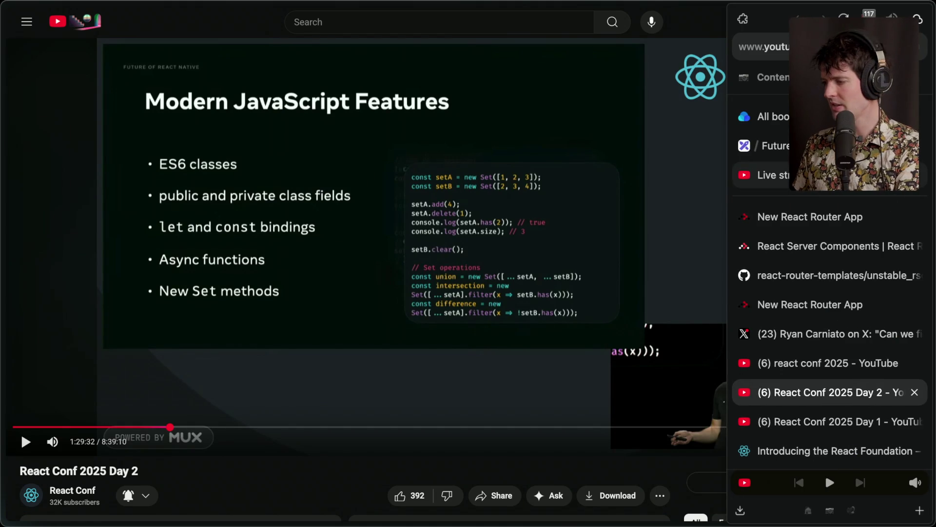
Step: Look over the saved bookmarks page and the X post about React control-flow components
click(829, 145)
click(829, 117)
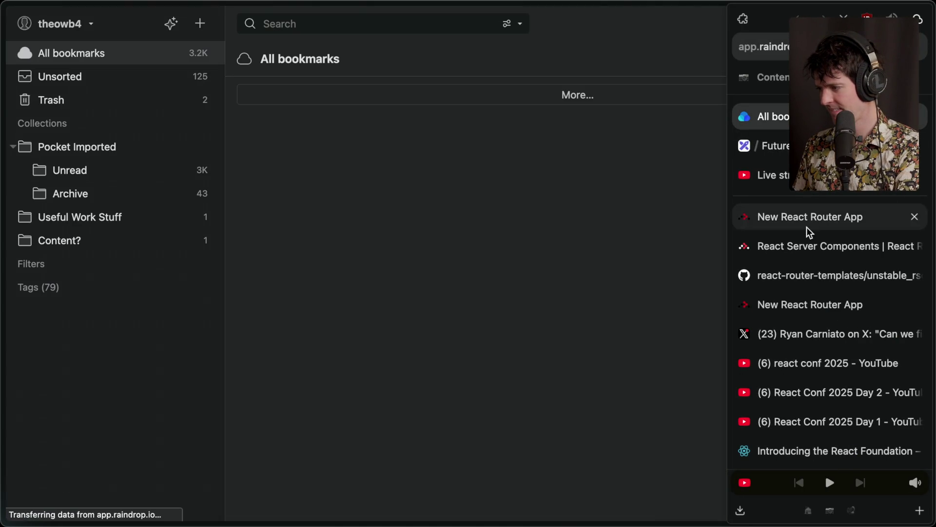
click(765, 334)
scroll(813, 240, up, 3)
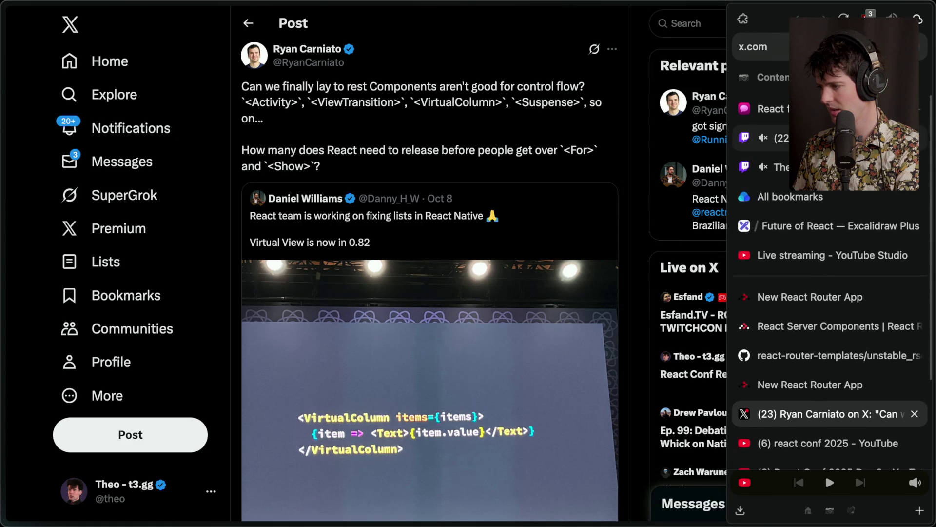
Step: In Twitch Stream Manager chat, grant the first-time chatter VIP status with a /vip command
click(780, 137)
click(244, 475)
text(/vip)
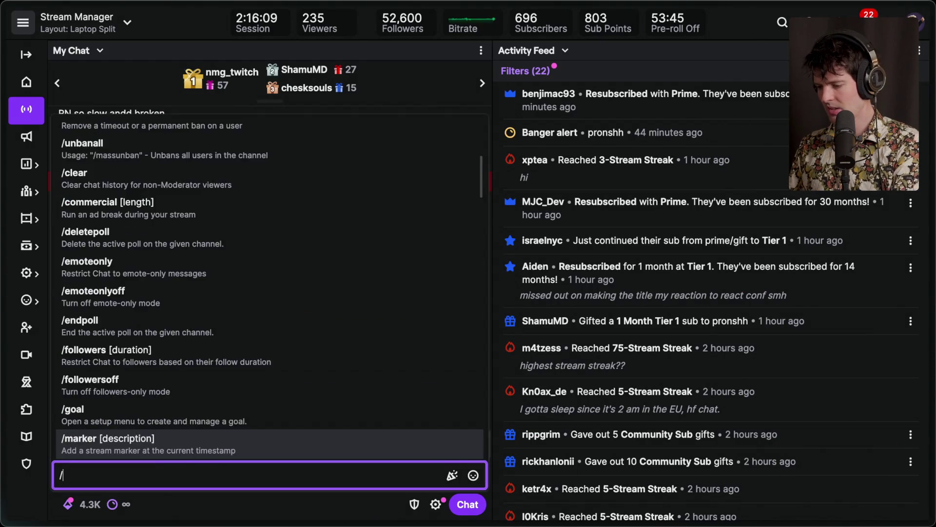
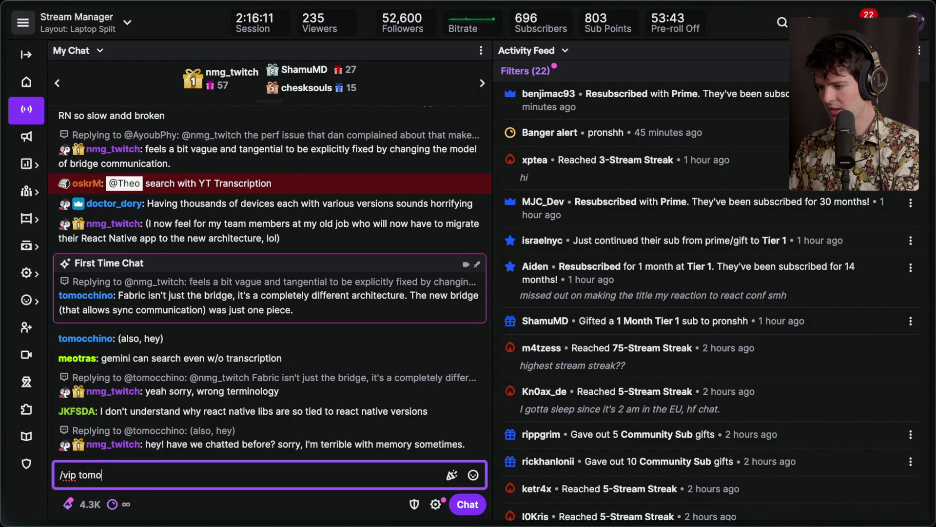
key(Return)
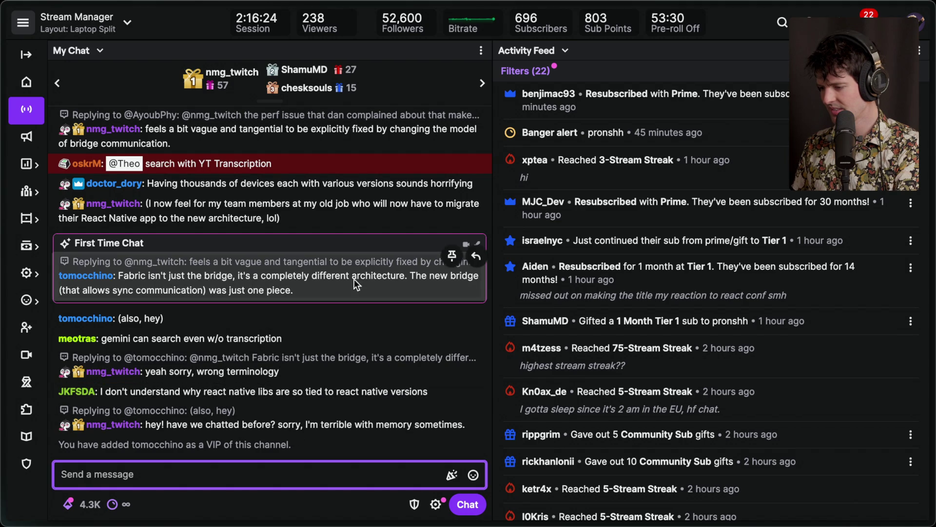
Step: Go back to the React Conf 2025 video tab
mouse_move(831, 256)
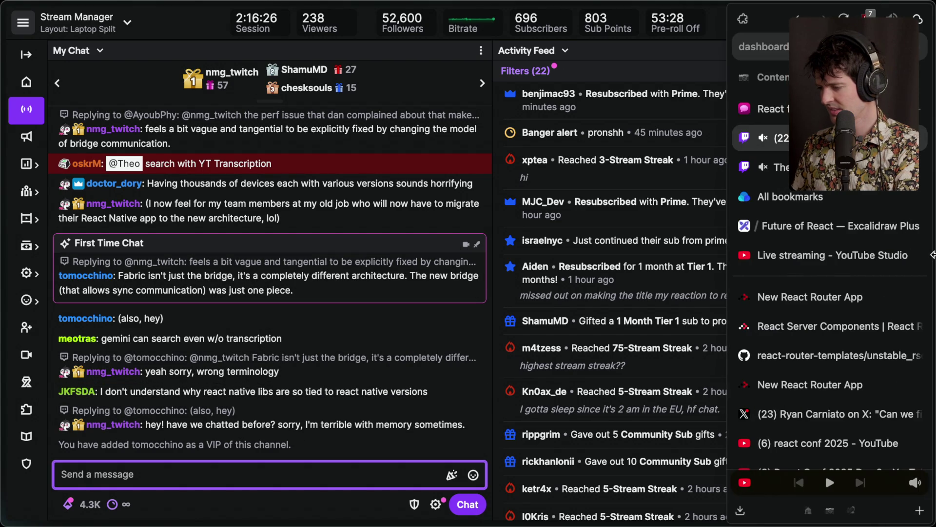
scroll(812, 388, down, 3)
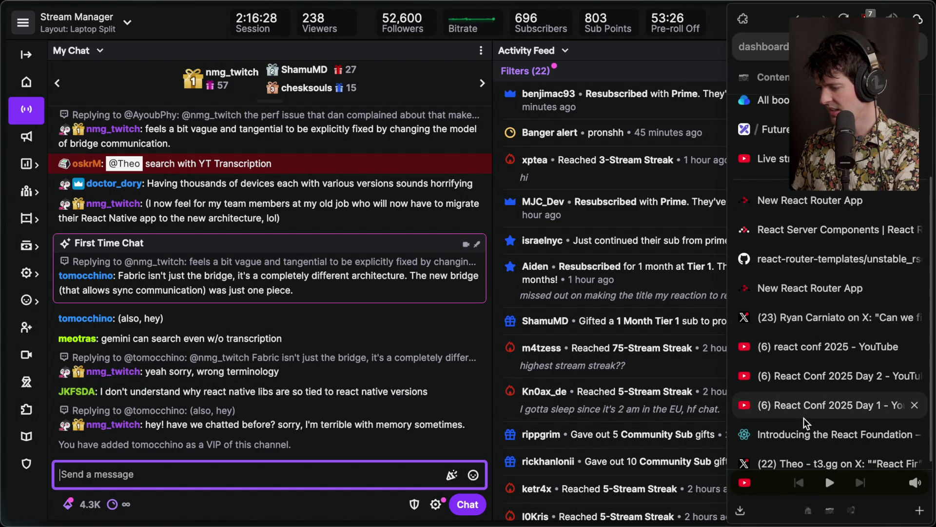
click(821, 393)
Step: Seek the React Conf 2025 Day 2 video back to 1:16:02, then bring up the Future of React drawing
click(818, 393)
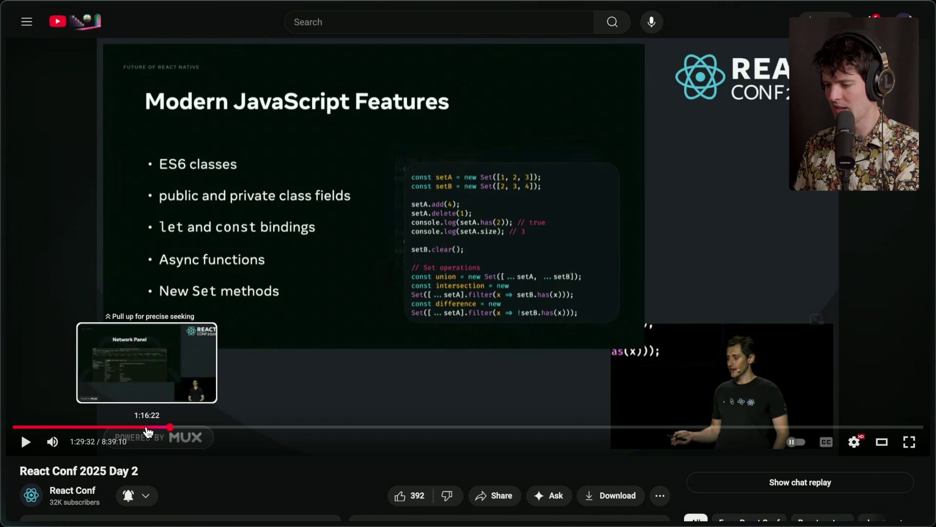
click(147, 427)
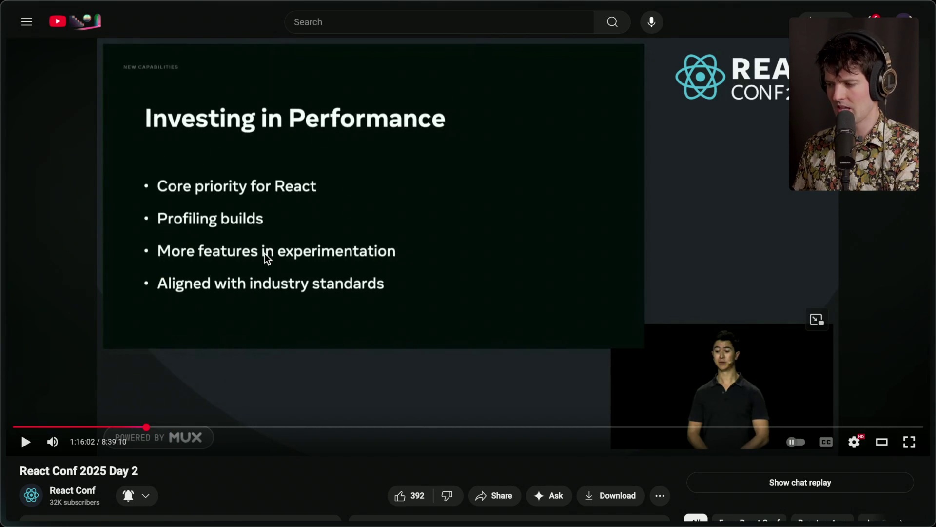
mouse_move(933, 297)
click(767, 145)
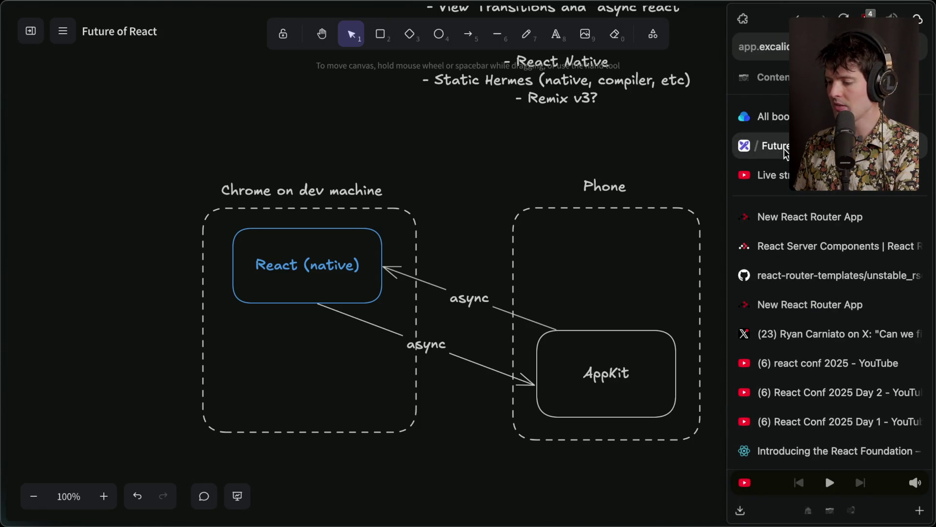
Step: Select the 'Static Hermes (native, compiler, etc)' line in the Future of React topic list
scroll(564, 299, down, 3)
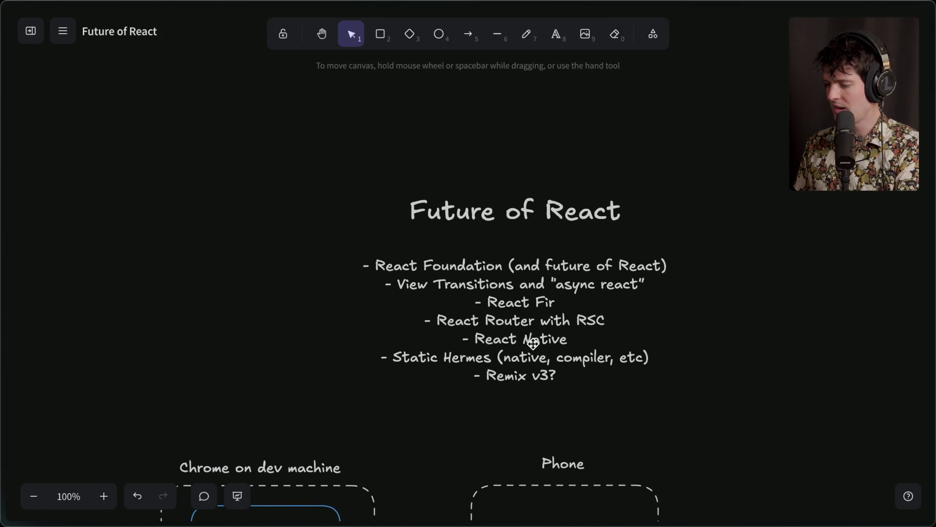
triple_click(511, 359)
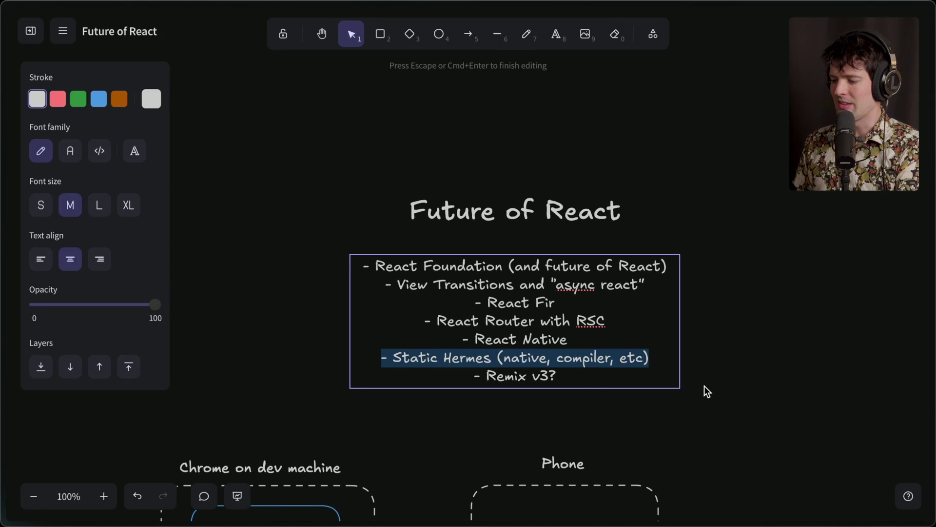
triple_click(460, 357)
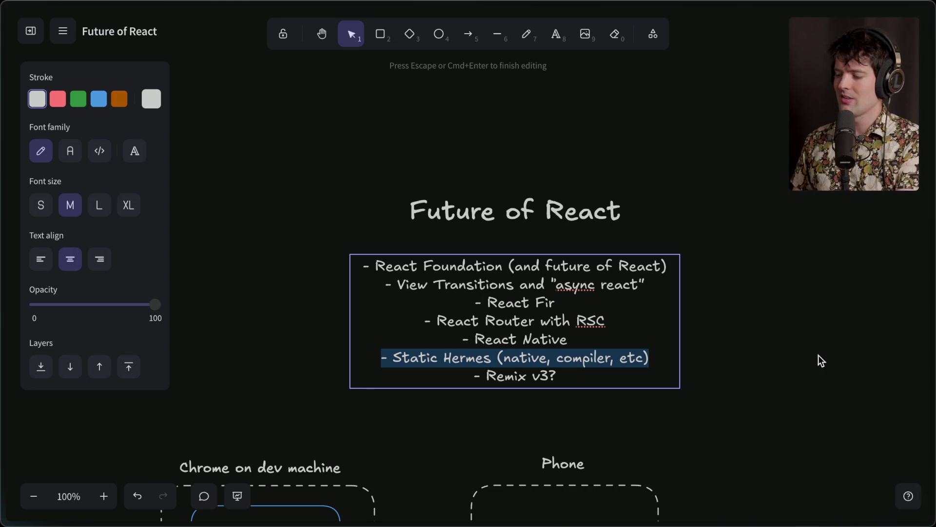
Step: Switch to the Day 2 video, then search Google for 'react conf 2025' using the !g bang
mouse_move(819, 390)
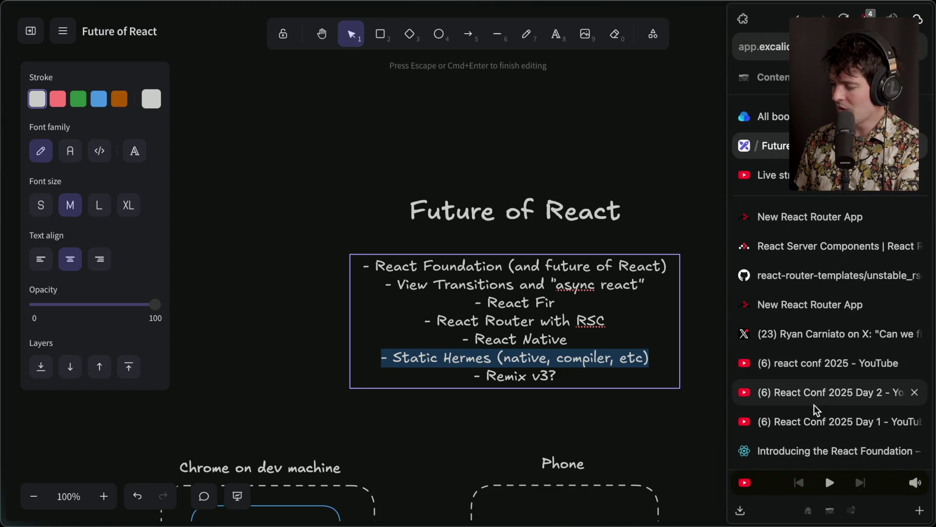
click(814, 396)
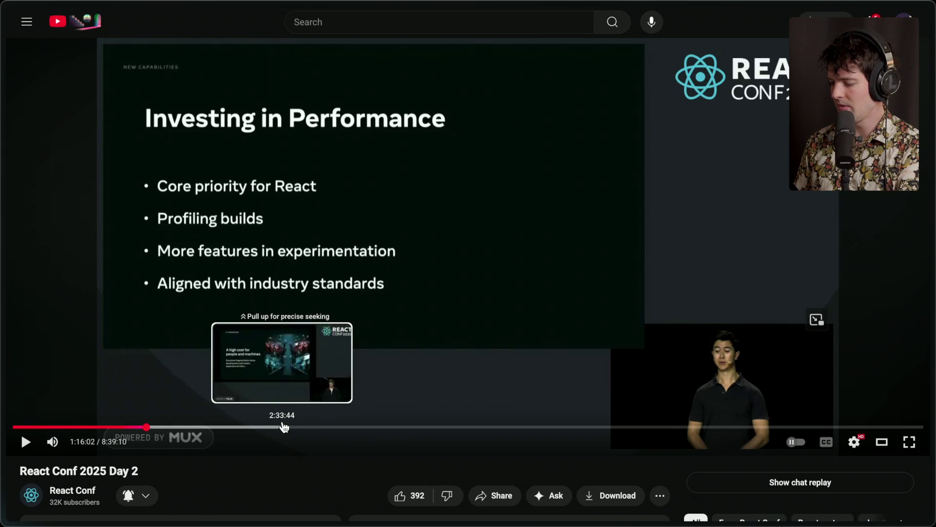
key(ctrl+t)
text(react conf 2024)
key(BackSpace)
text(5 !g)
key(Return)
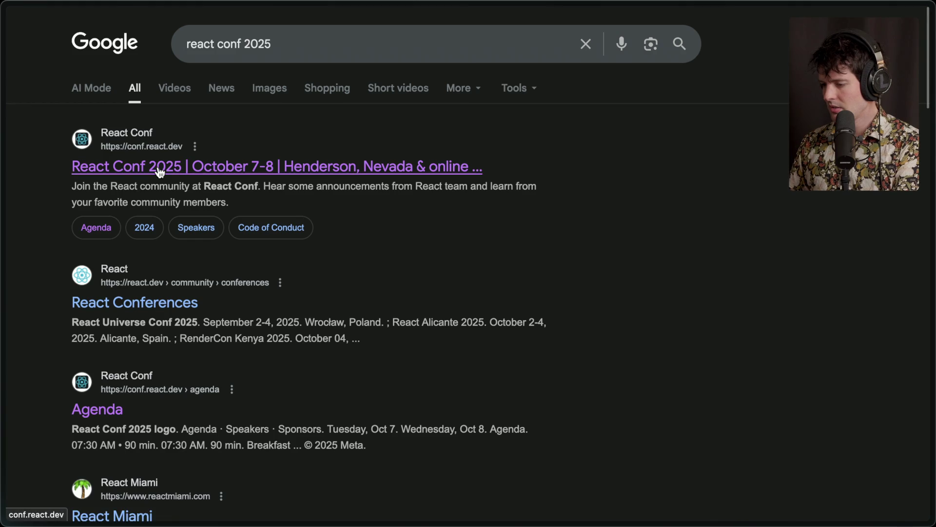
Step: Open the official React Conf 2025 site and browse the Wednesday, Oct 8 agenda
click(159, 166)
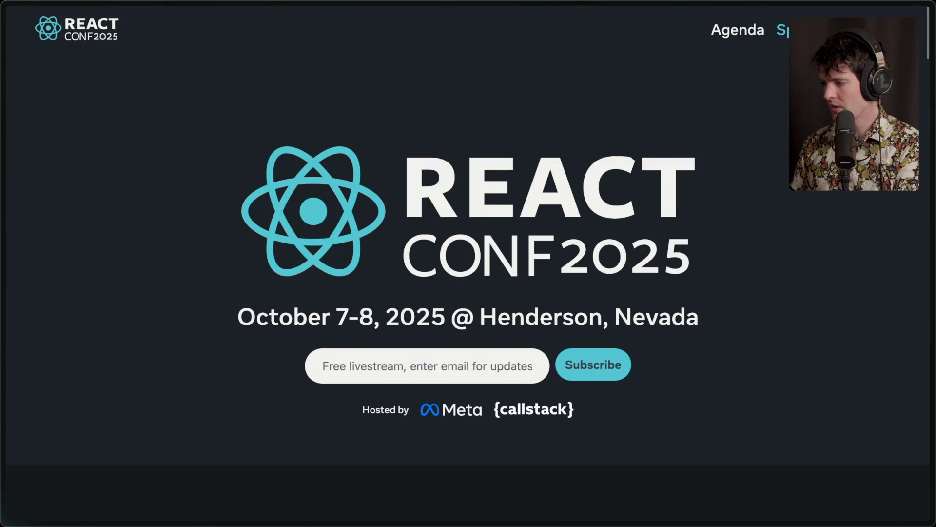
click(783, 30)
click(738, 32)
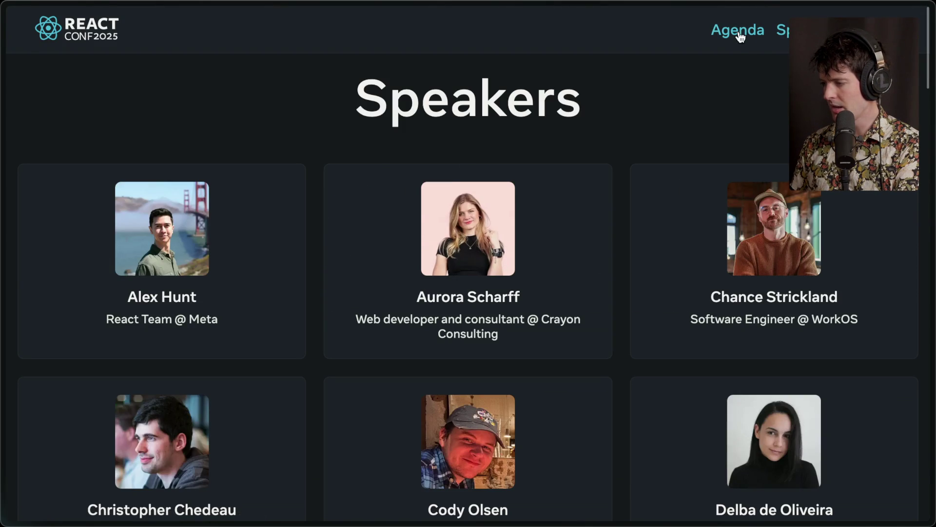
click(213, 81)
scroll(253, 267, down, 10)
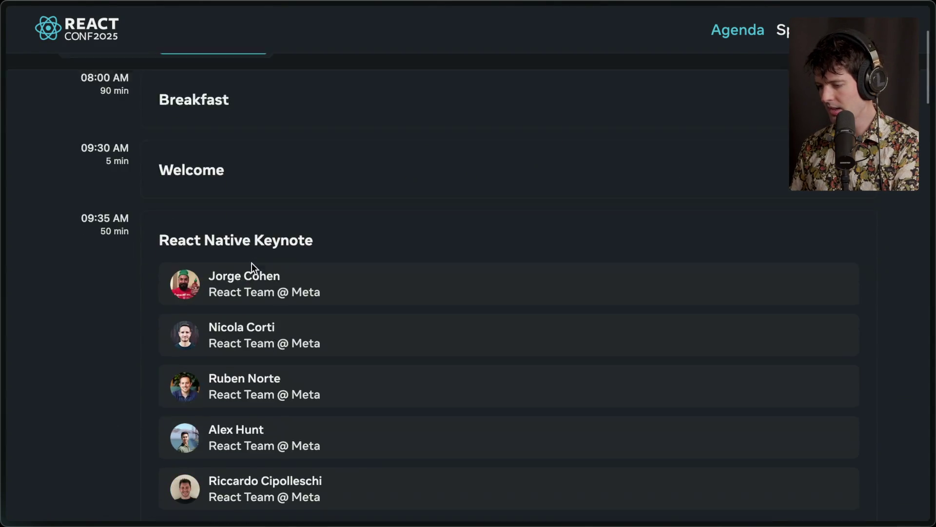
scroll(252, 262, down, 12)
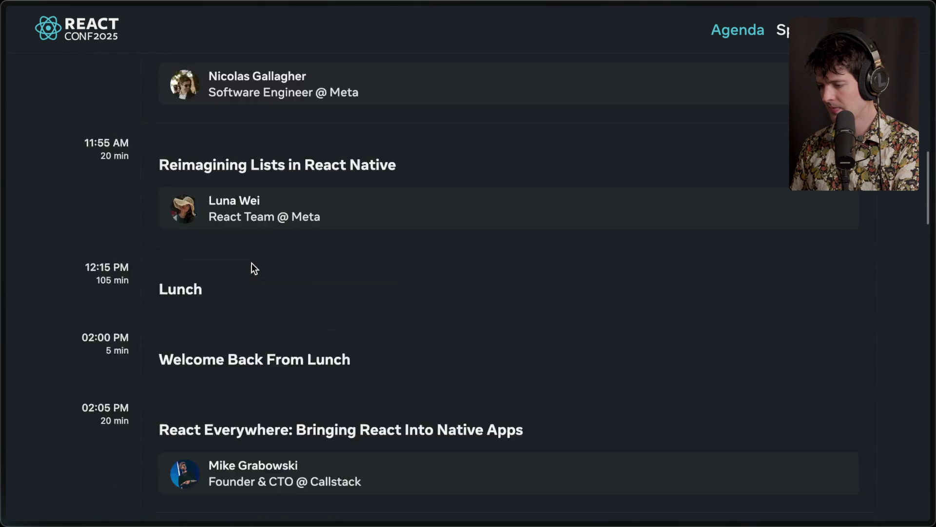
scroll(252, 262, down, 6)
Step: Search Wednesday's agenda for 'herm' and scroll through the remaining sessions
key(ctrl+f)
text(herm)
key(BackSpace)
key(BackSpace)
key(BackSpace)
key(Escape)
scroll(252, 262, down, 10)
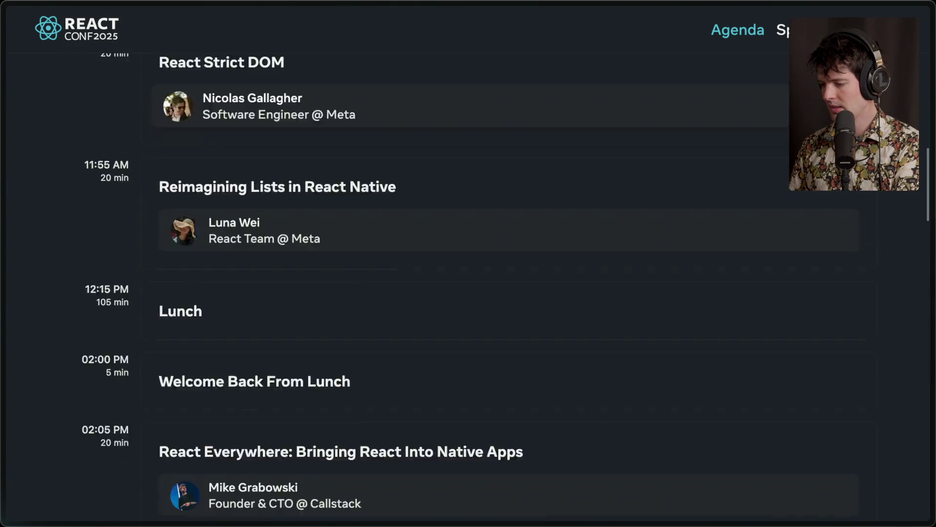
scroll(252, 262, down, 1)
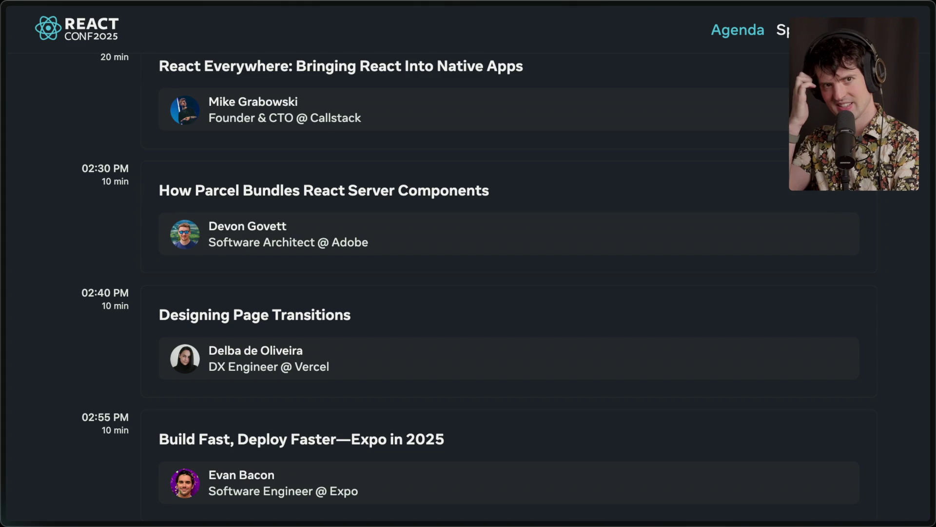
scroll(252, 262, down, 10)
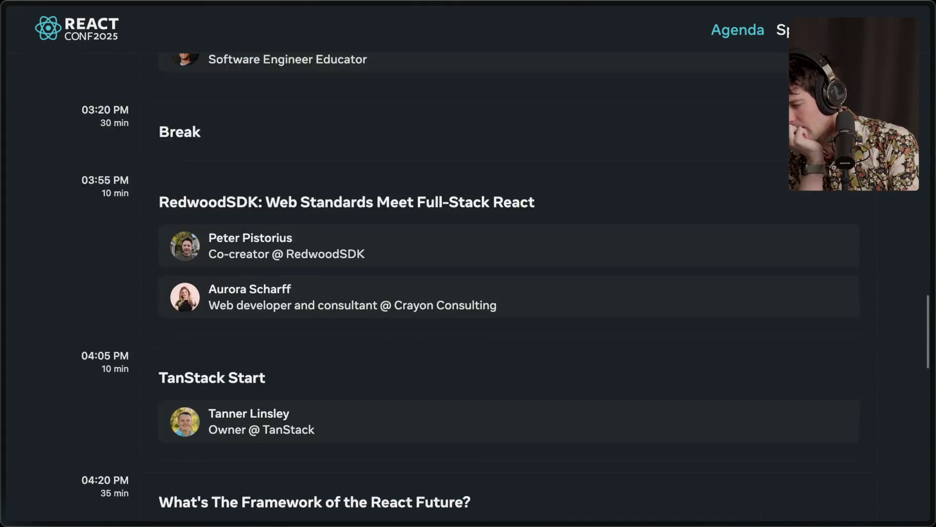
scroll(252, 262, down, 5)
scroll(251, 262, up, 20)
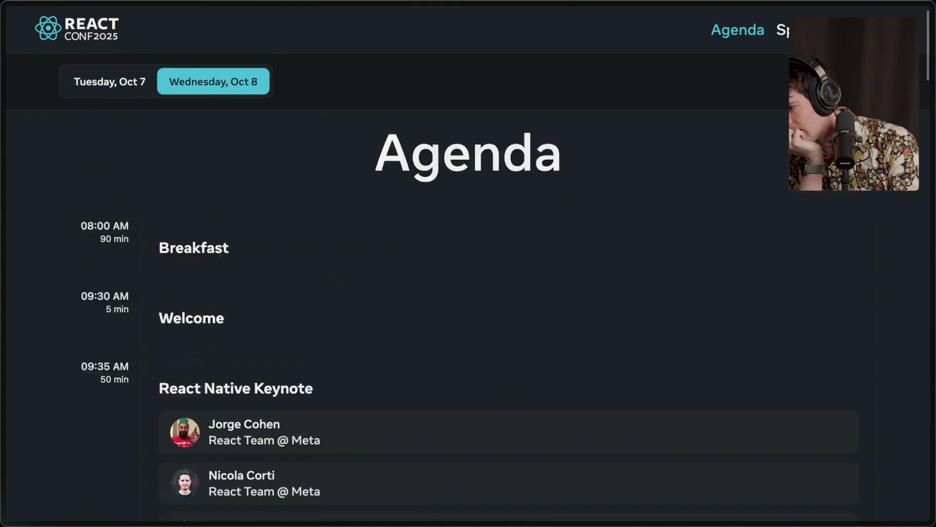
Step: Check Tuesday, Oct 7 for a Hermes talk, then return to the Wednesday schedule
click(102, 80)
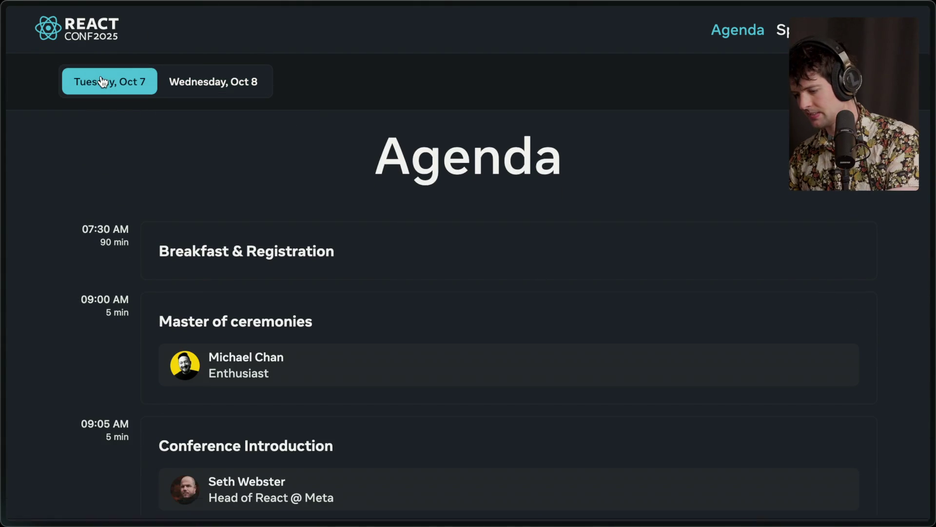
key(ctrl+f)
text(herme)
key(Escape)
scroll(100, 78, up, 20)
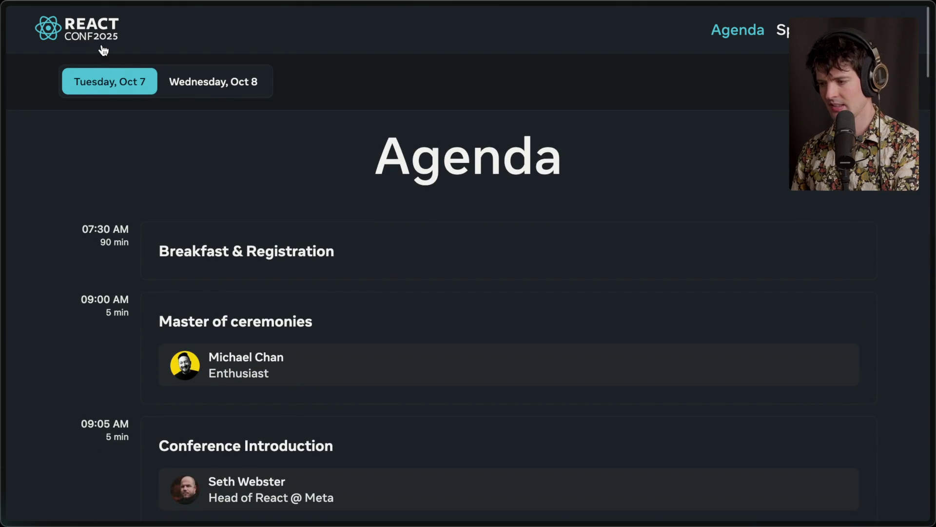
click(210, 74)
scroll(273, 311, down, 5)
scroll(274, 312, down, 6)
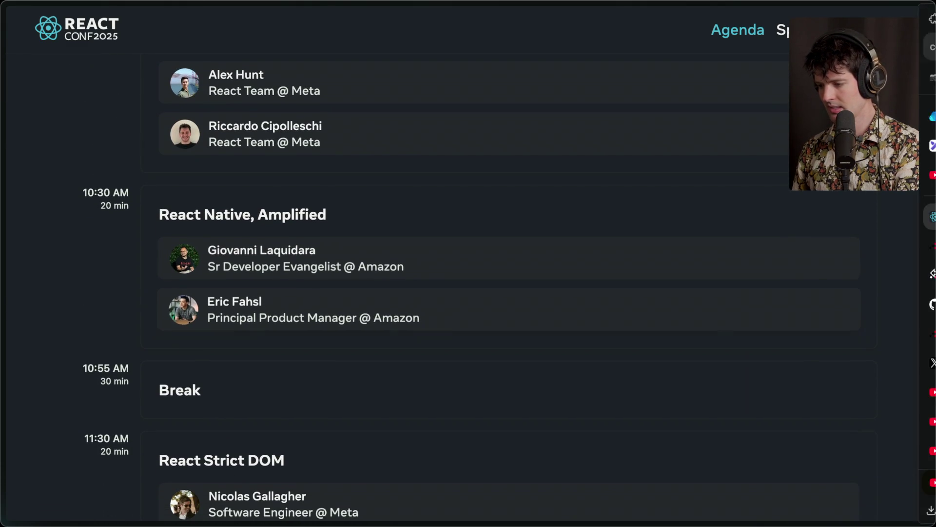
mouse_move(932, 270)
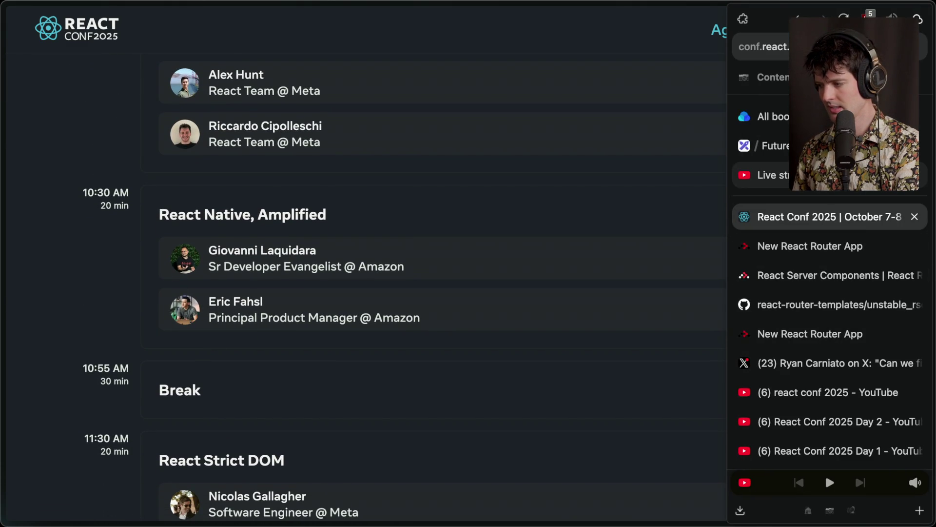
Step: Scrub the Day 2 video back through earlier points, then drag forward to about 43:07
click(812, 422)
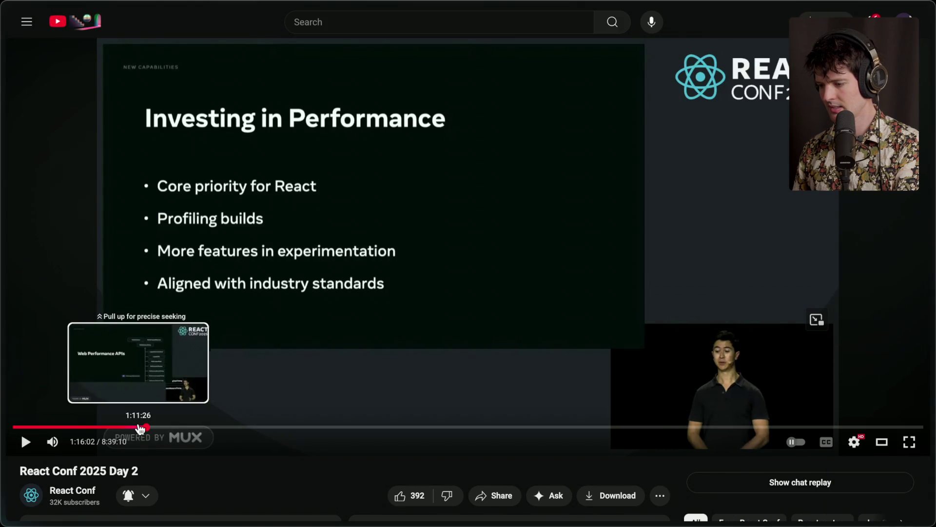
click(138, 427)
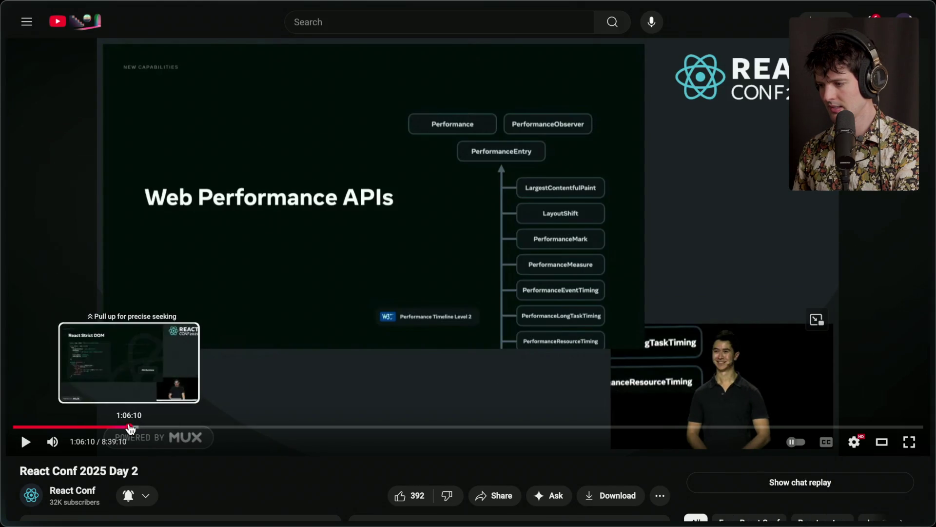
click(130, 427)
click(81, 426)
click(73, 426)
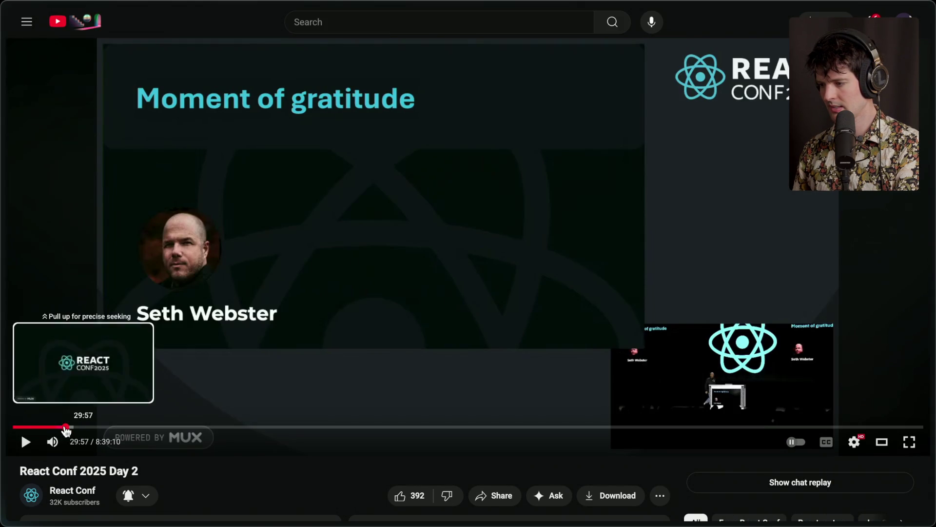
click(64, 427)
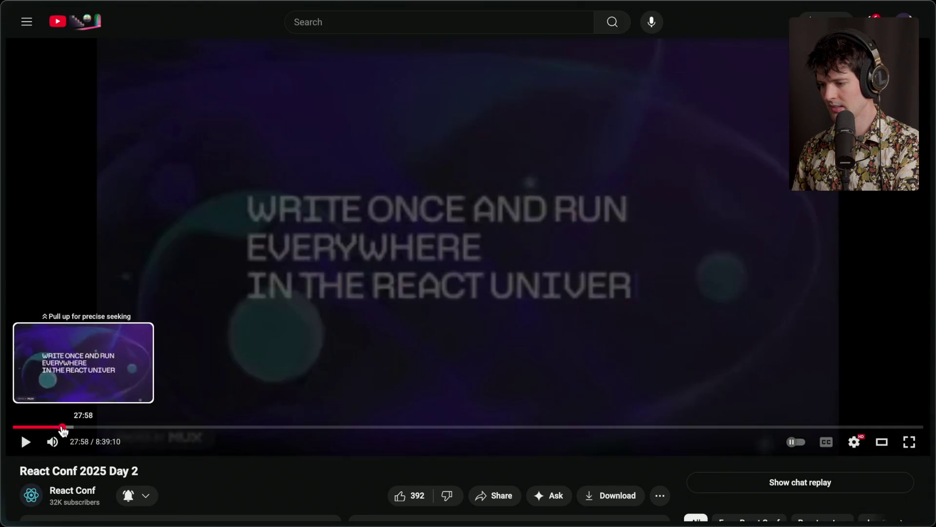
drag(63, 428, 164, 415)
Step: Play the talk to the Hermes V1 slide and pause there, then begin typing x.com/sebast
click(178, 324)
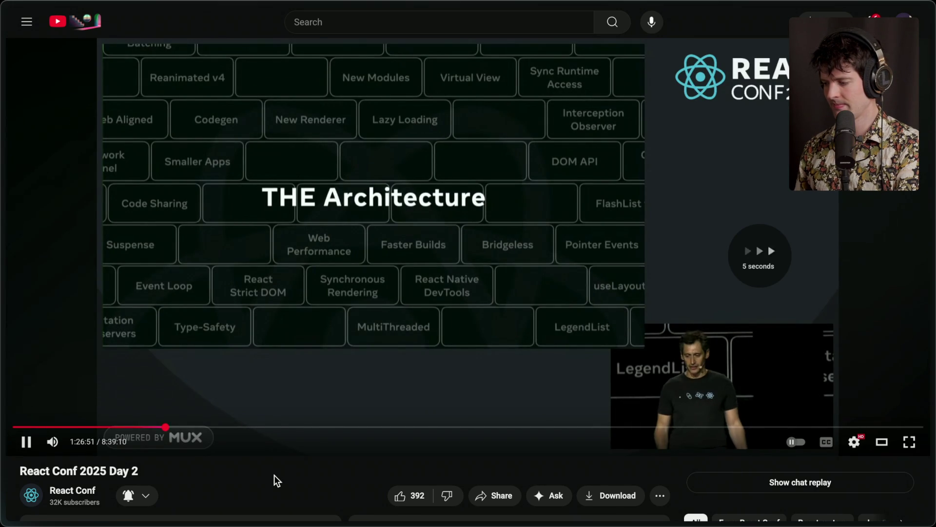
key(Right)
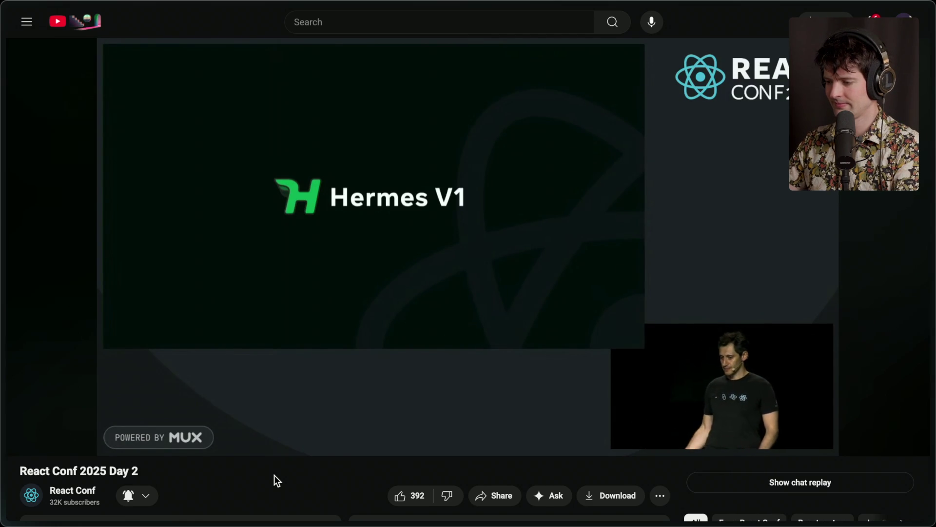
key(space)
key(ctrl+t)
text(x)
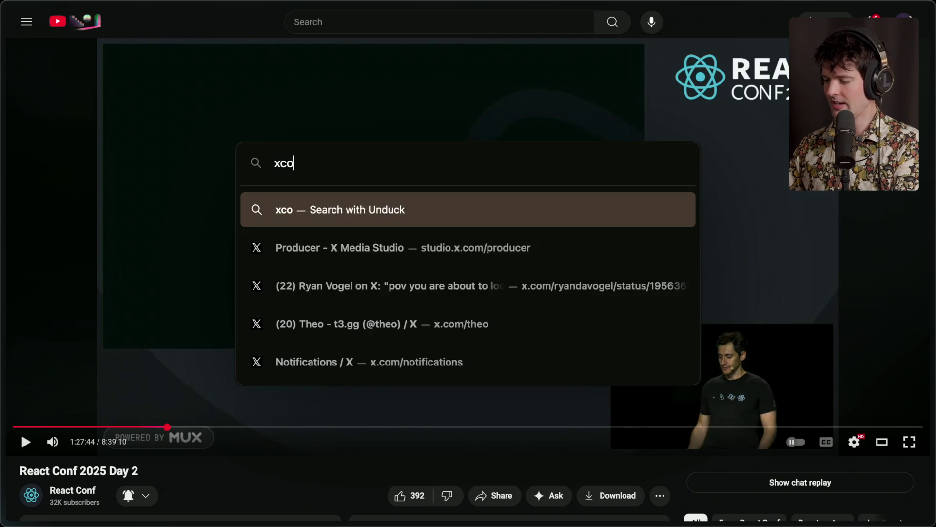
text(.com/sebast)
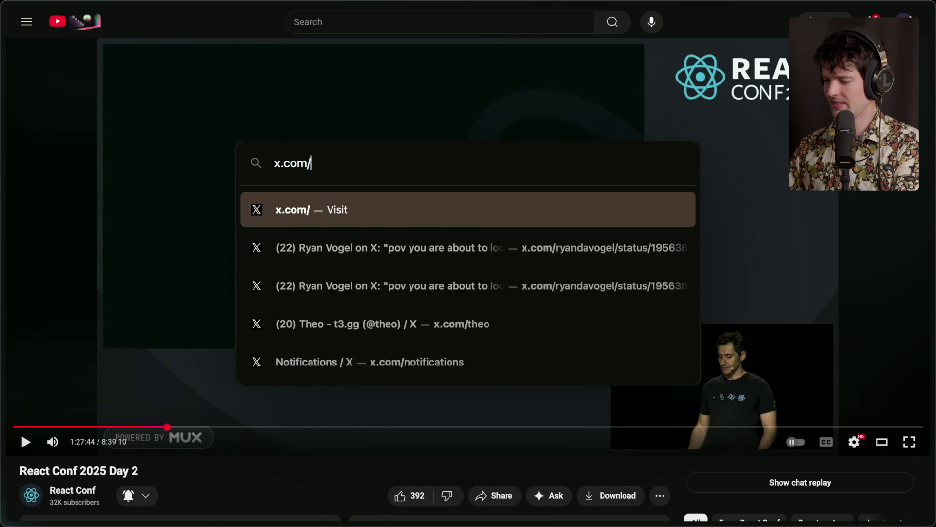
Step: View the Hermes brain meme in the ThisWeekInReact.com author's X media, then return to the Day 2 video
key(Return)
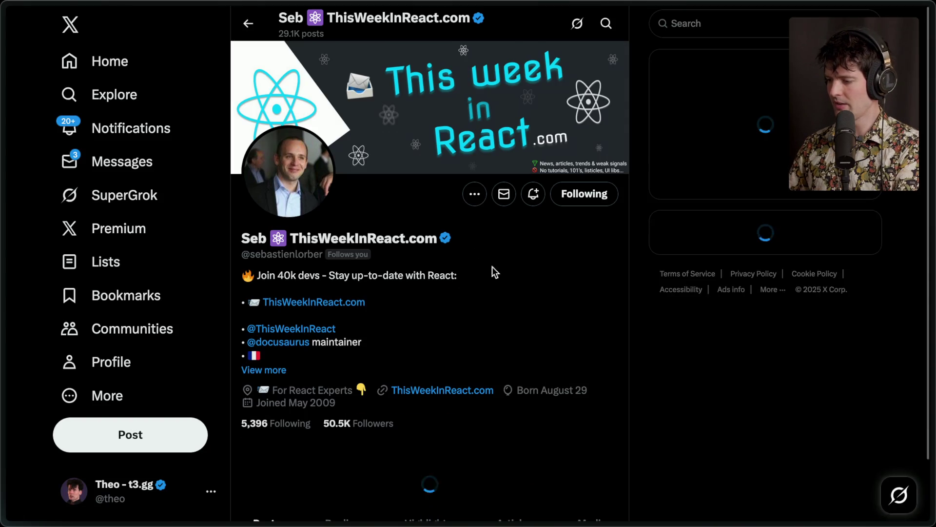
click(583, 482)
scroll(582, 482, down, 10)
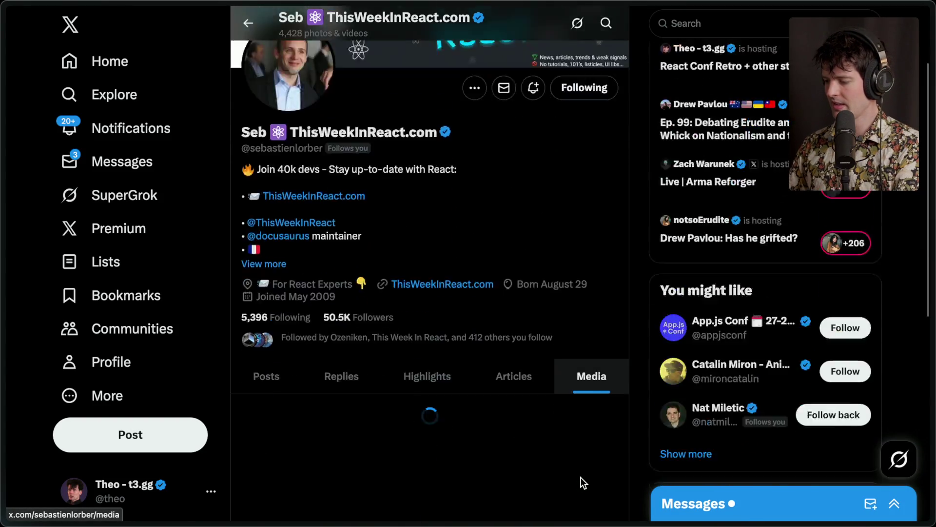
scroll(583, 483, up, 1)
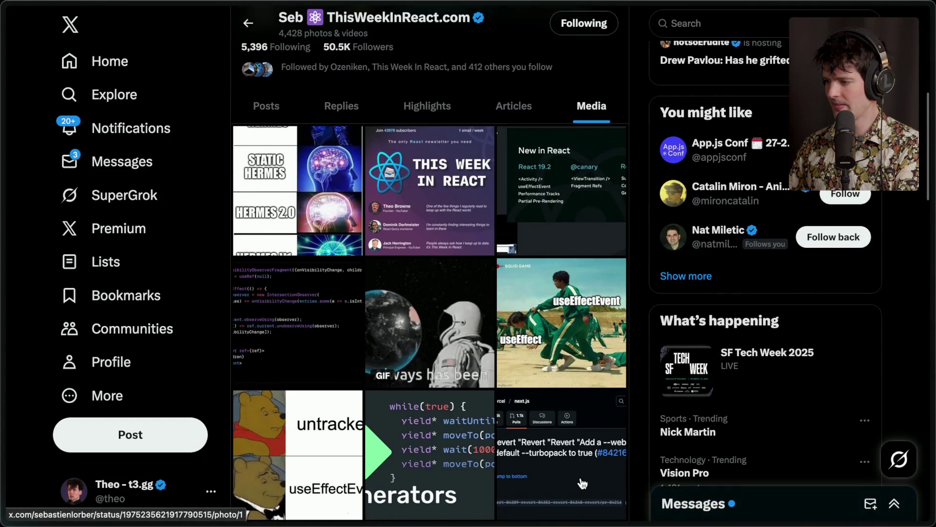
click(583, 483)
key(Escape)
click(304, 209)
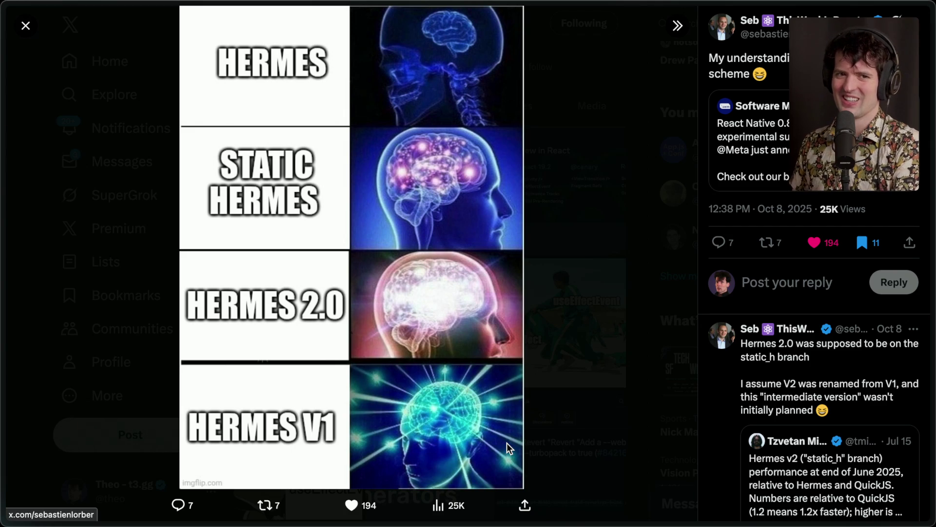
mouse_move(894, 317)
click(833, 449)
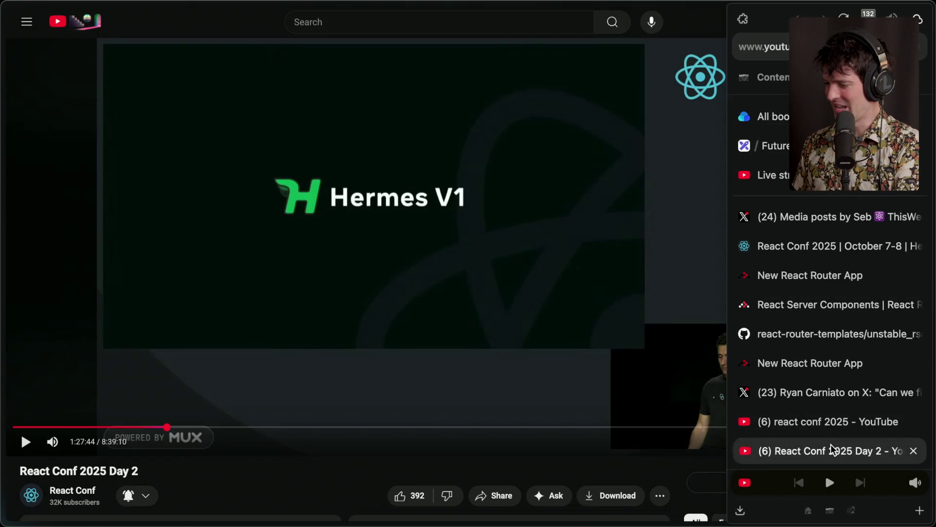
Step: Play the talk, pause, skip ahead ten seconds, and resume on the Modern JavaScript Features slide
click(233, 303)
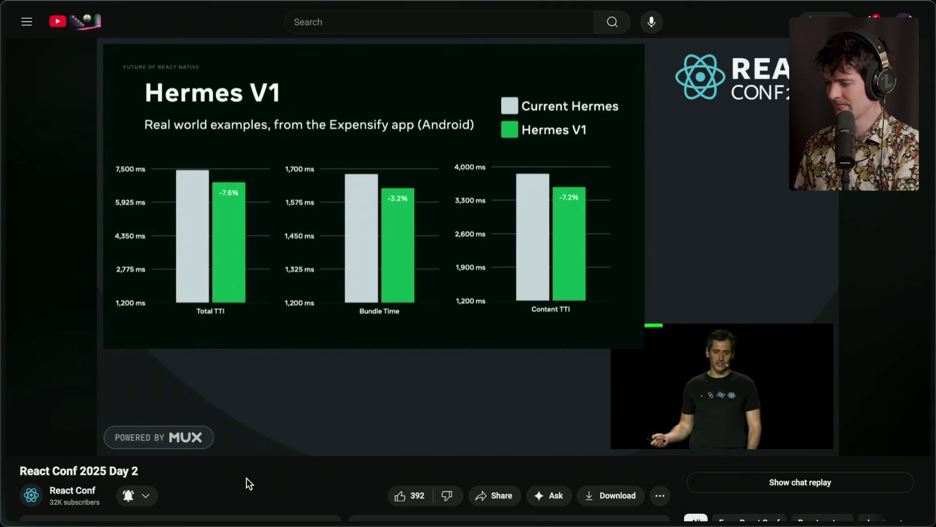
key(space)
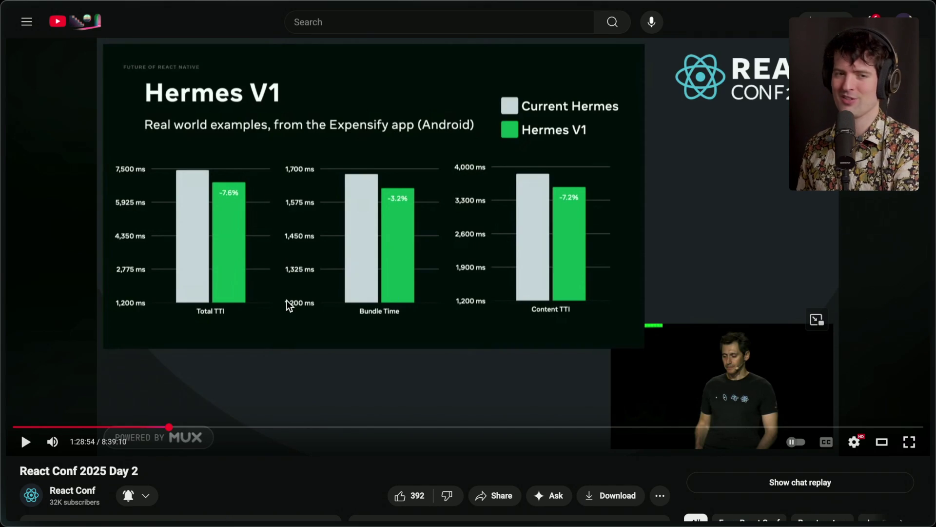
key(Right)
key(Right)
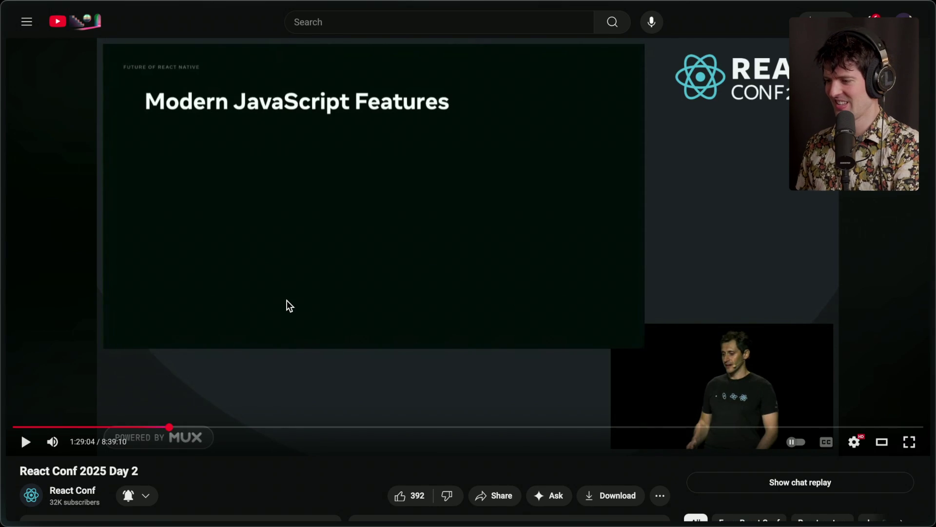
key(Right)
key(Right)
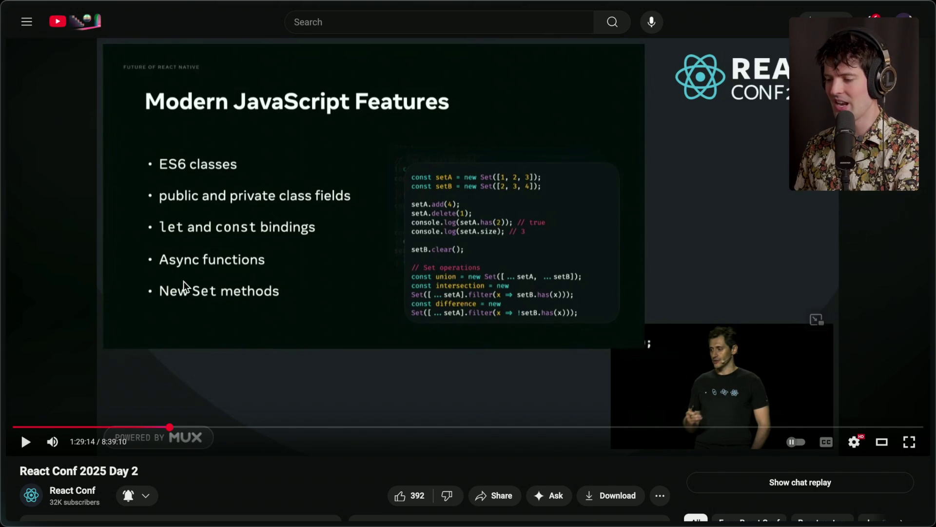
click(478, 207)
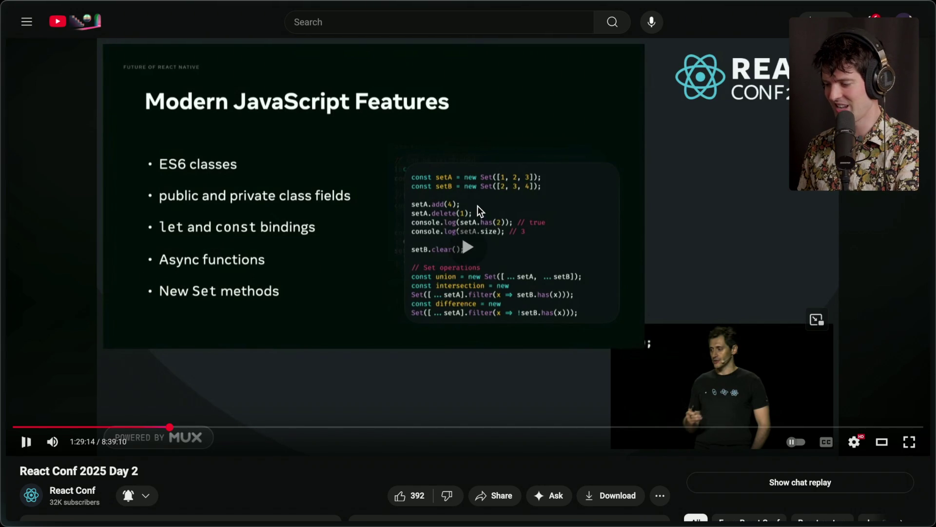
Step: Skip the React Conf 2025 Day 2 stream past the Enabling Hermes V1 slides to 1:30:52
key(Right)
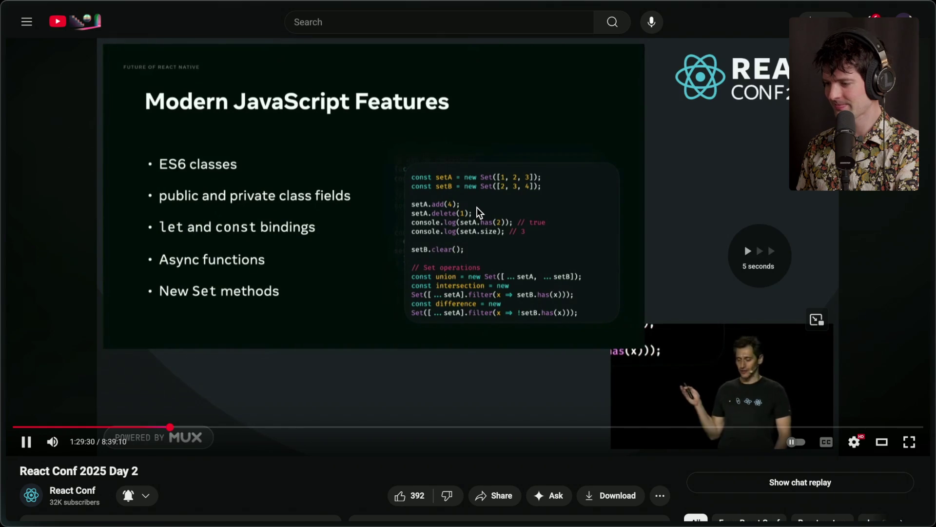
key(Right)
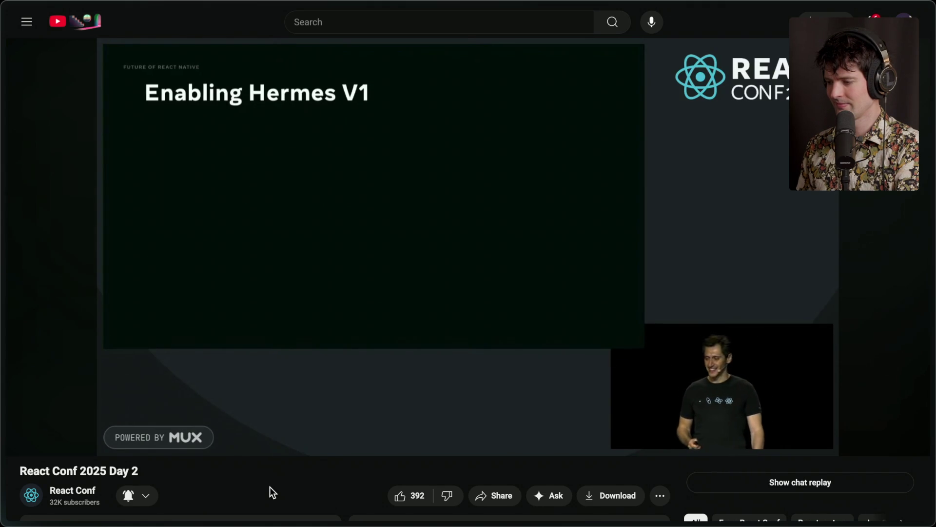
key(Right)
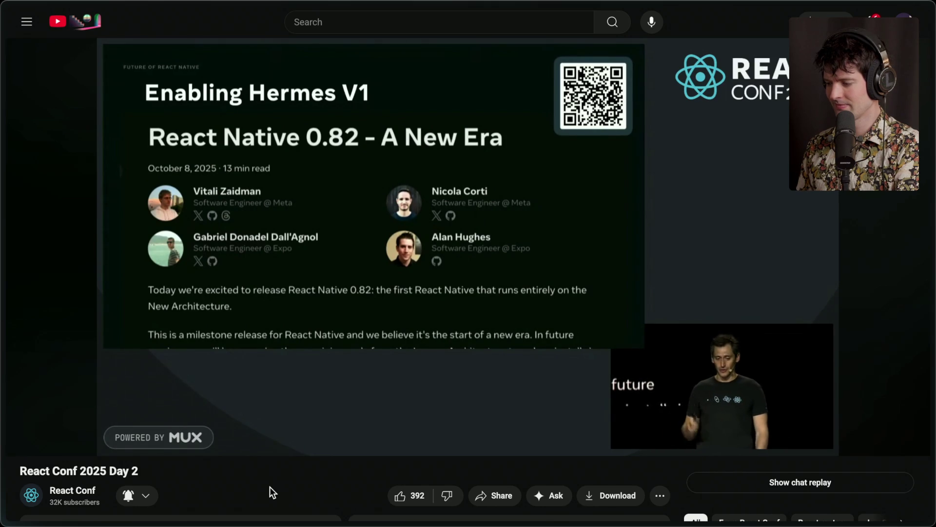
key(Right)
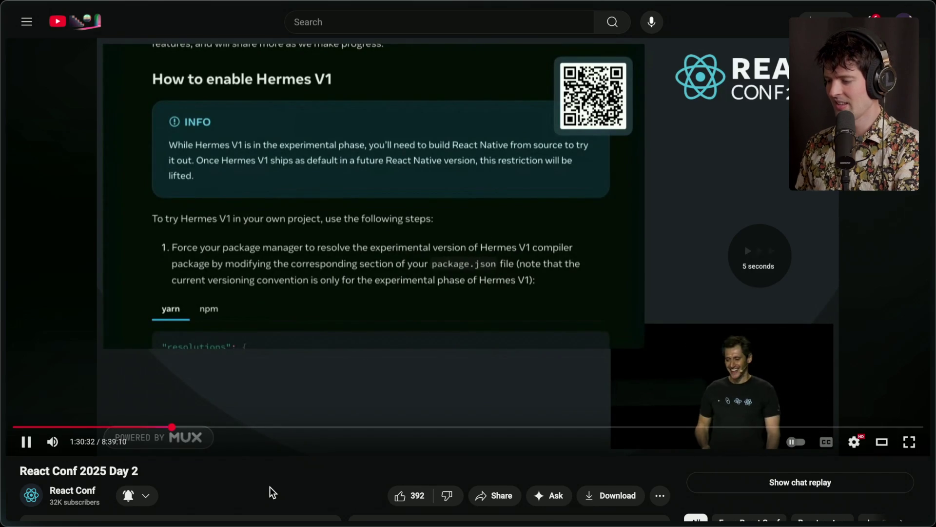
key(Right)
key(Right)
key(Right)
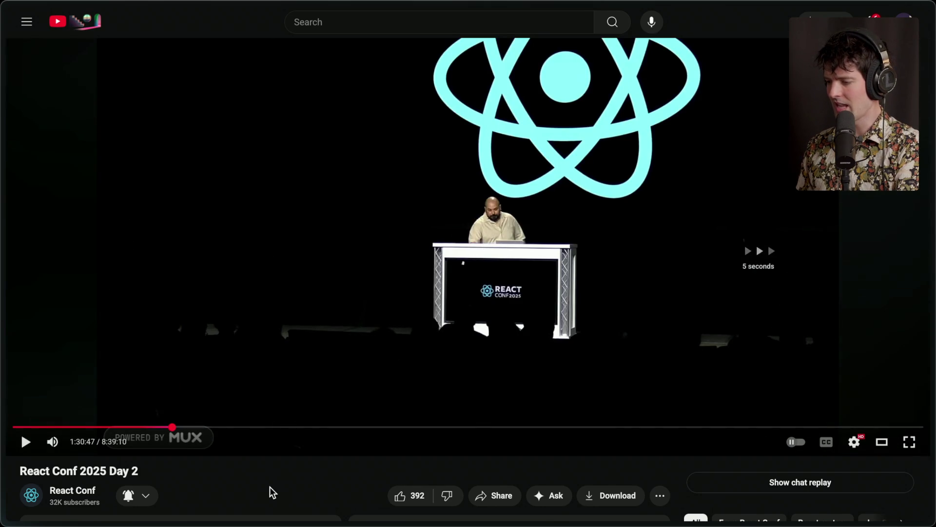
key(Right)
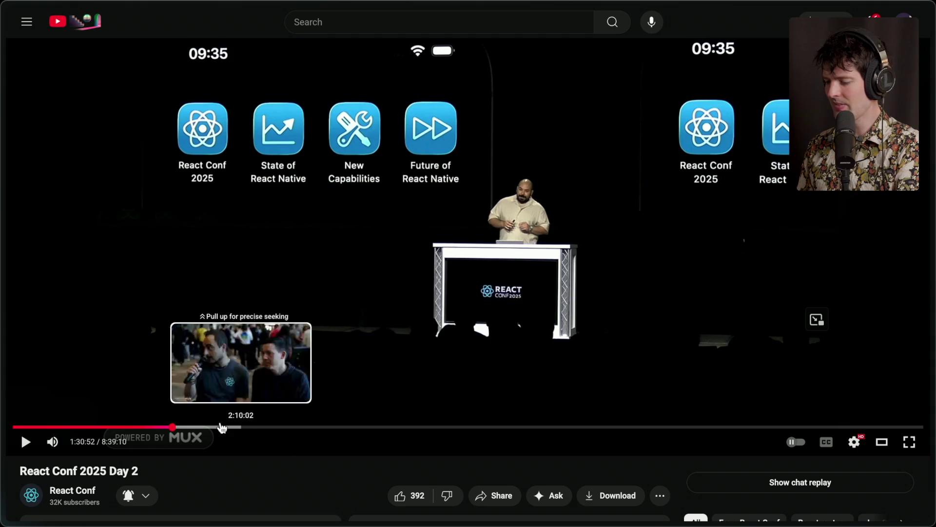
Step: Switch to the 'Future of React — Excalidraw Plus' tab
mouse_move(876, 257)
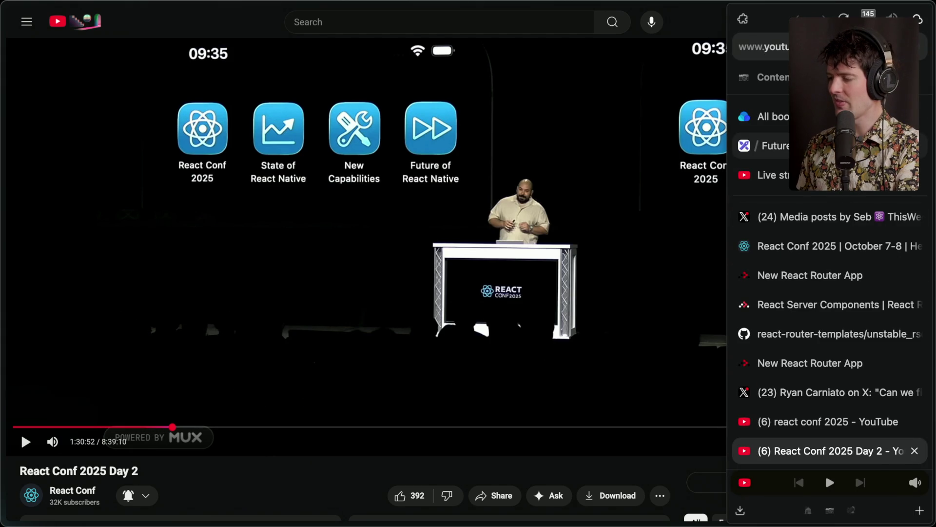
click(775, 145)
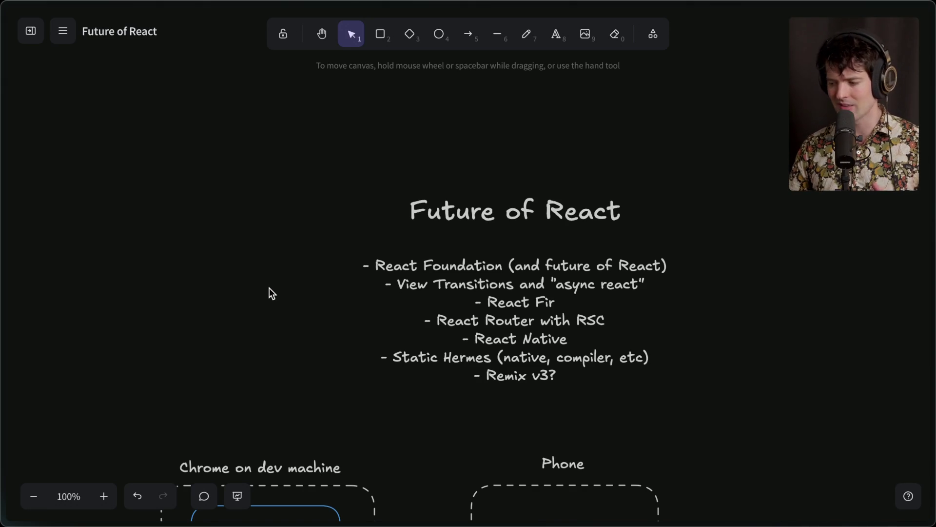
Step: From Twitch Stream Manager chat, open the X post on Shopify's React Native migration
click(829, 138)
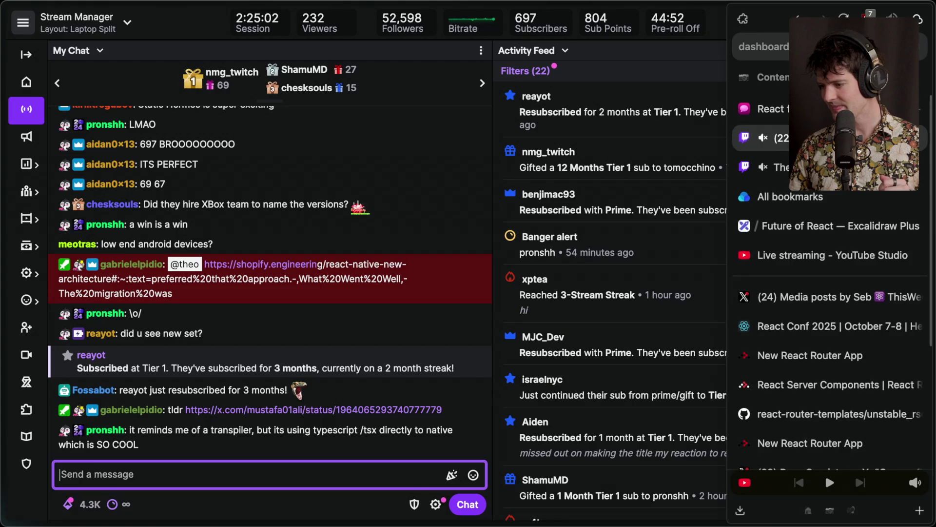
click(314, 409)
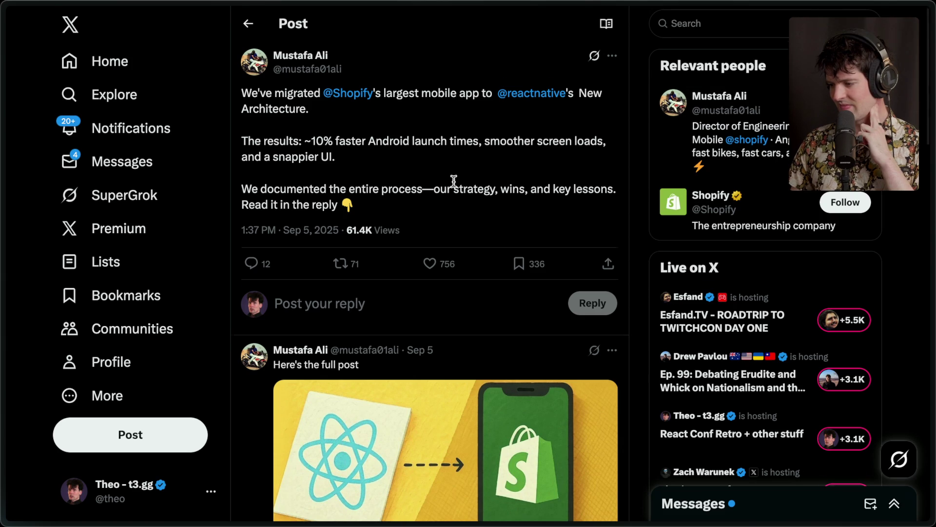
Step: Read the Shopify post's migration results paragraph, highlighting it and then deselecting
scroll(454, 181, down, 4)
scroll(453, 182, up, 4)
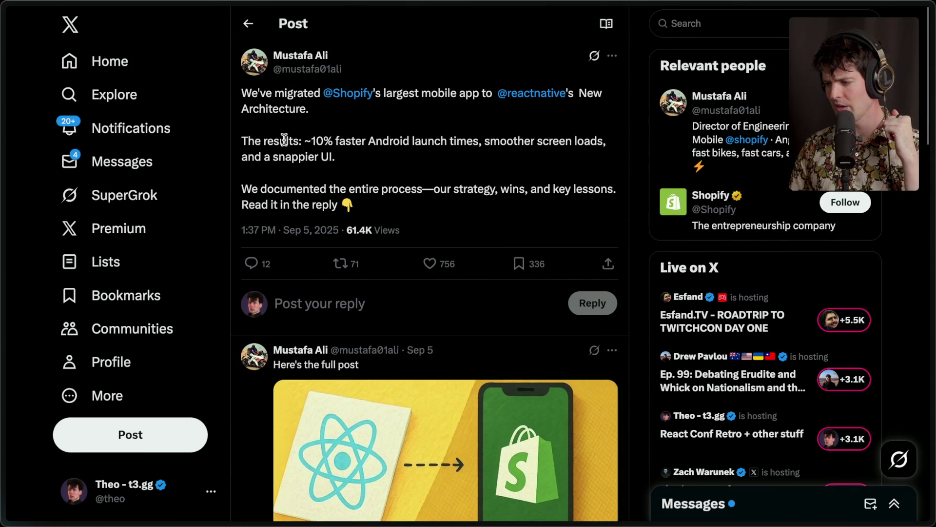
drag(244, 141, 387, 167)
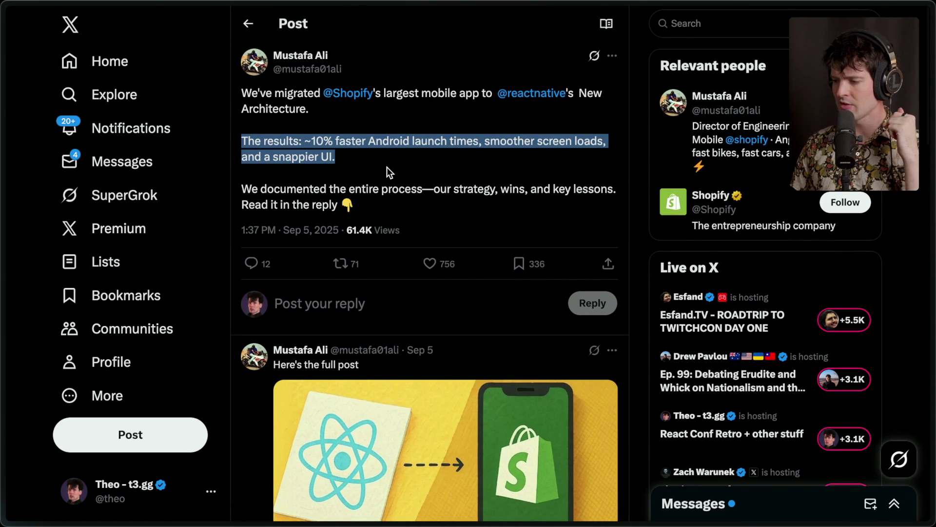
click(388, 167)
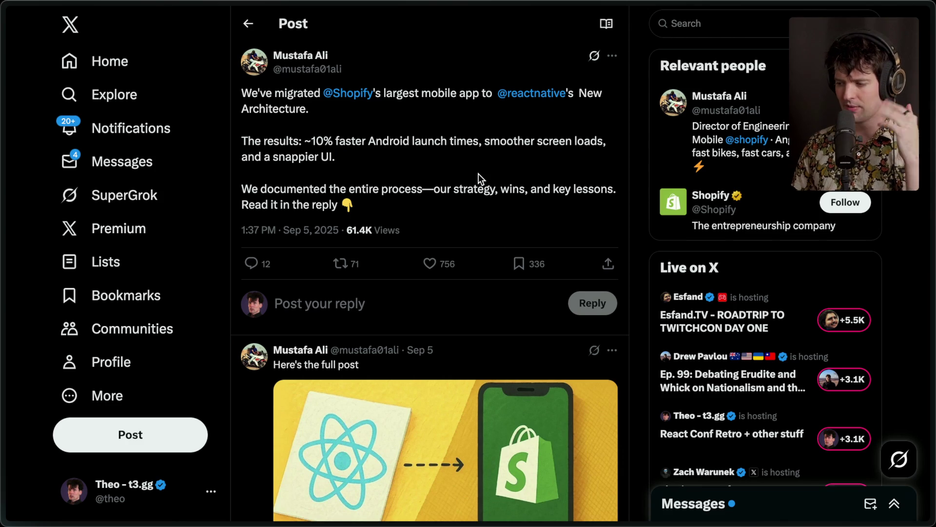
Step: Go back to Twitch Stream Manager, then on to the Future of React whiteboard
mouse_move(932, 220)
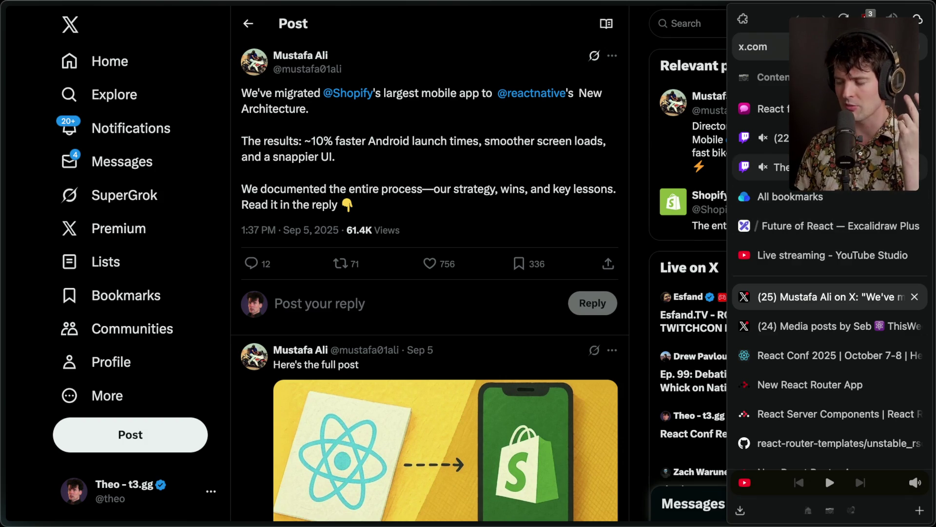
click(761, 138)
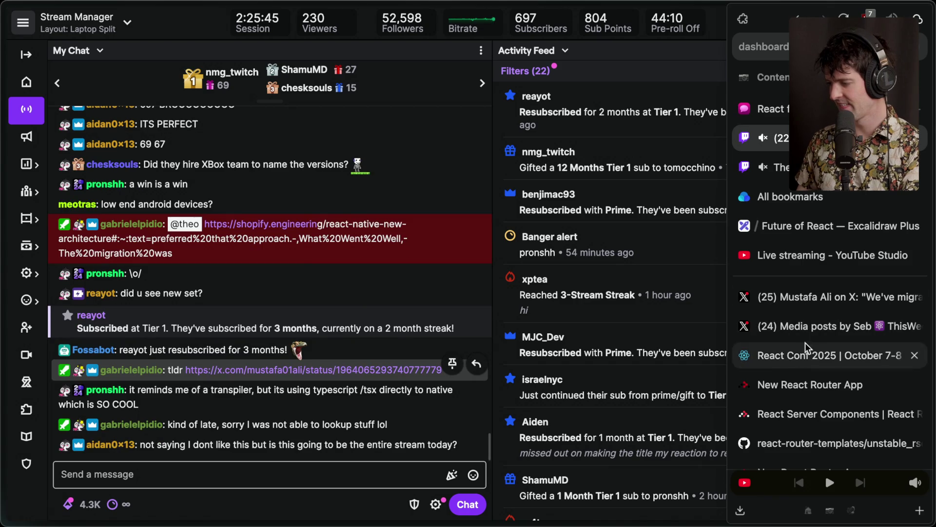
click(799, 226)
Step: Highlight the Static Hermes and Remix v3? bullets on the board without changing them
scroll(460, 403, right, 3)
scroll(460, 403, down, 2)
click(362, 317)
triple_click(362, 316)
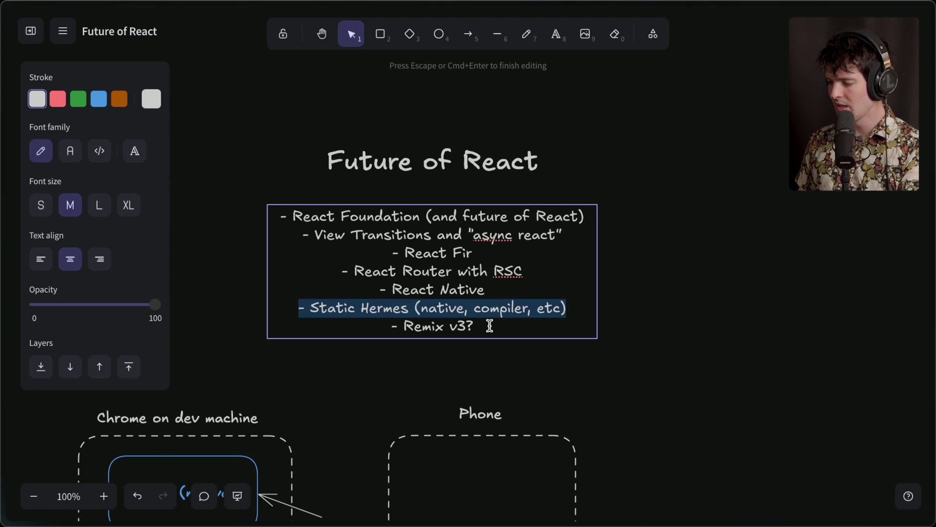
drag(489, 324, 385, 329)
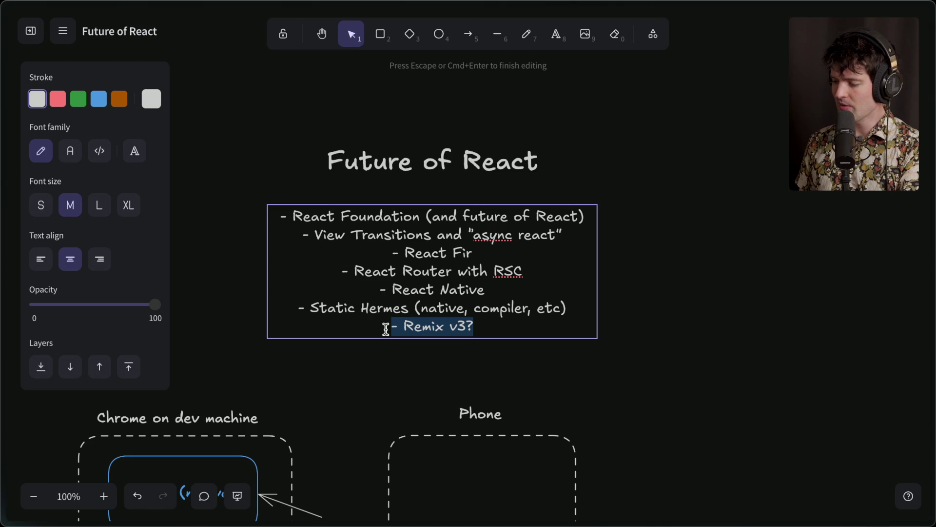
click(406, 355)
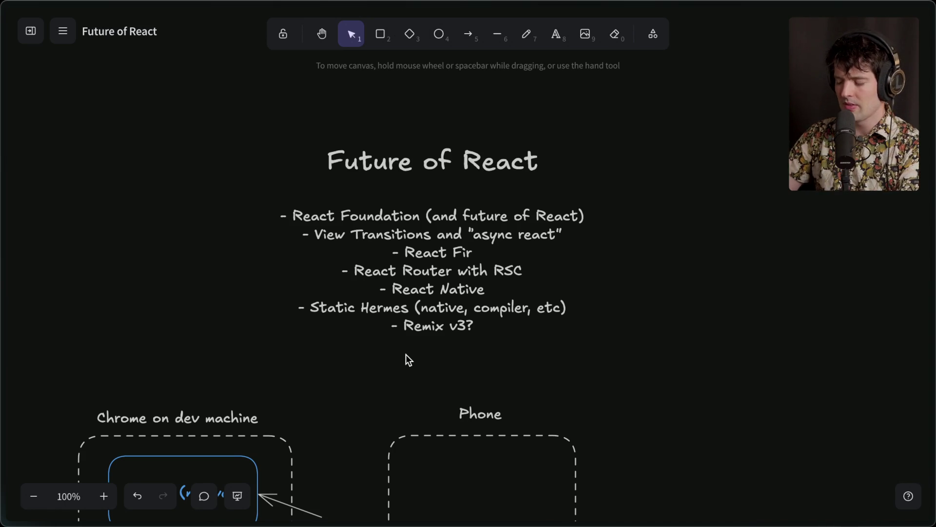
Step: Check the React Conf 2025 agenda tab and return to the Future of React whiteboard
mouse_move(932, 275)
click(832, 359)
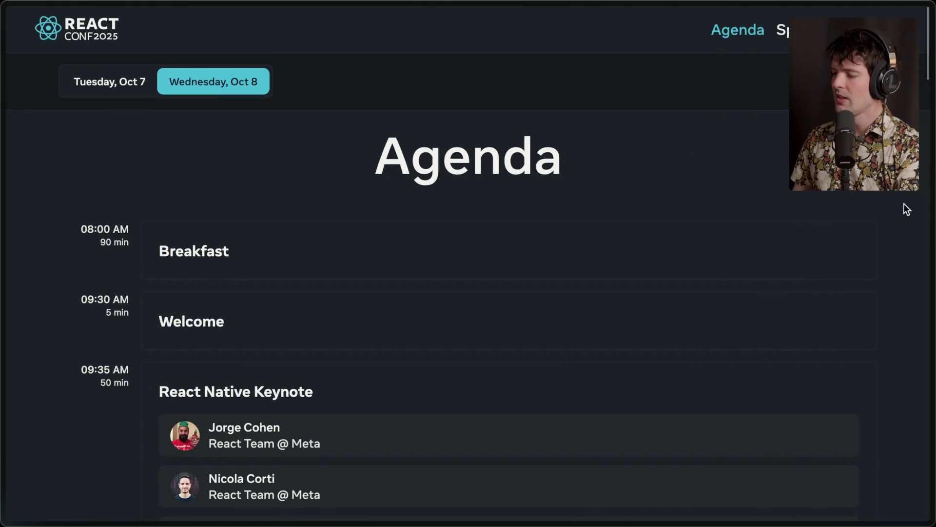
mouse_move(933, 171)
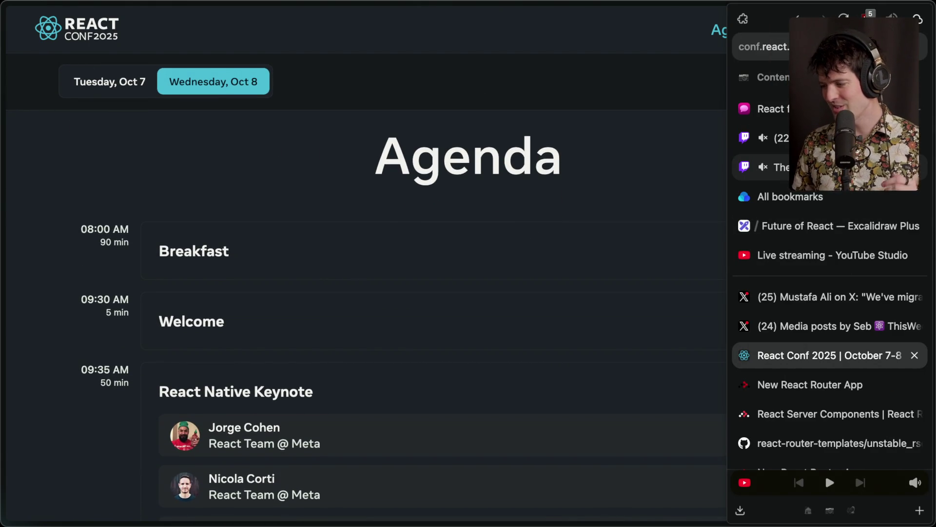
click(804, 237)
Step: Re-examine the Remix v3? line unchanged, then move to the Twitch stream chat
click(440, 325)
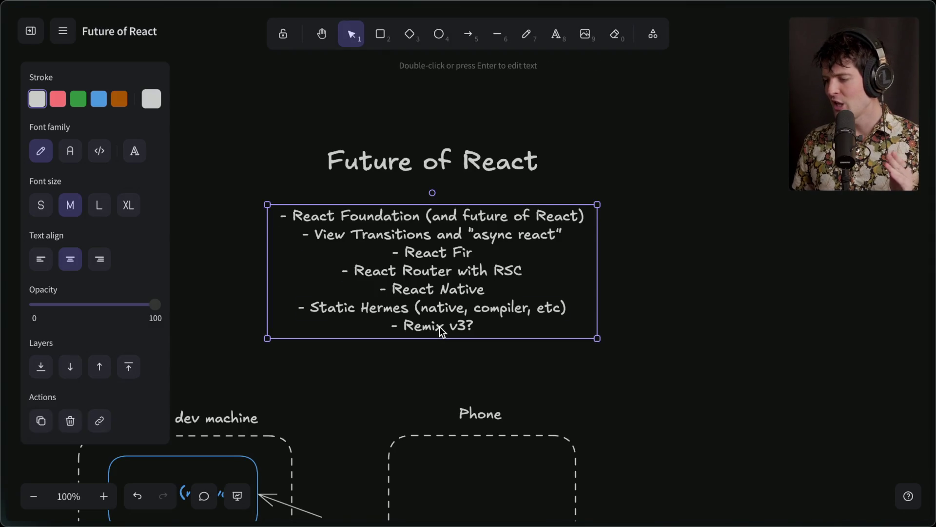
double_click(440, 326)
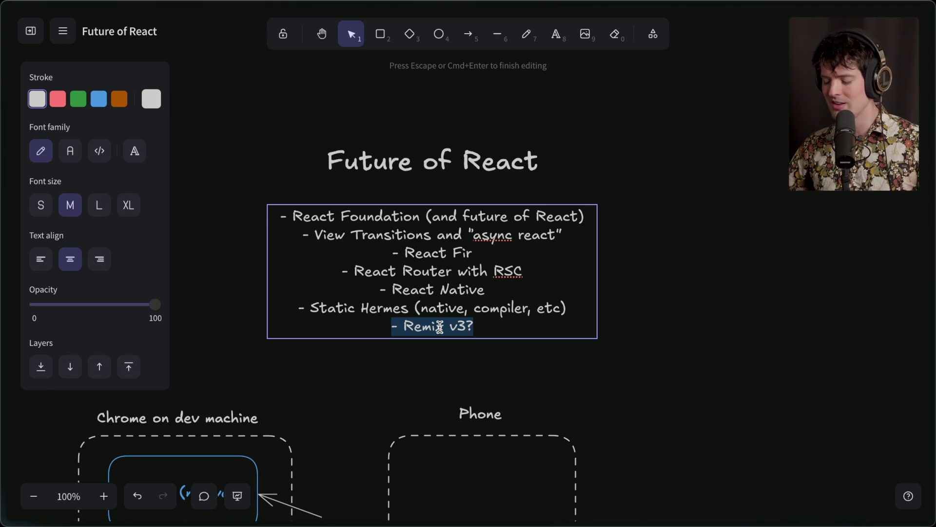
click(416, 369)
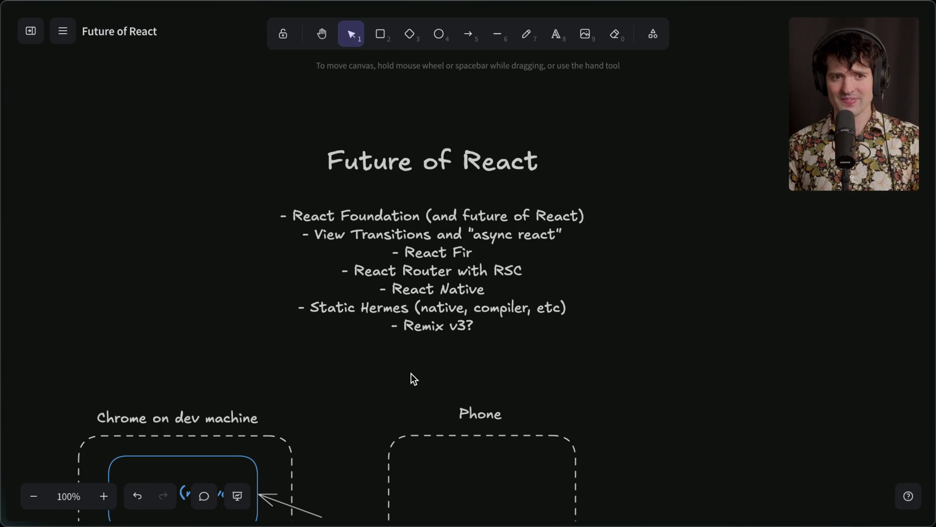
mouse_move(932, 222)
click(766, 166)
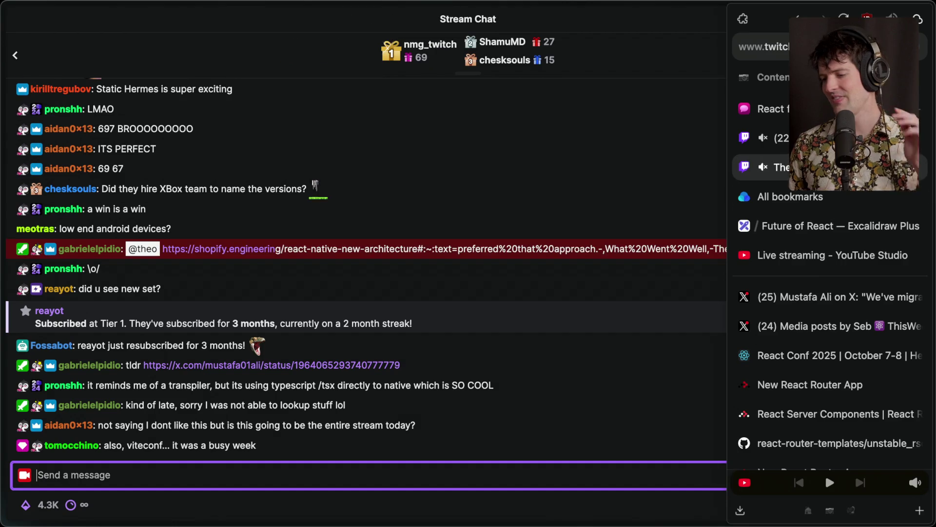
Step: Highlight the viteconf week chat message, then go to the Twitch Stream Manager dashboard
triple_click(184, 424)
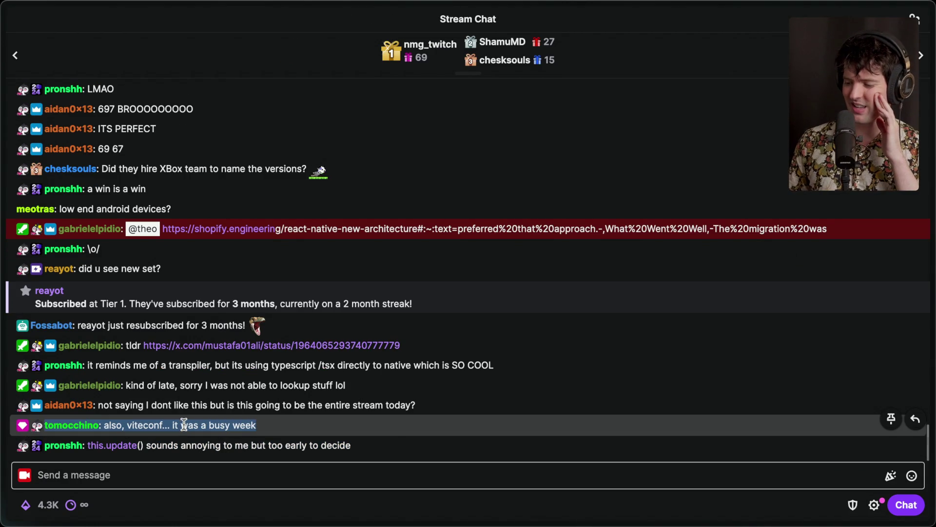
click(279, 424)
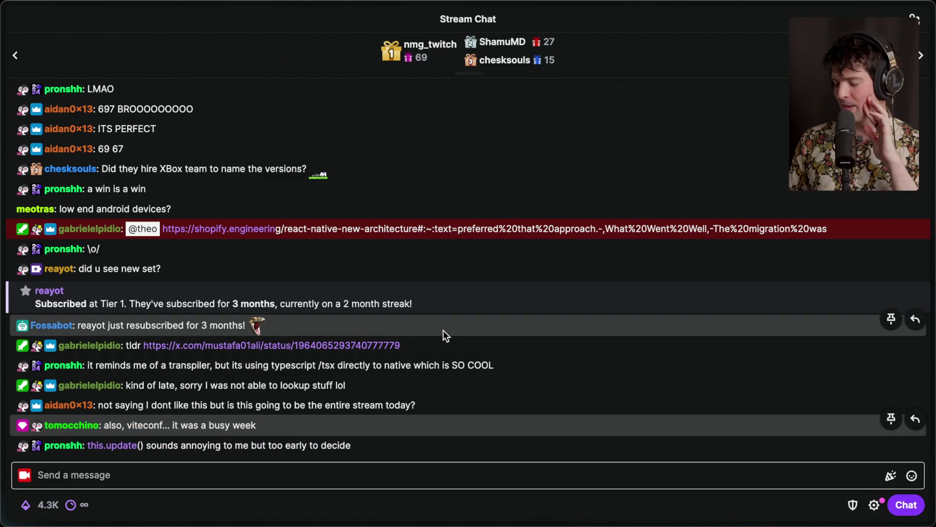
mouse_move(932, 273)
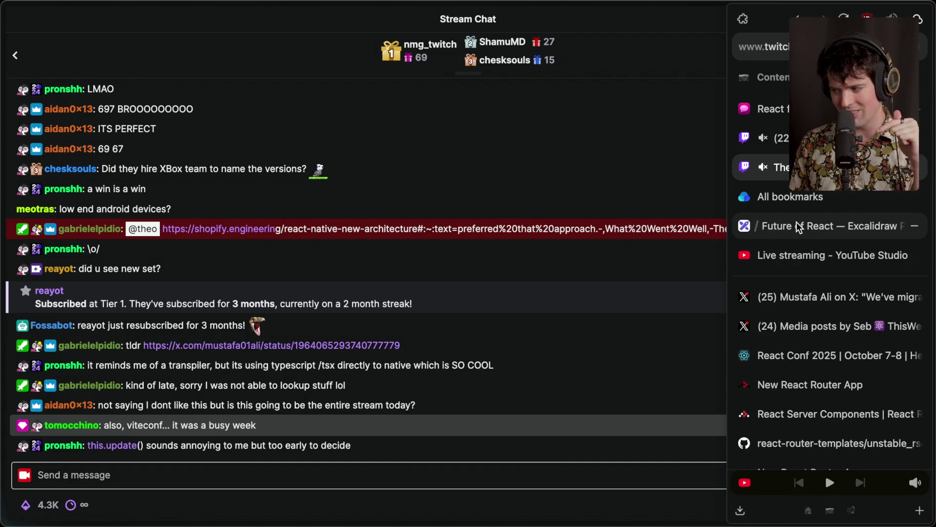
click(766, 137)
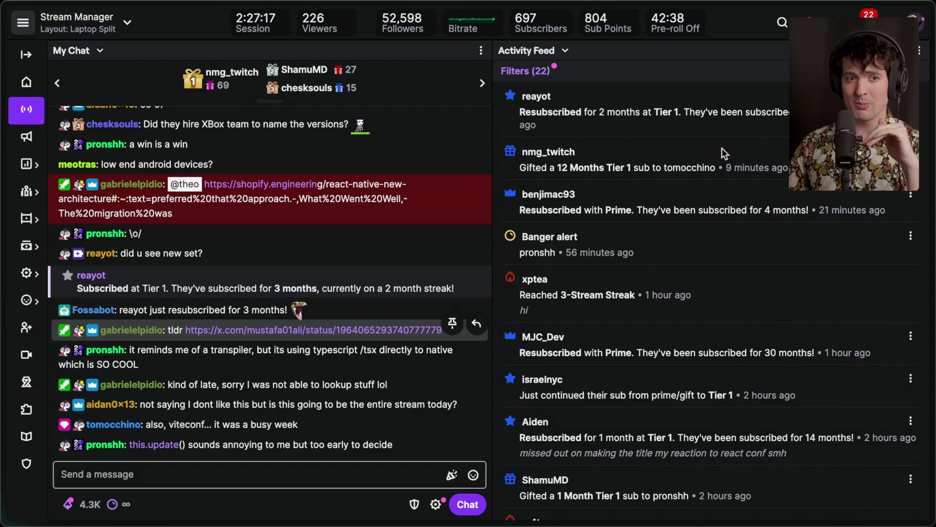
Step: Return to the Future of React board and select its title and agenda list
mouse_move(934, 151)
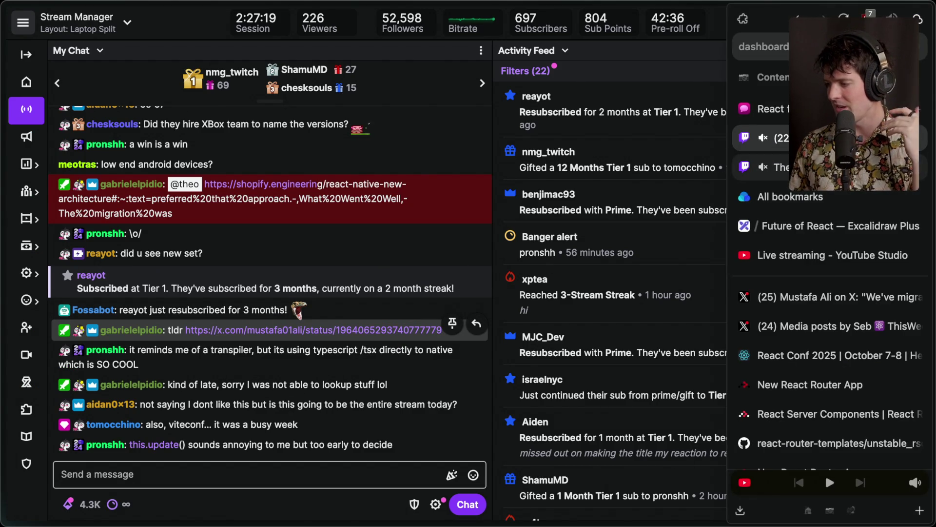
click(829, 226)
mouse_move(205, 108)
mouse_down()
mouse_move(709, 428)
mouse_move(651, 373)
mouse_up()
Step: Open the agenda text for editing at the View Transitions line, then switch to Twitch chat
click(653, 373)
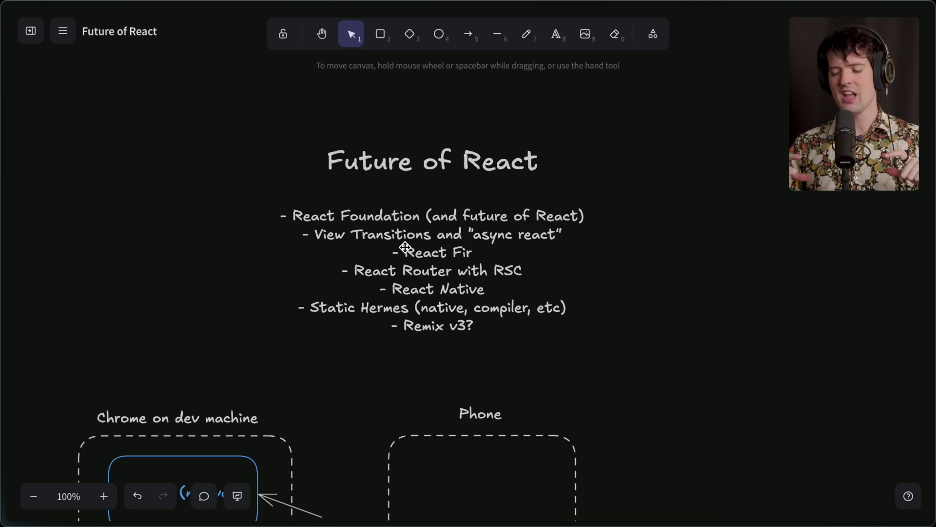
click(400, 230)
double_click(400, 230)
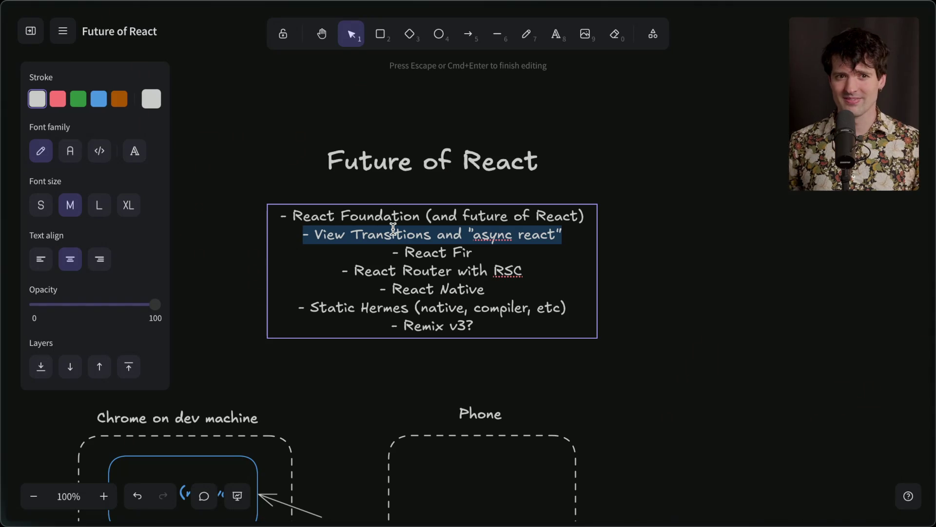
mouse_move(931, 226)
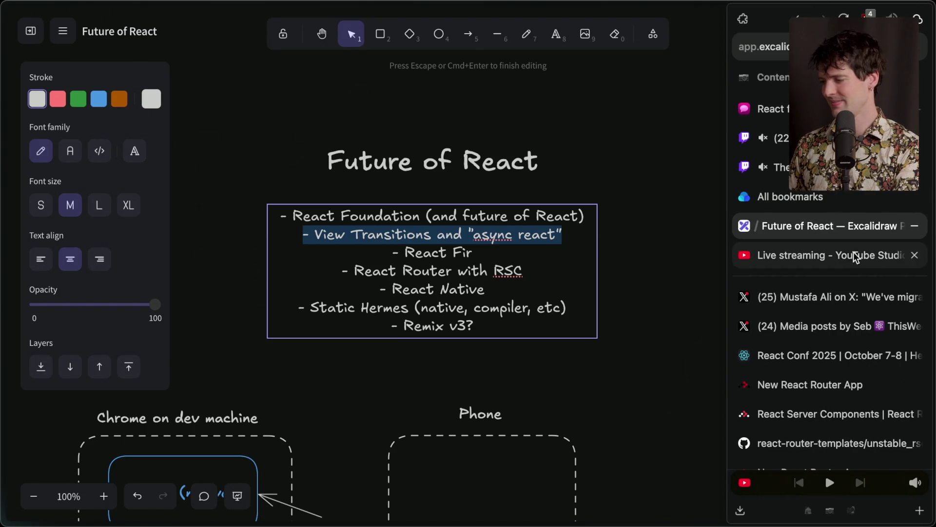
click(741, 167)
Step: Open the three X posts linked in Twitch chat, returning to chat between them
click(274, 401)
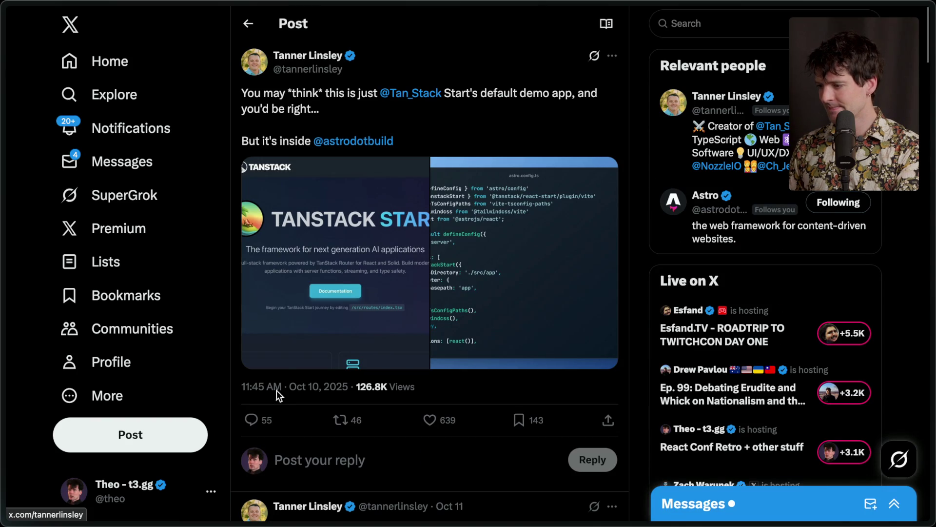
mouse_move(929, 217)
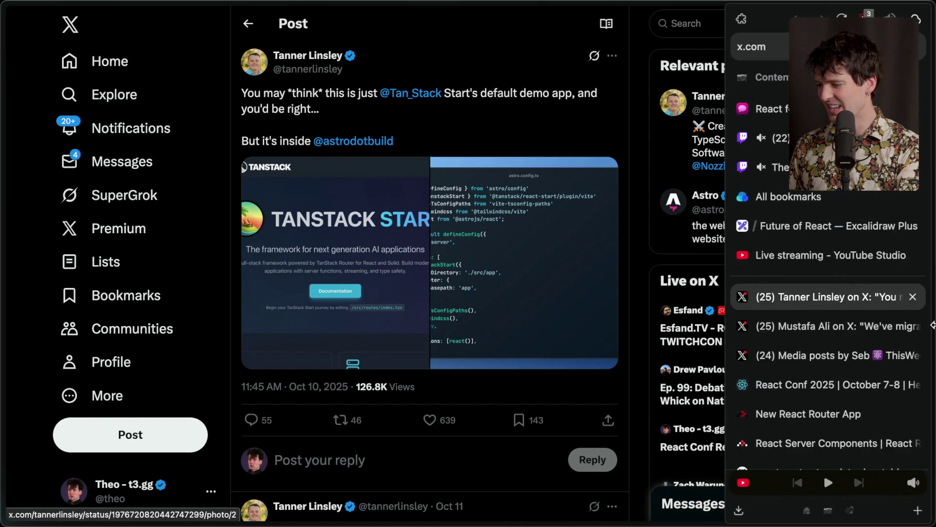
click(808, 331)
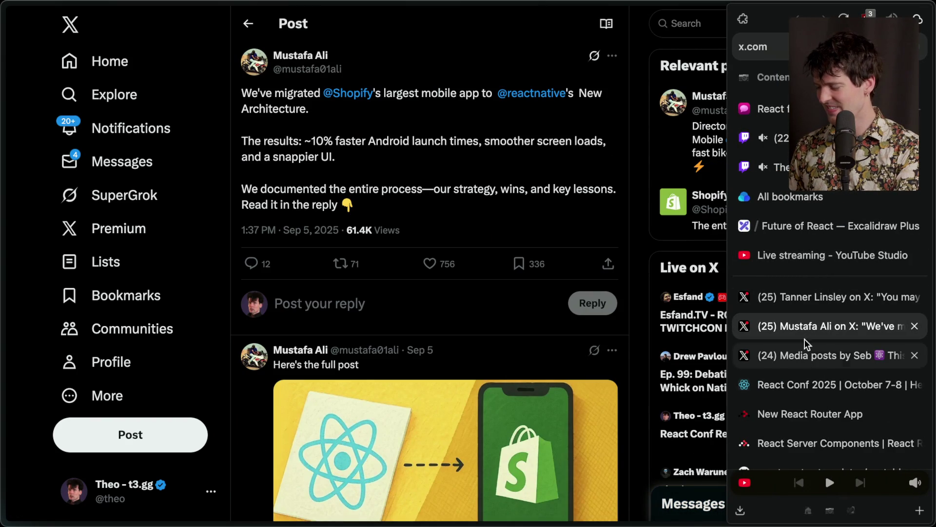
click(819, 166)
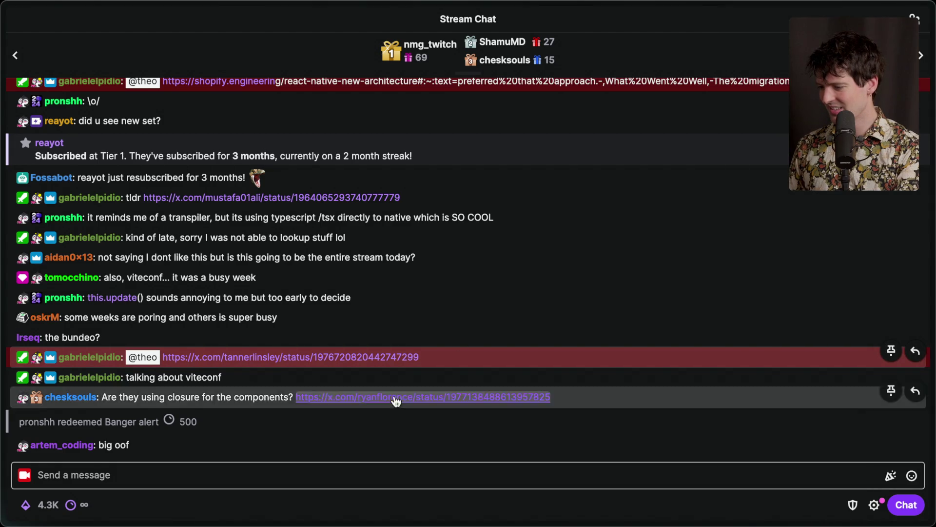
click(401, 377)
mouse_move(931, 292)
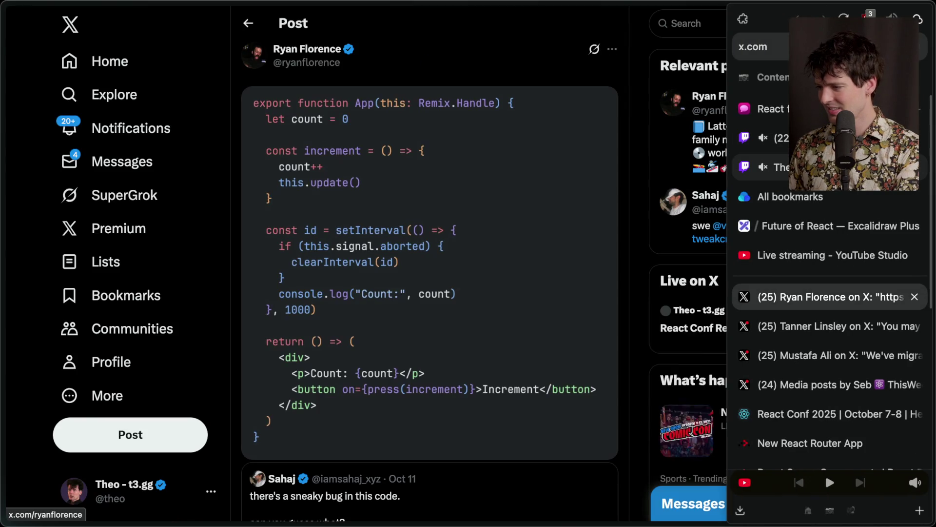
click(819, 167)
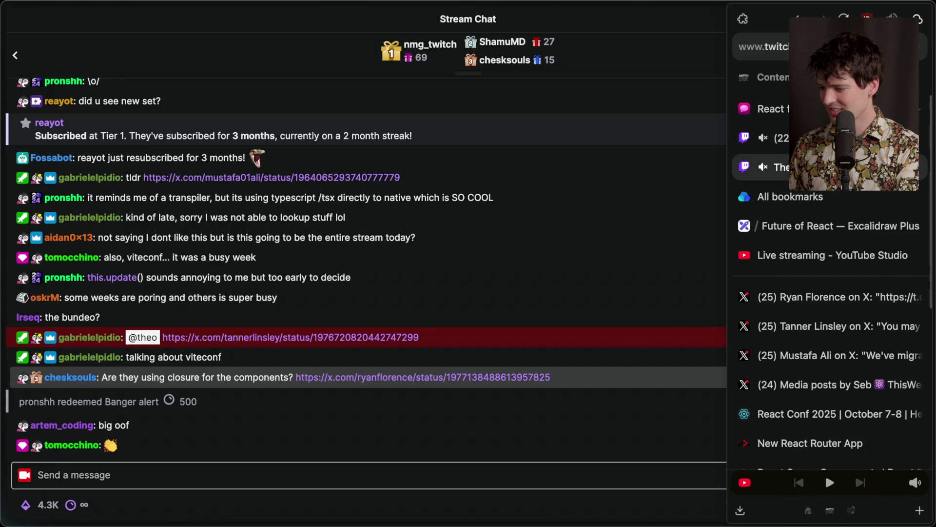
Step: Send '/marker End of react stuff' in chat to mark the stream, then open anchorlib.dev
click(271, 471)
text(/marker End of )
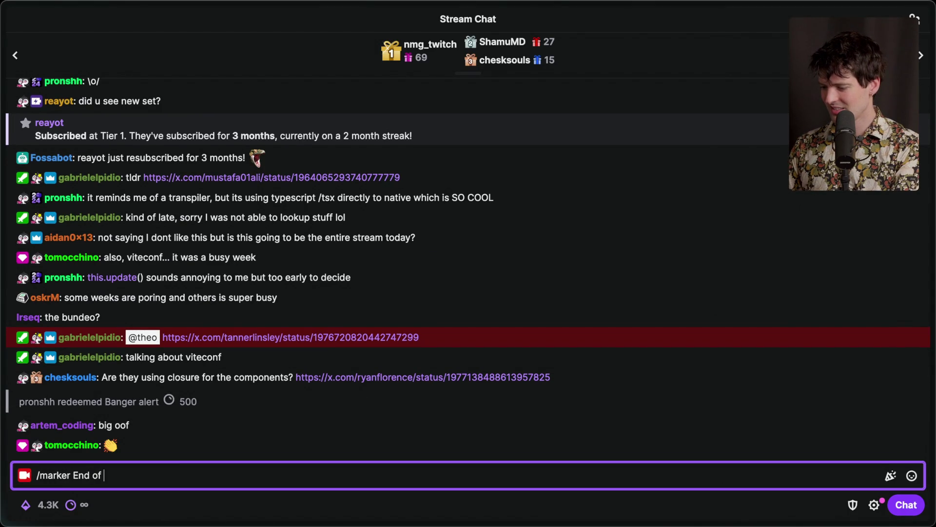
text(eact )
text(f)
key(Return)
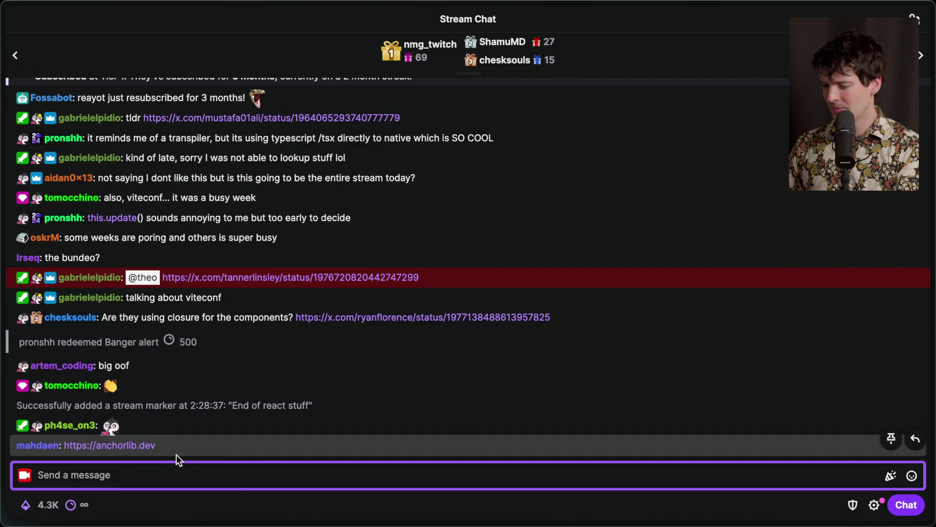
click(145, 444)
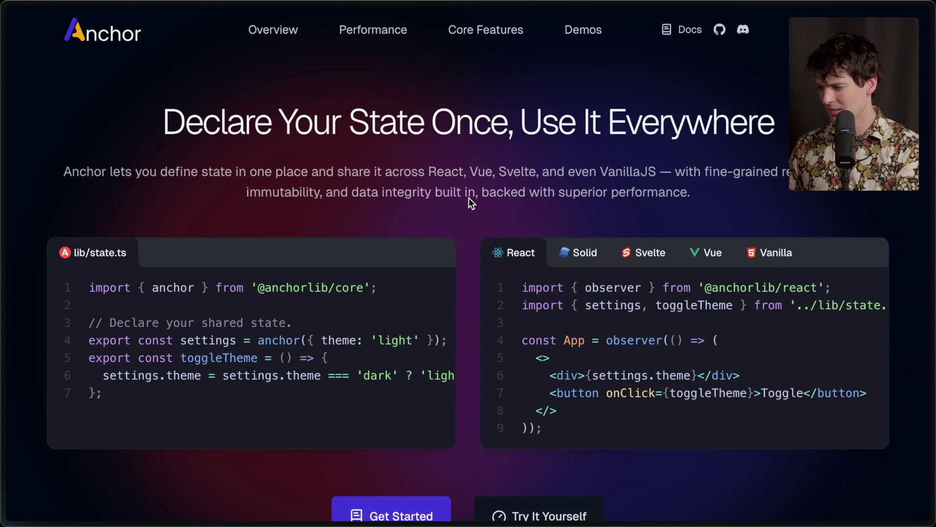
Step: Browse the Anchor homepage, toggling the example code between Solid and React
scroll(470, 202, down, 1)
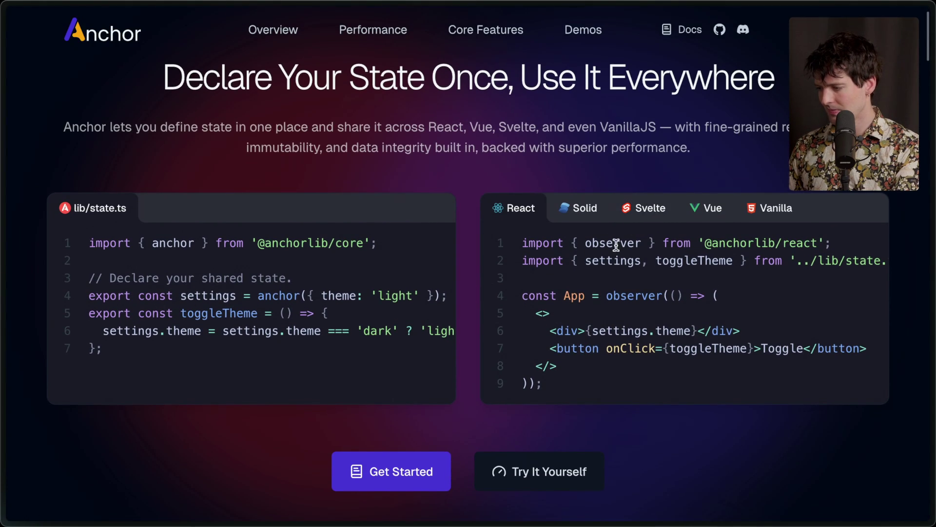
click(579, 211)
click(523, 212)
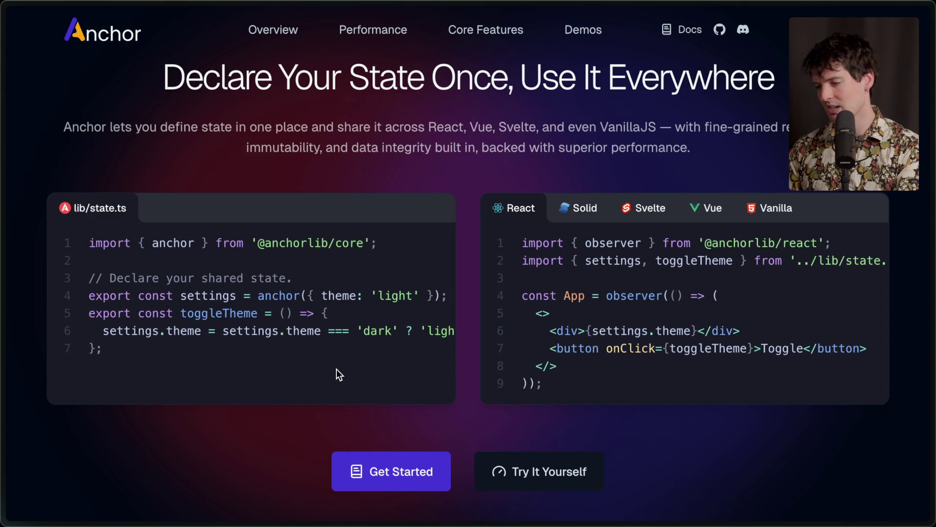
scroll(337, 370, down, 1)
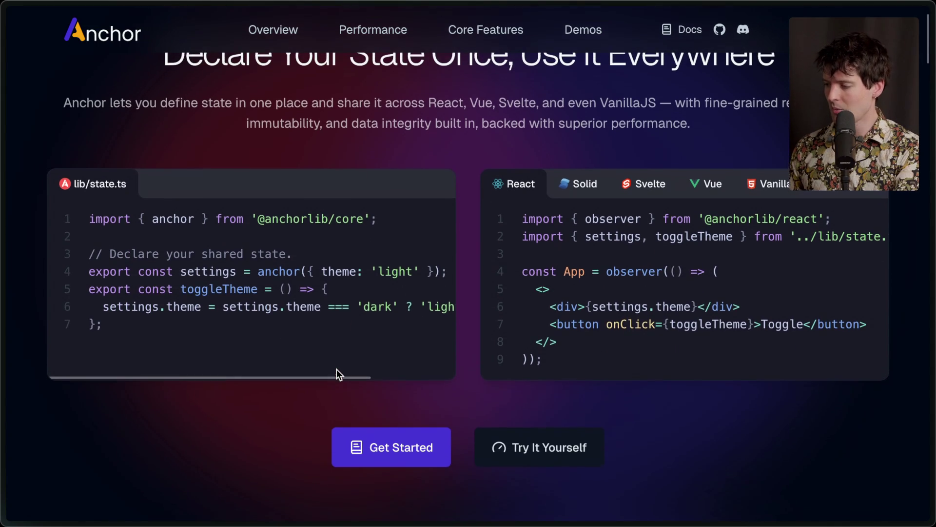
scroll(403, 297, up, 3)
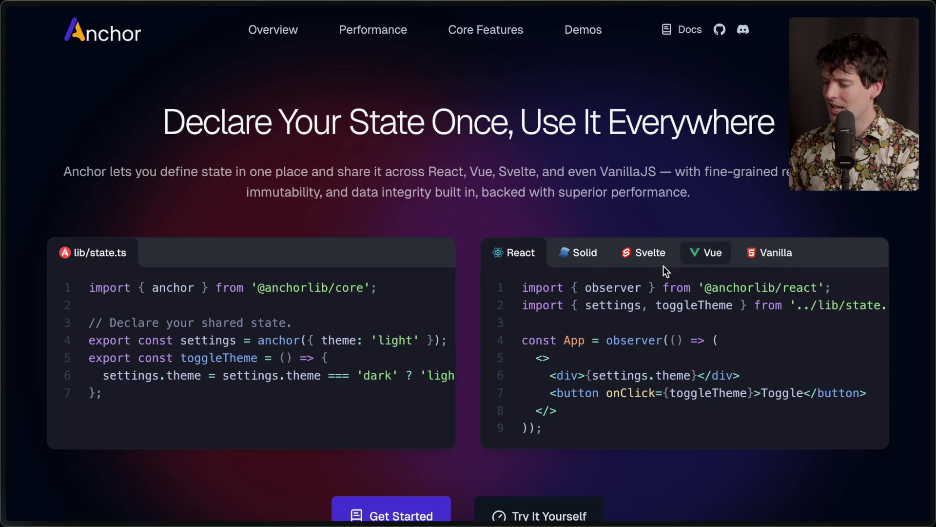
scroll(546, 314, down, 10)
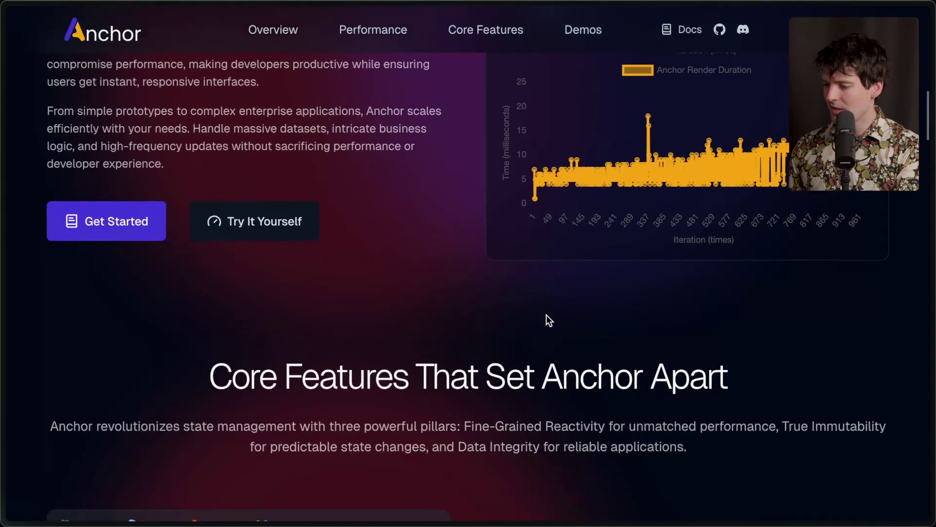
scroll(546, 314, up, 5)
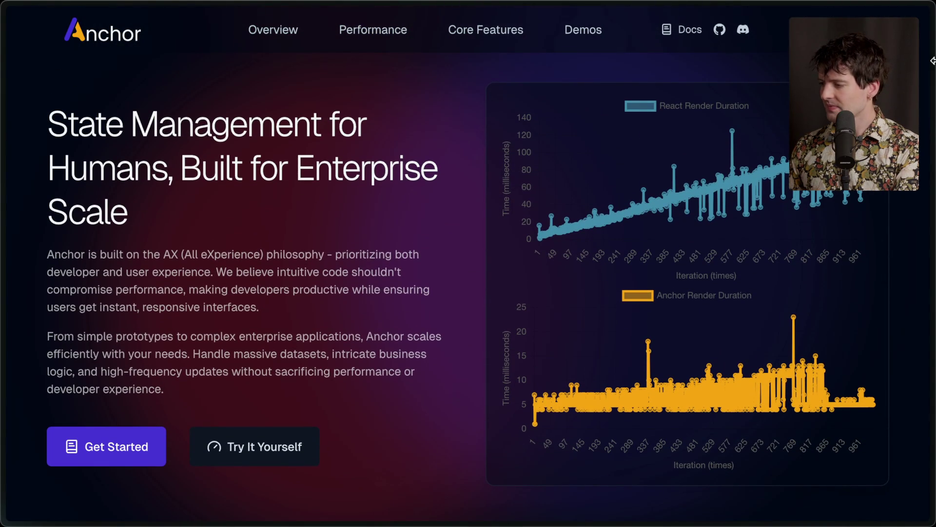
Step: Bookmark the Anchor page with Raindrop, then close it and the leftover X post tabs
mouse_move(932, 132)
key(ctrl+shift+e)
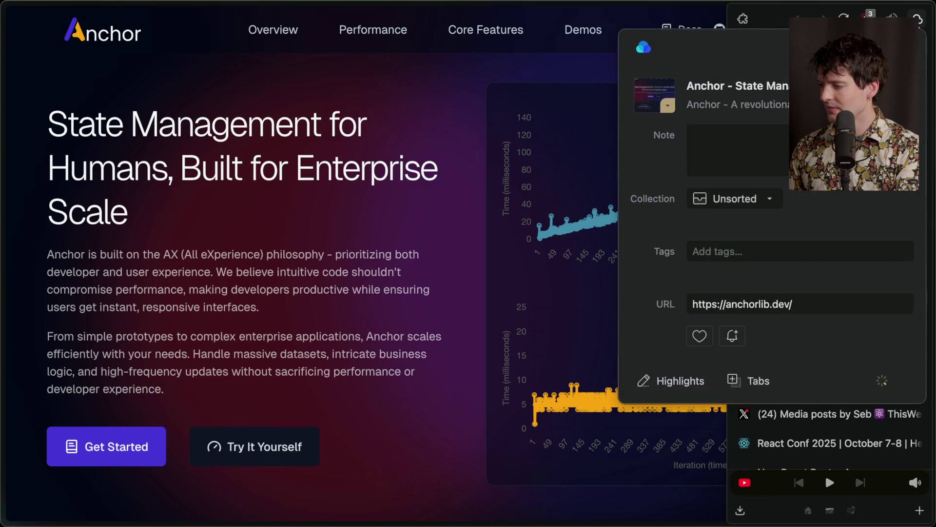
key(Escape)
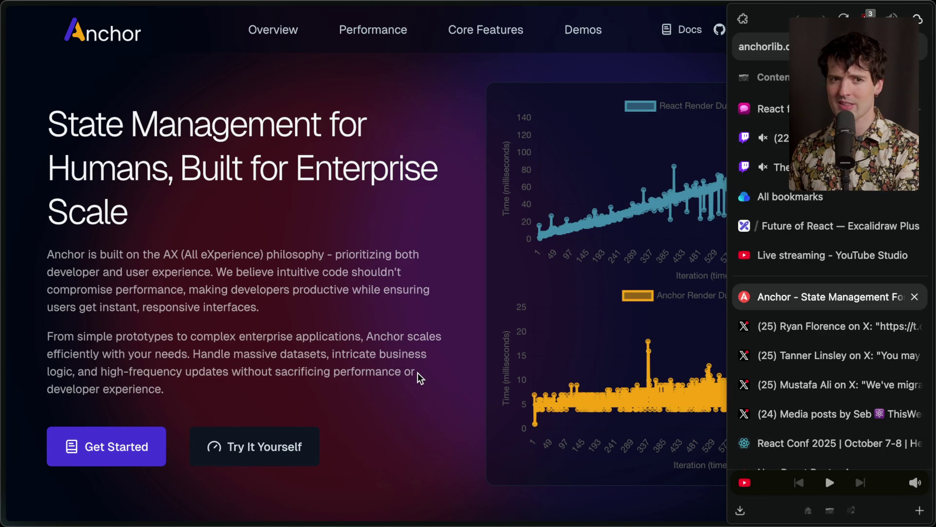
key(ctrl+w)
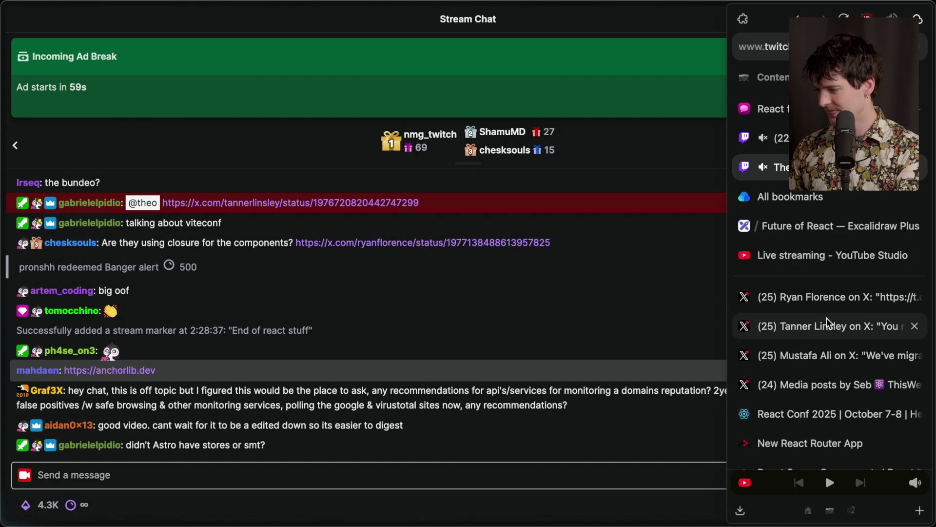
click(875, 302)
key(ctrl+w)
key(ctrl+w)
key(ctrl+w)
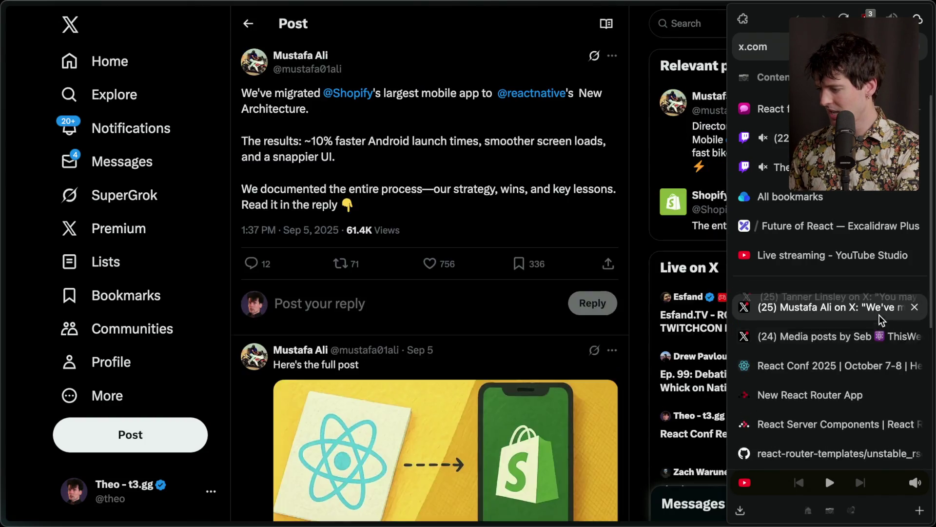
key(ctrl+w)
key(ctrl+w)
key(ctrl+w)
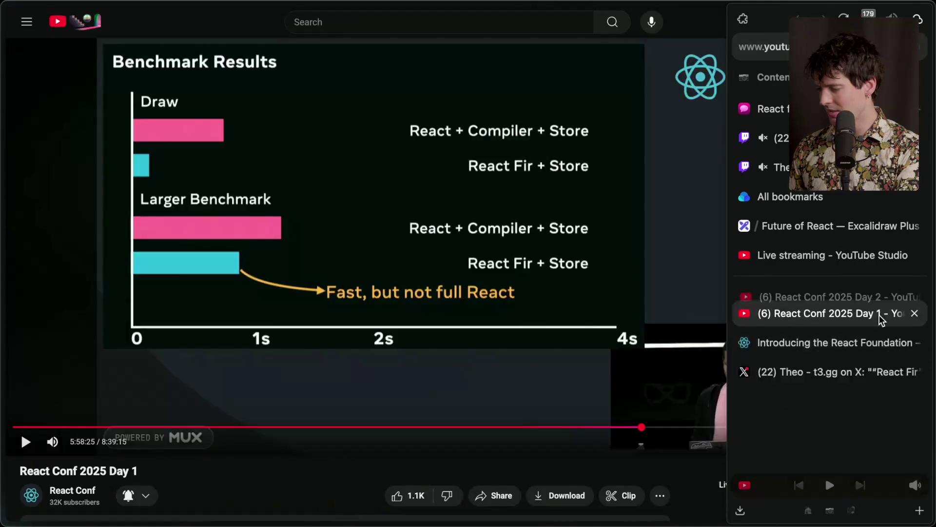
Step: In Notion, drag 'The Future of React' card from To Stream into Recorded
key(super+Tab)
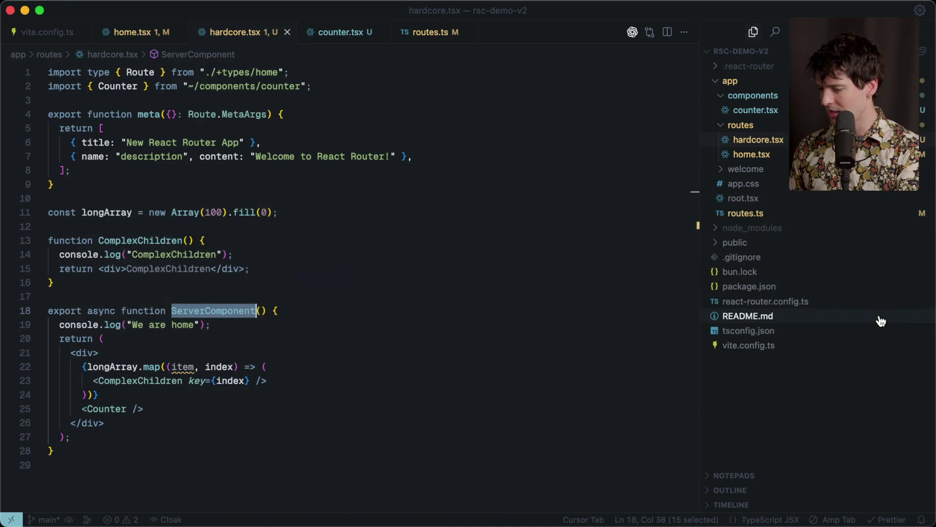
key(super+Tab)
key(super+Tab)
key(super+Tab)
key(super+Tab)
key(super+Tab)
key(Escape)
key(Escape)
drag(213, 278, 506, 258)
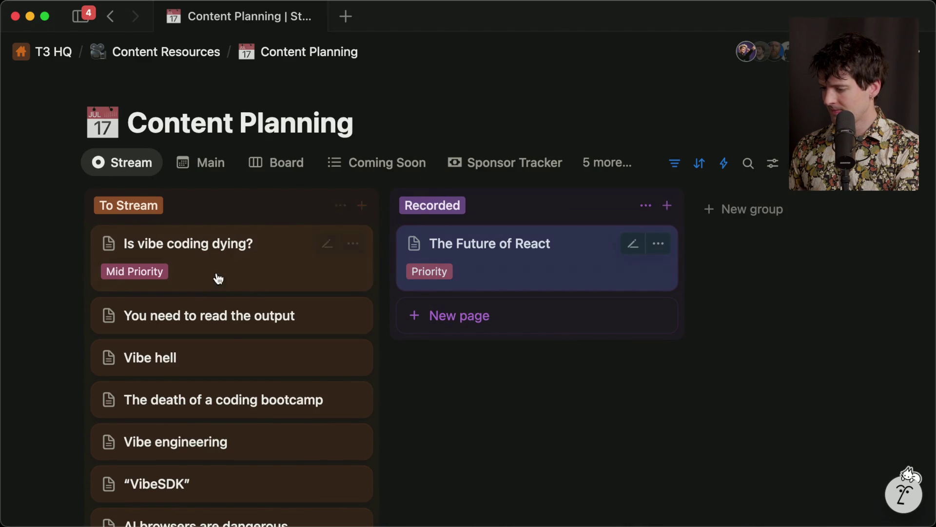
Step: Open the 'Is vibe coding dying?' card and follow its LinkedIn link to the referenced post
click(200, 247)
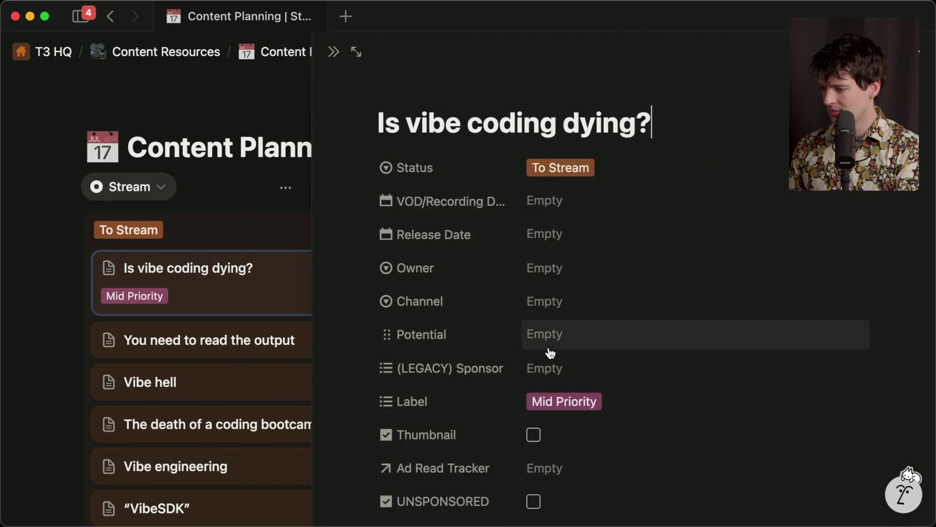
scroll(548, 347, down, 6)
mouse_move(535, 391)
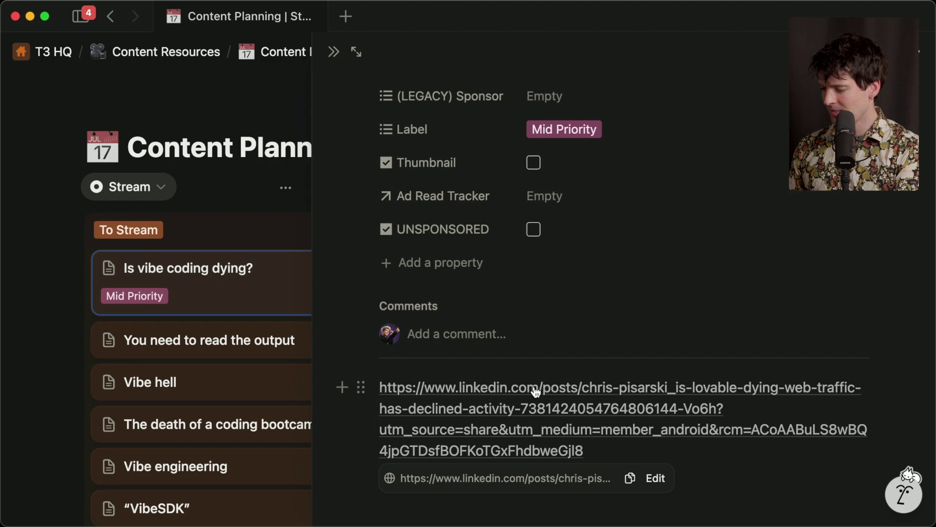
click(534, 392)
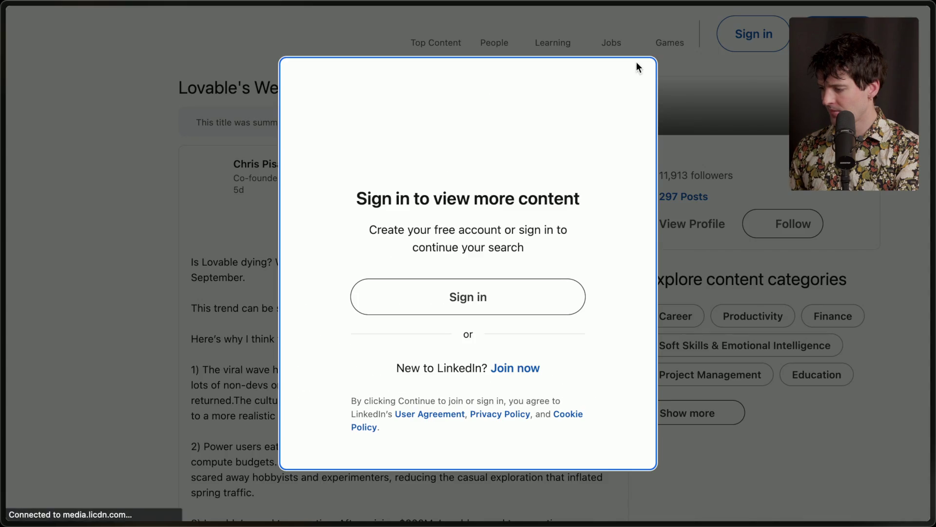
Step: Dismiss LinkedIn's sign-in prompt and scroll down the post to the traffic chart
click(636, 63)
scroll(414, 271, down, 3)
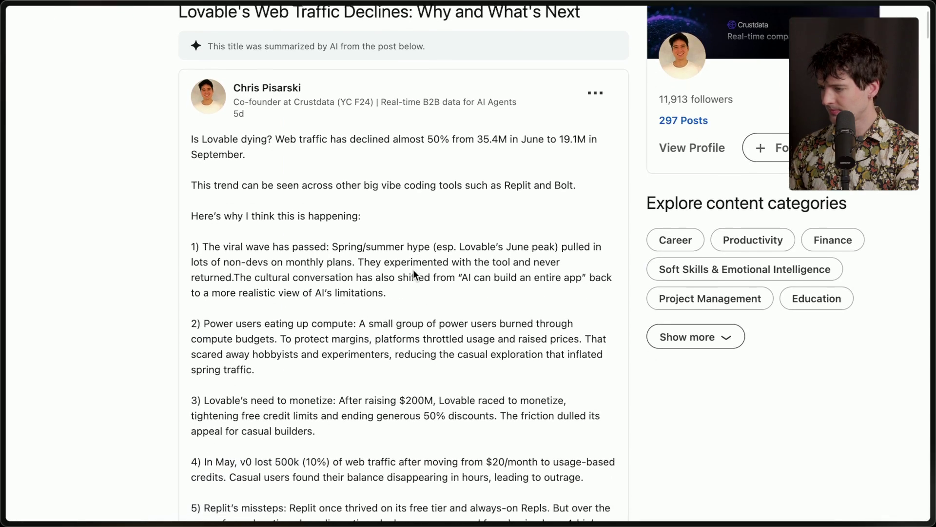
scroll(412, 269, down, 15)
Step: Open the 'Is Lovable Dying?' chart image in a new tab, zoom in and out, then return to Notion
right_click(413, 268)
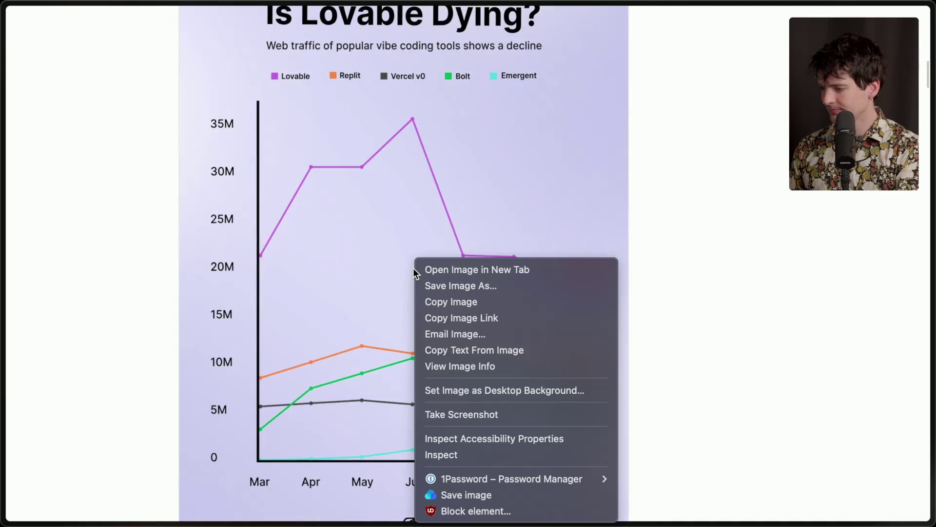
click(490, 269)
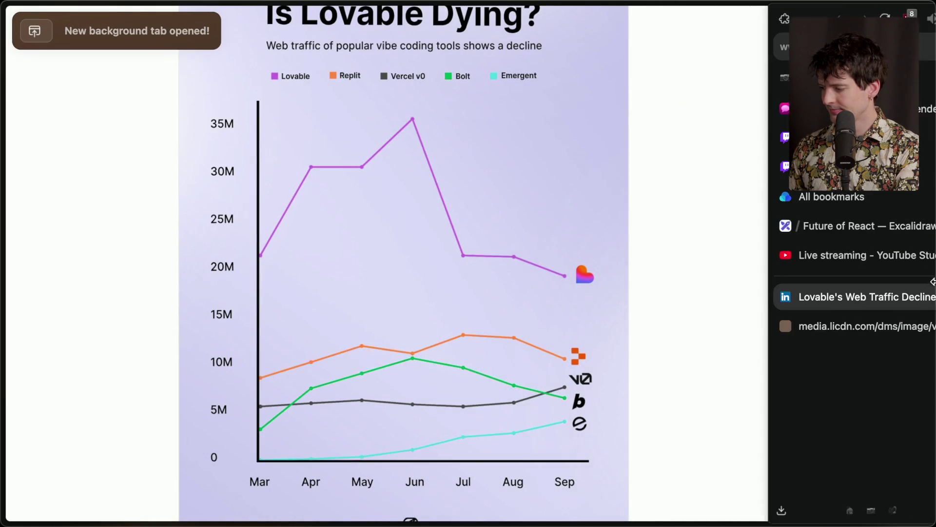
click(804, 329)
click(482, 248)
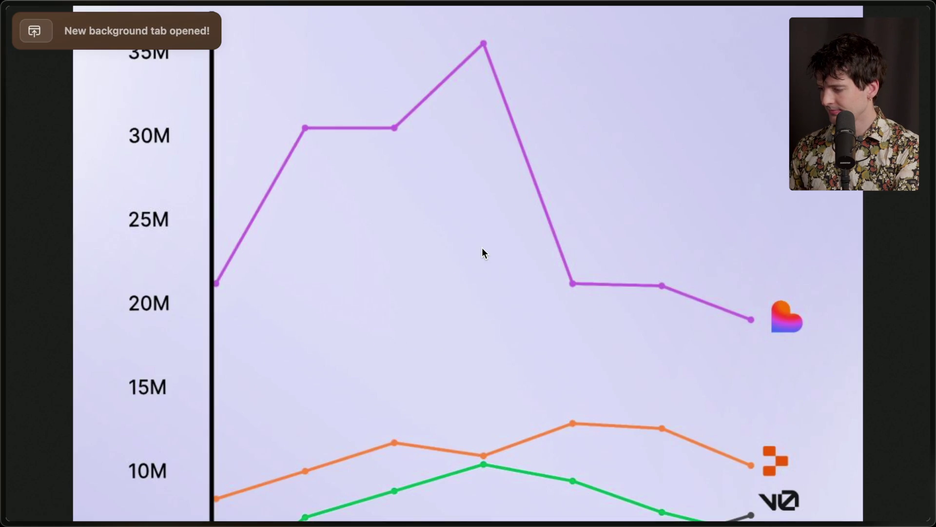
click(481, 247)
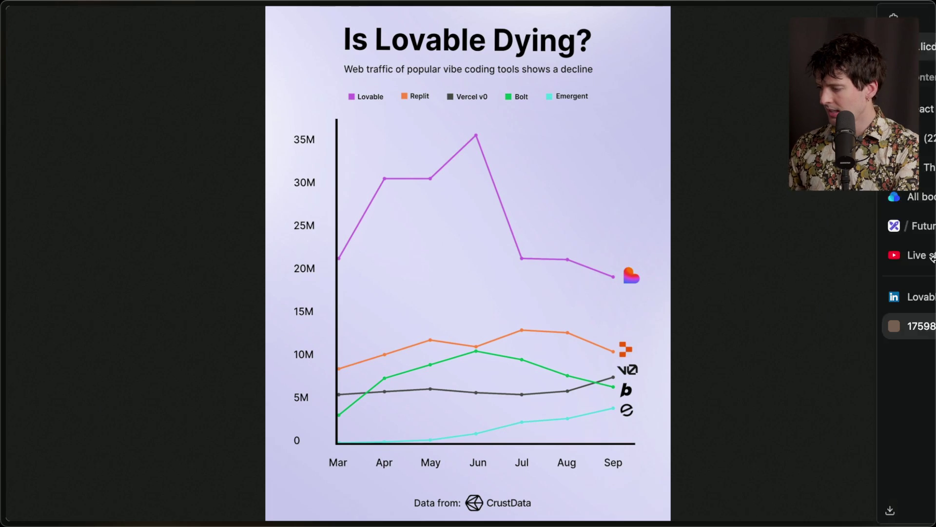
key(super+Tab)
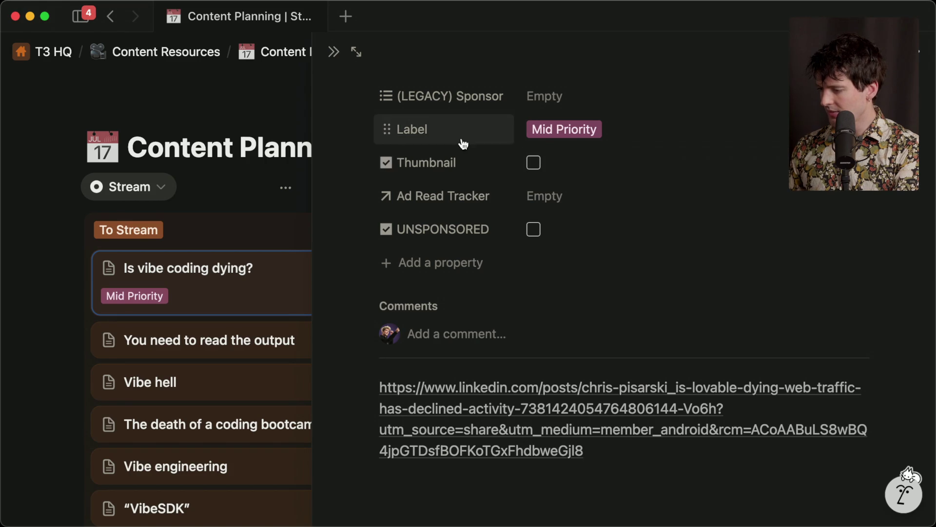
Step: Close the vibe-coding page preview on the Content Planning board and switch to Twitch Stream Manager in Zen Browser
key(Escape)
scroll(211, 336, down, 2)
scroll(210, 337, down, 3)
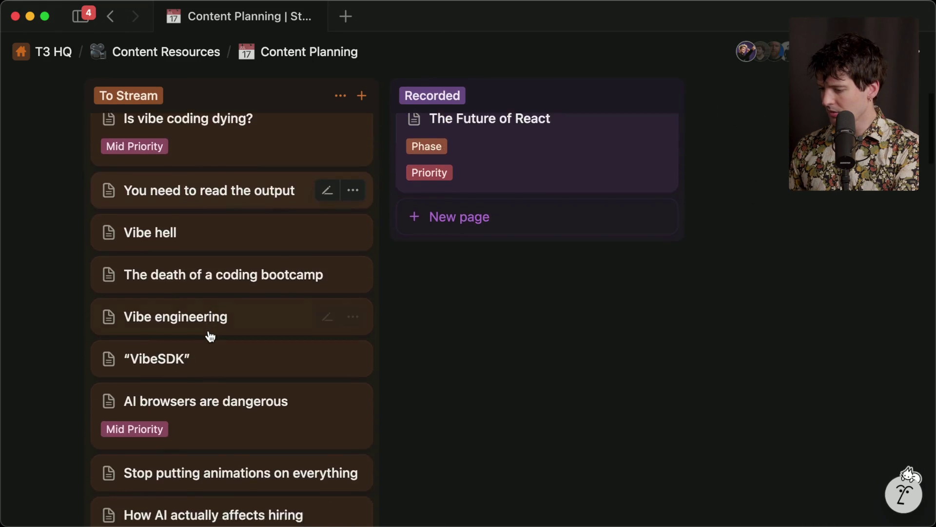
scroll(210, 336, up, 5)
key(super+Tab)
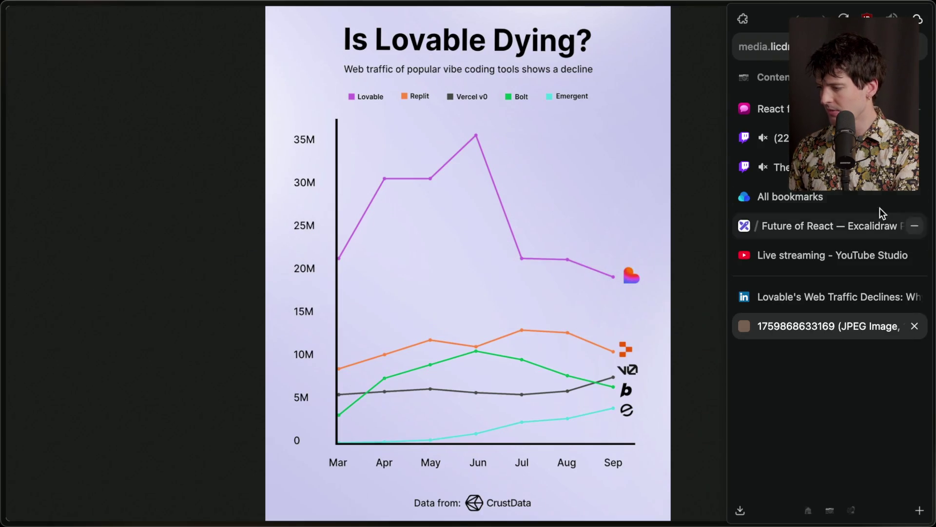
click(771, 138)
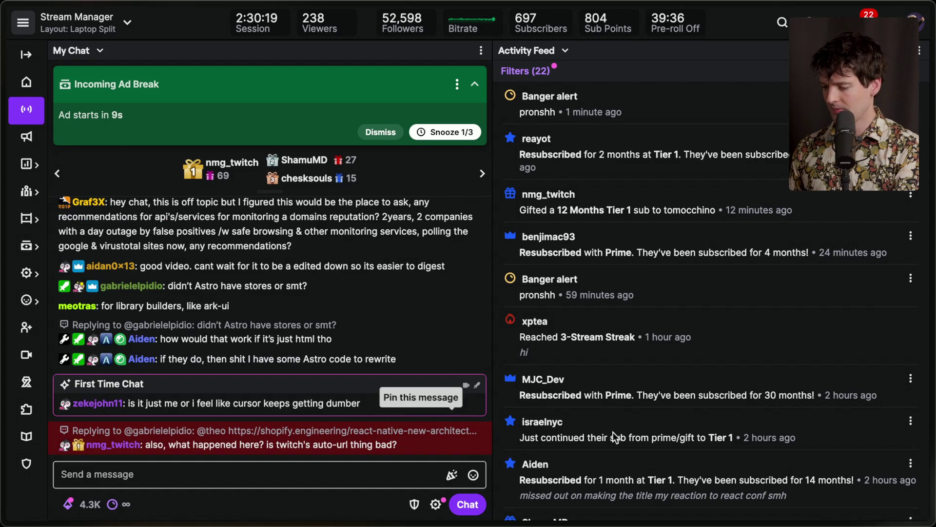
Step: Start a threaded reply to a viewer's question, select parts of the Shopify link, then cancel the reply
scroll(604, 429, down, 1)
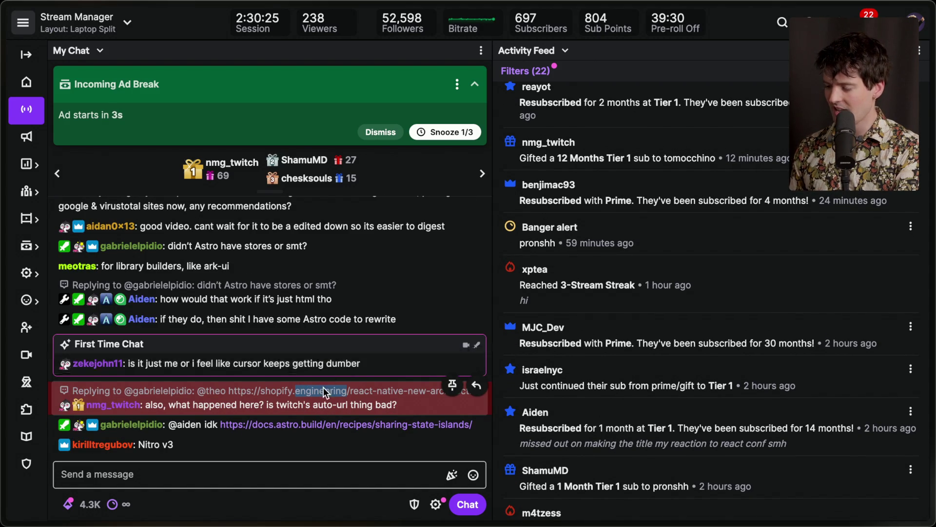
click(478, 386)
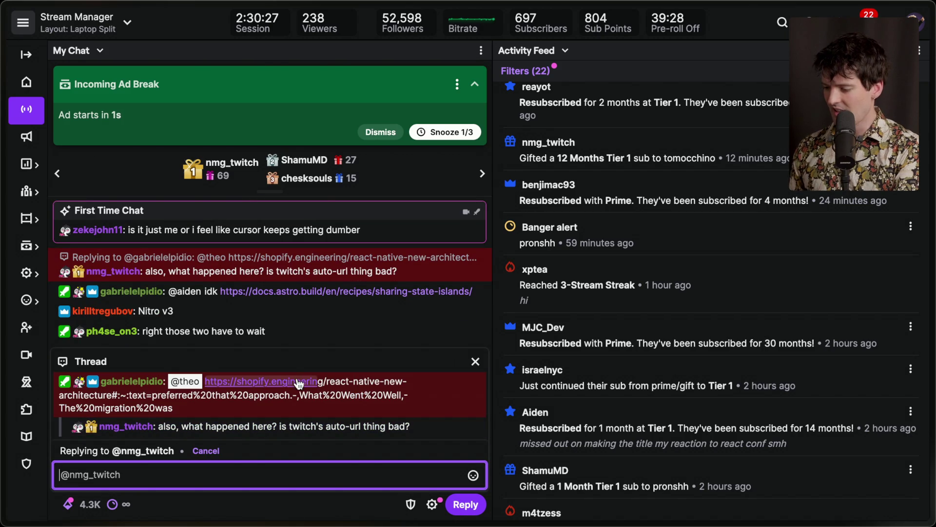
drag(320, 382, 203, 377)
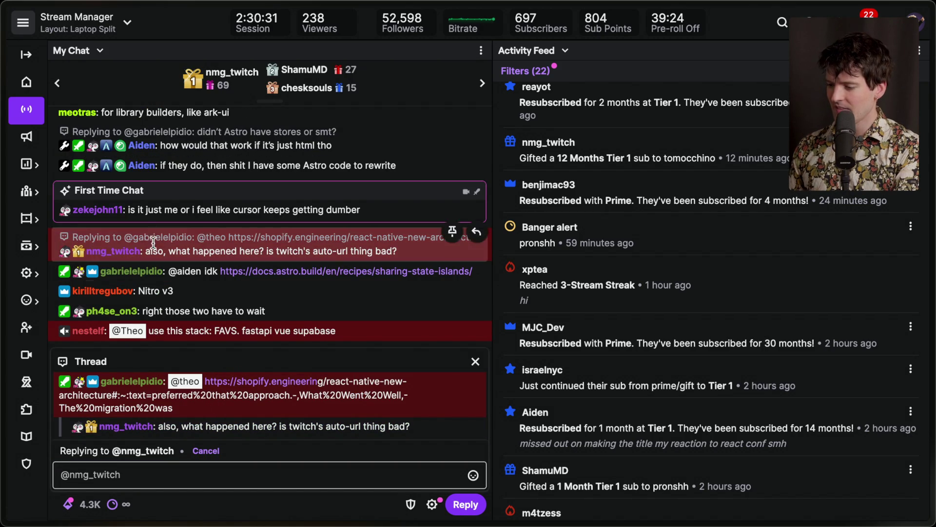
double_click(207, 402)
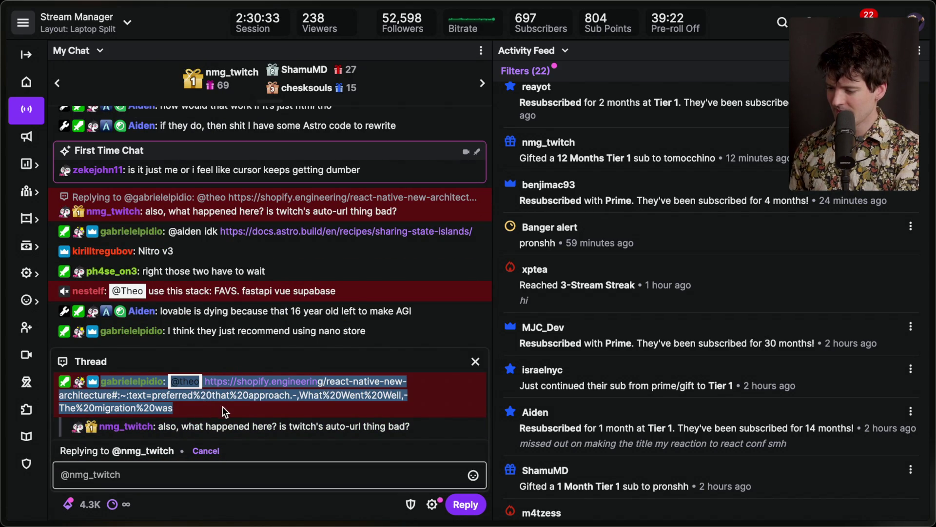
triple_click(243, 406)
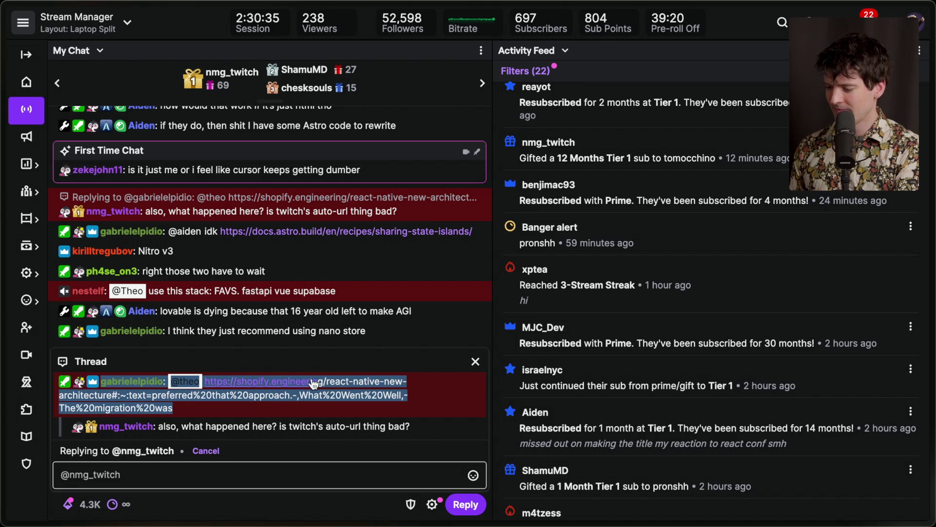
click(353, 386)
drag(325, 382, 200, 374)
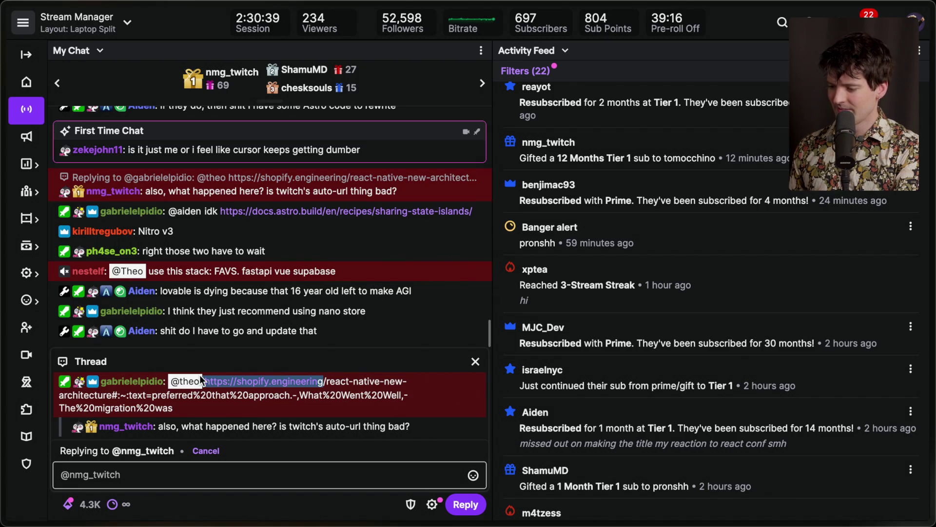
click(419, 393)
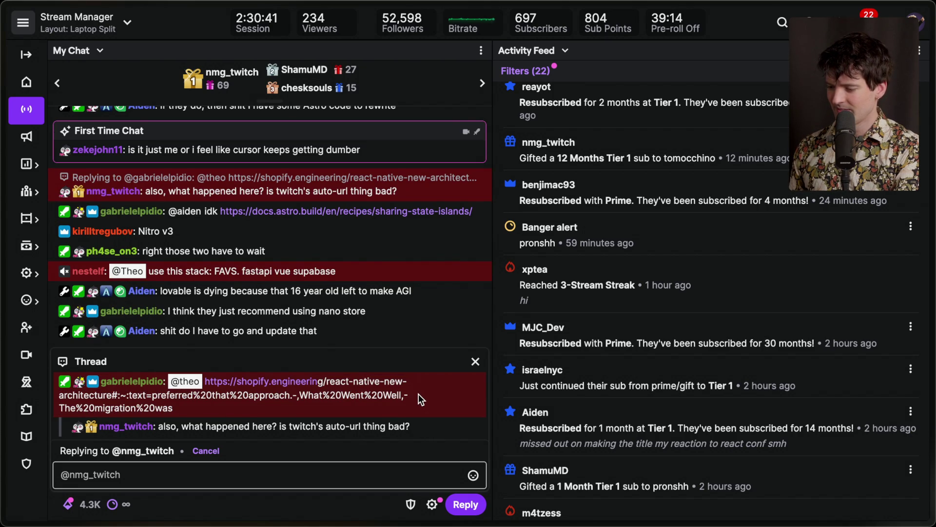
drag(162, 332, 316, 334)
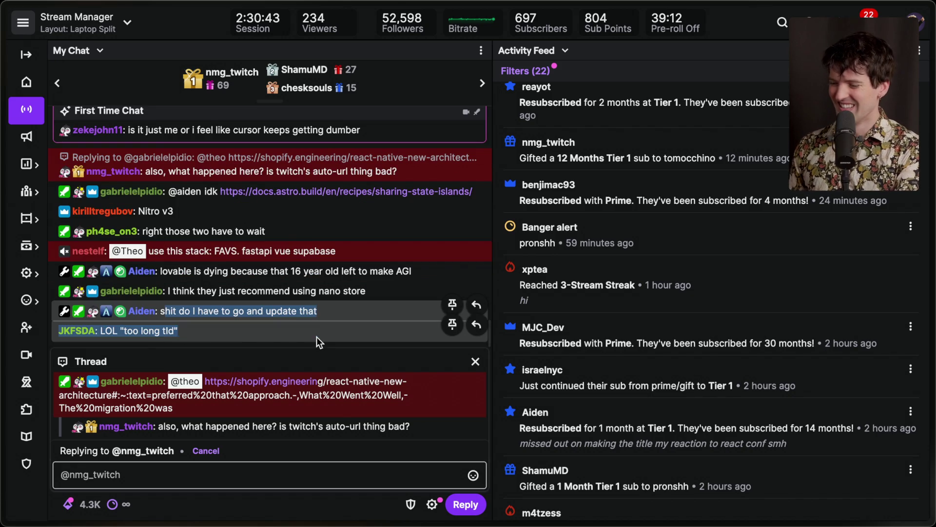
click(349, 307)
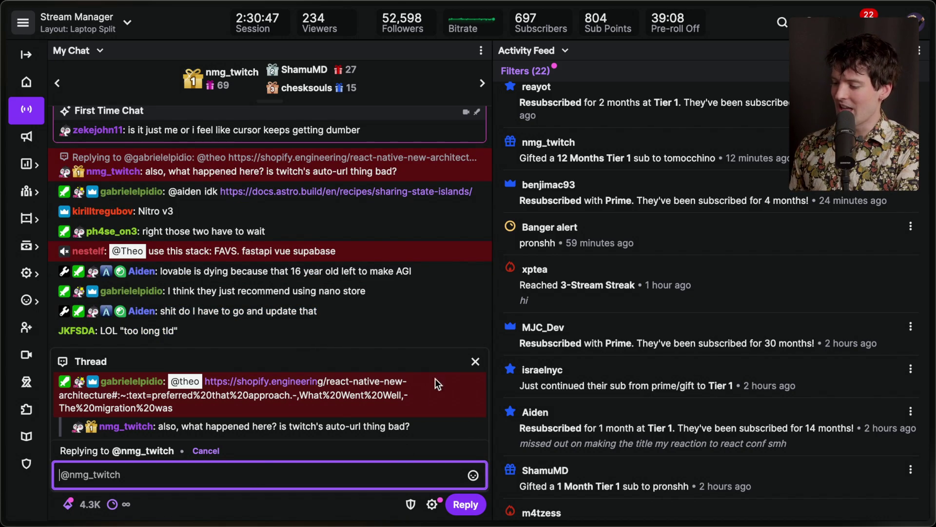
click(475, 361)
Step: Post fake.tldee in the chat and follow the resulting link to its error page
text(fake.t)
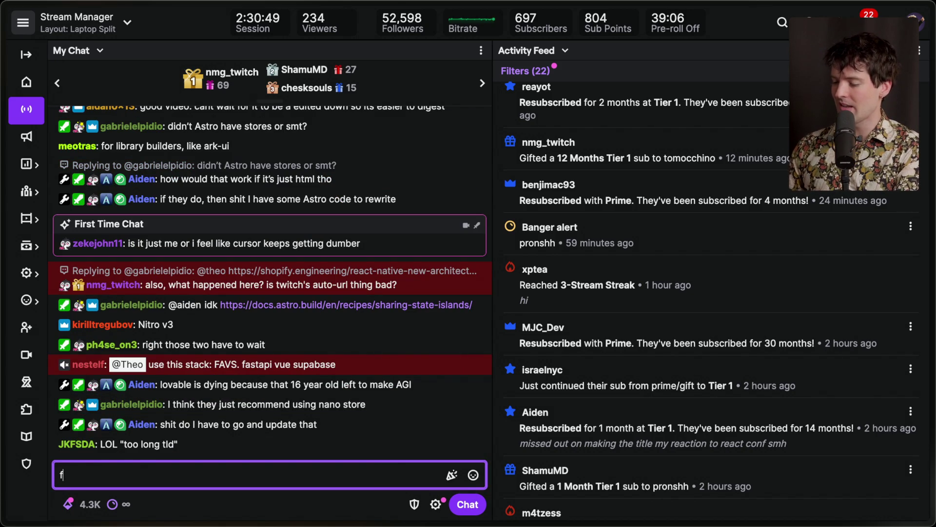
text(e.tlde)
key(Return)
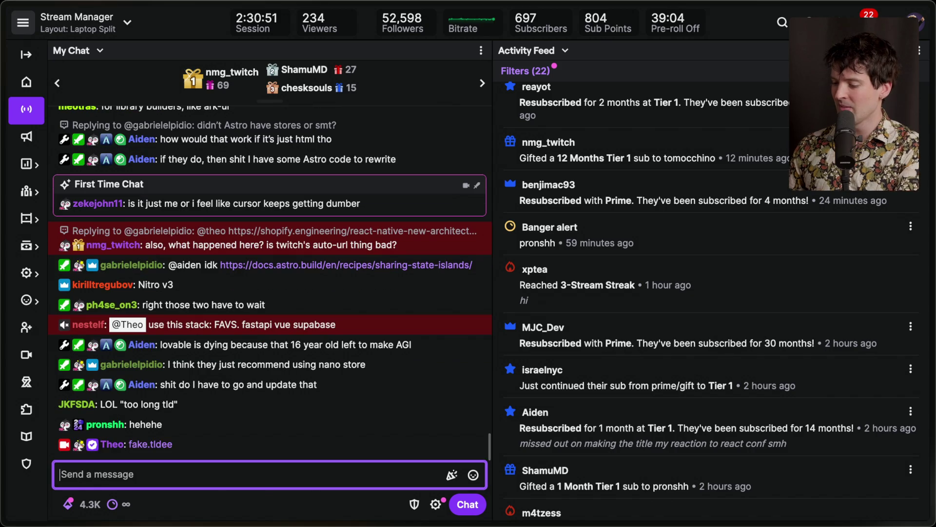
click(151, 446)
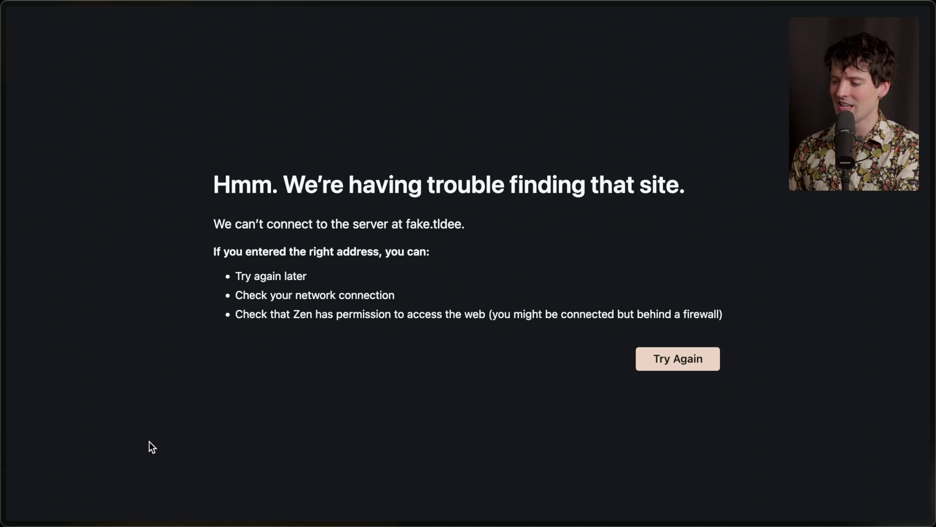
Step: Close the fake.tldee error tab, then open and close the test.js link's error page
key(super+w)
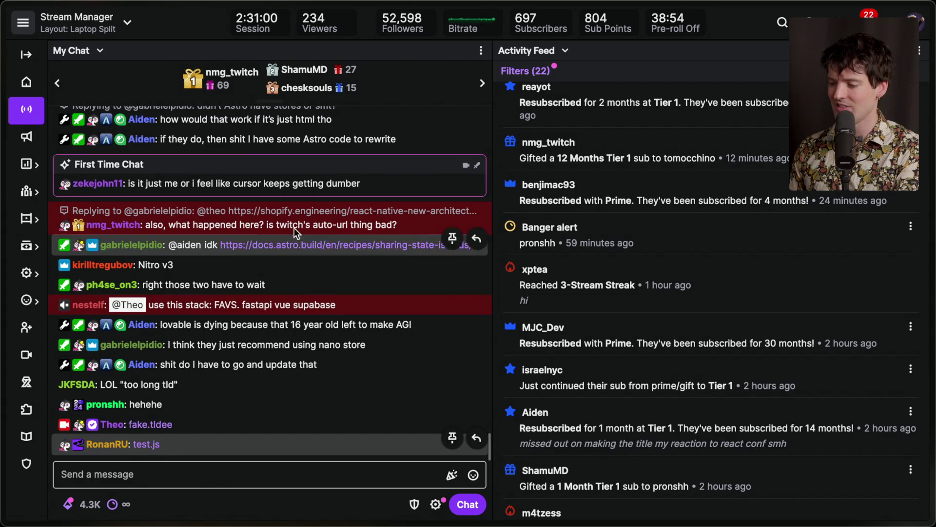
click(146, 445)
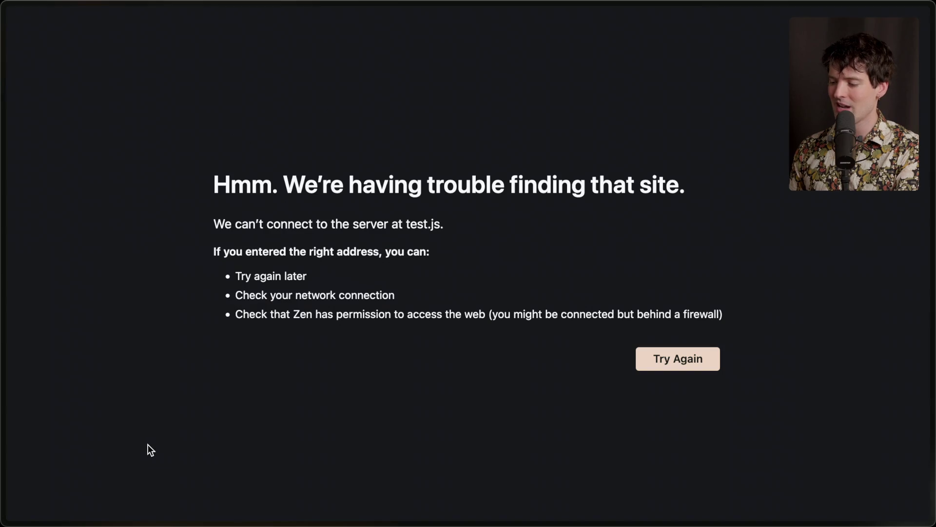
key(super+w)
drag(186, 444, 49, 414)
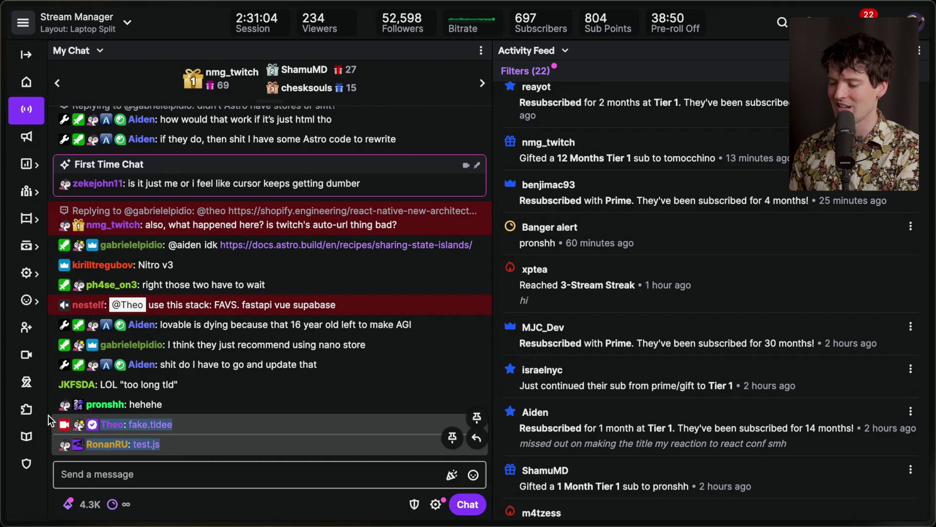
click(189, 420)
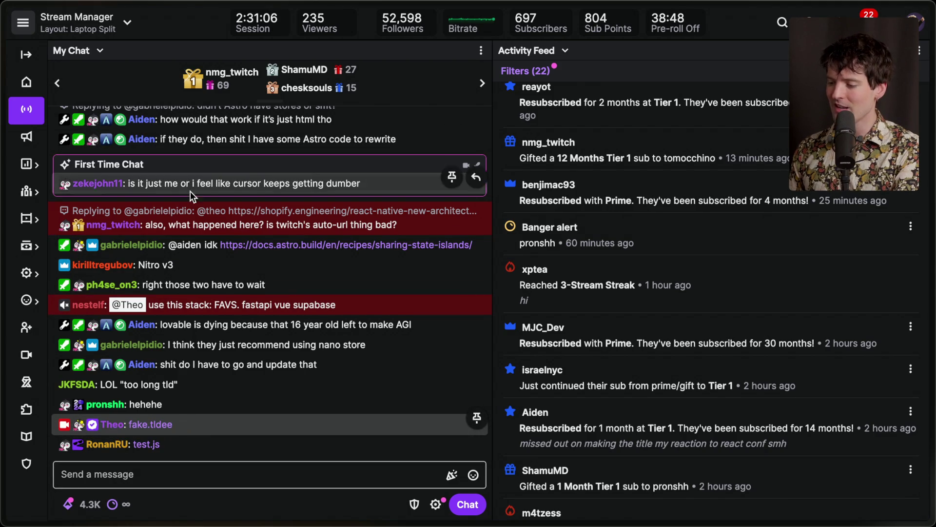
Step: Focus the chat box, scroll through the new chat messages, then leave the message box
click(204, 480)
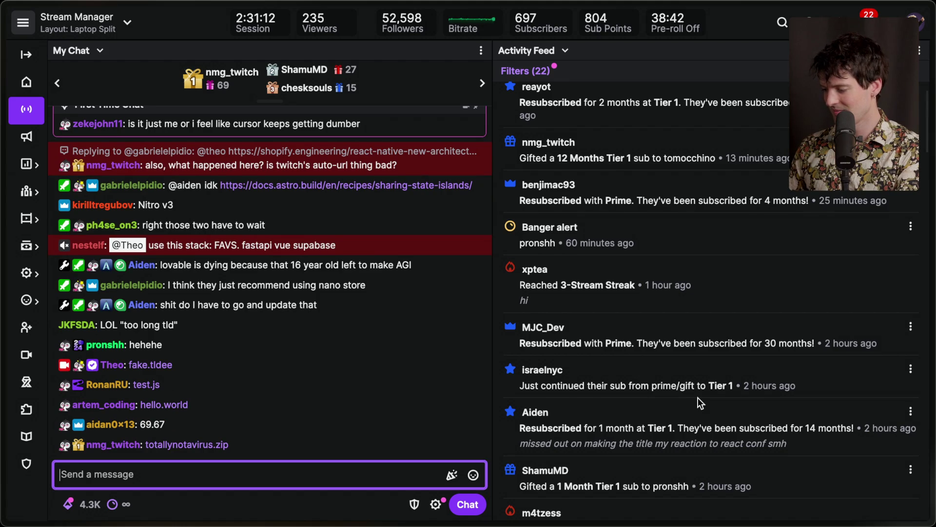
scroll(697, 397, down, 3)
scroll(698, 396, down, 1)
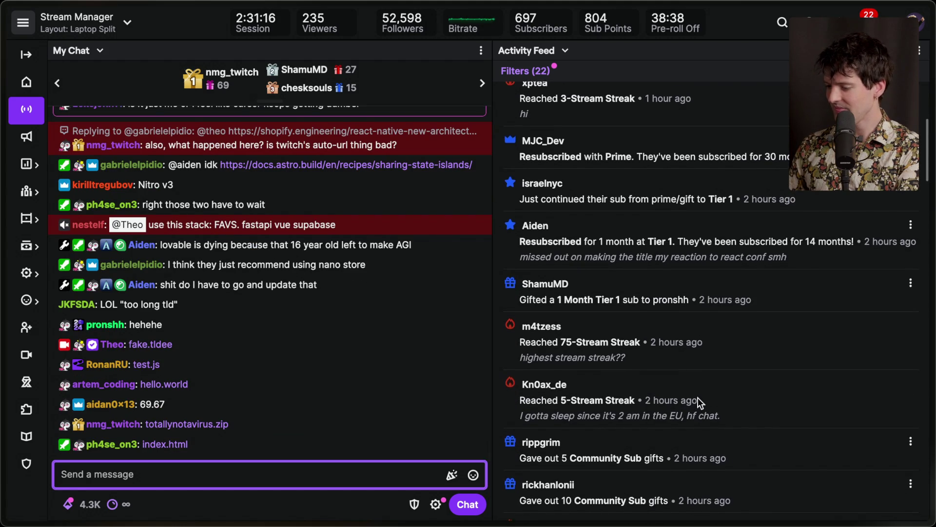
scroll(697, 397, up, 1)
mouse_move(317, 355)
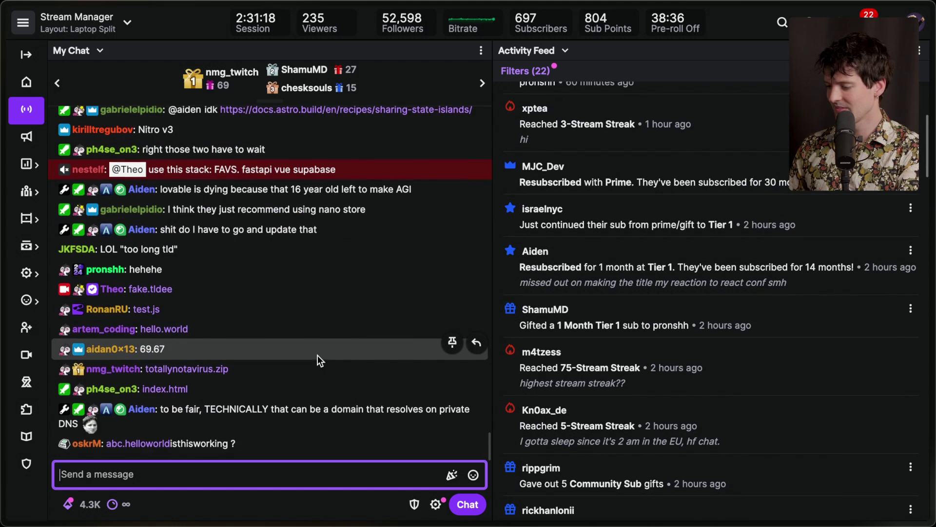
click(192, 422)
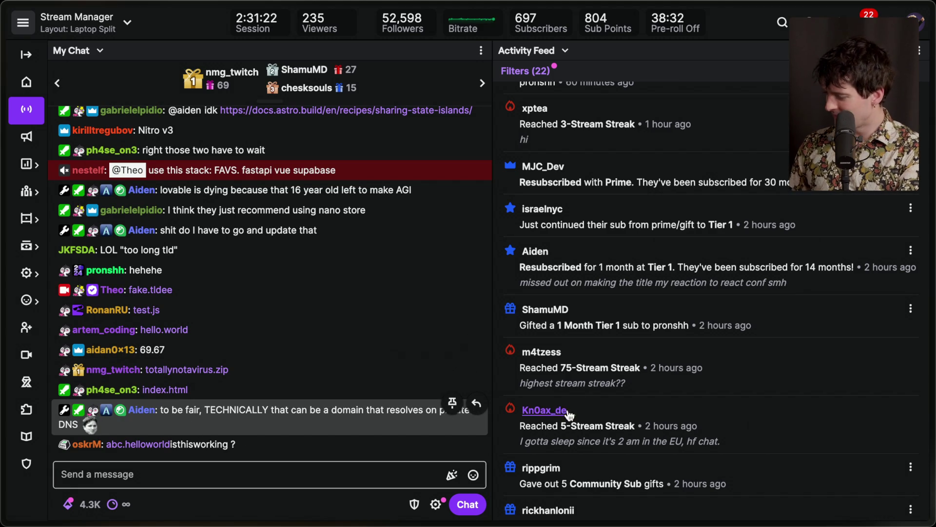
Step: Highlight the gifted-sub and resubscriber comment entries in the Activity Feed
drag(517, 324, 805, 340)
click(806, 334)
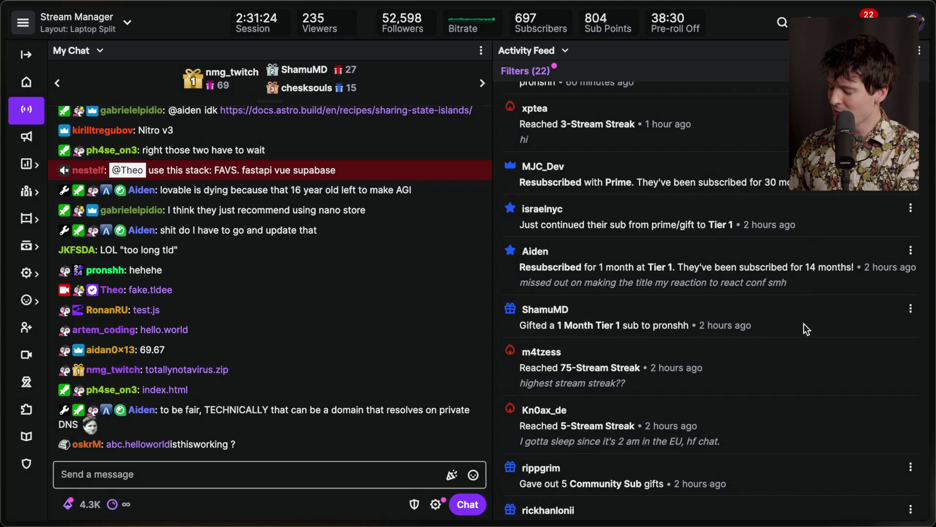
mouse_move(522, 292)
mouse_down()
mouse_move(809, 337)
mouse_move(544, 329)
mouse_move(518, 280)
mouse_move(655, 288)
mouse_up()
click(656, 287)
scroll(656, 287, up, 1)
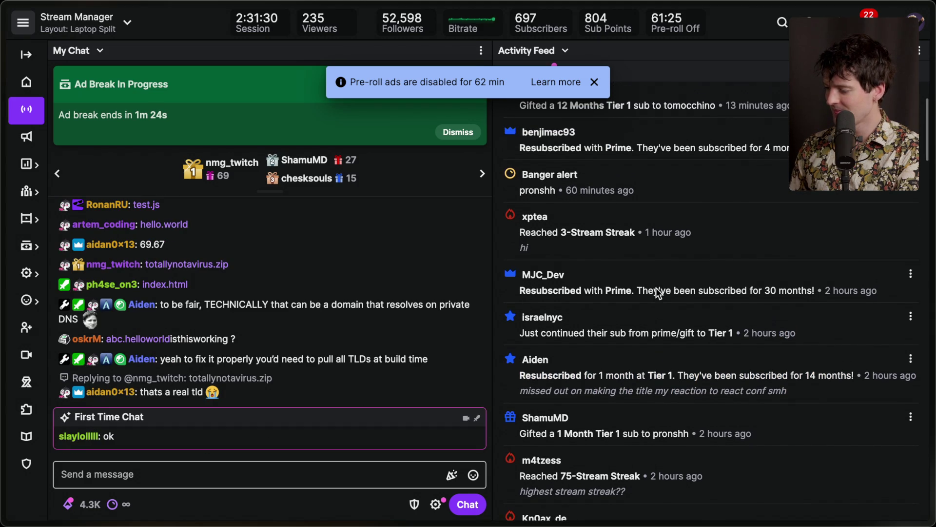
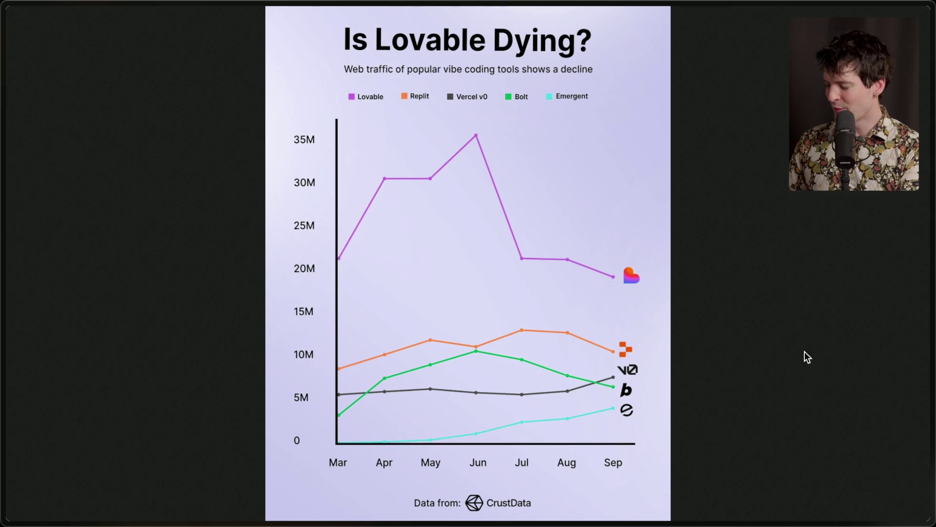
Step: Return to the Lovable traffic post, select 'Crustdata', glance at the chart image, then go back
mouse_move(854, 321)
click(826, 302)
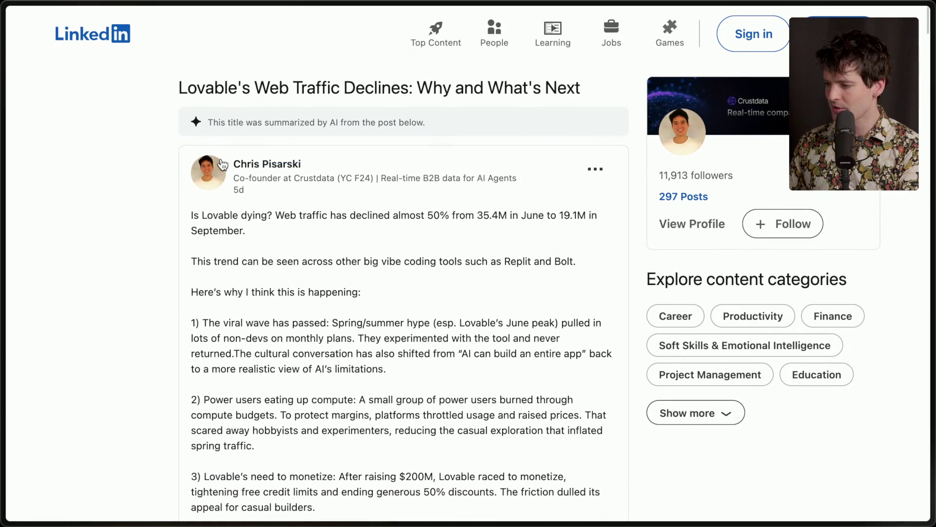
double_click(308, 178)
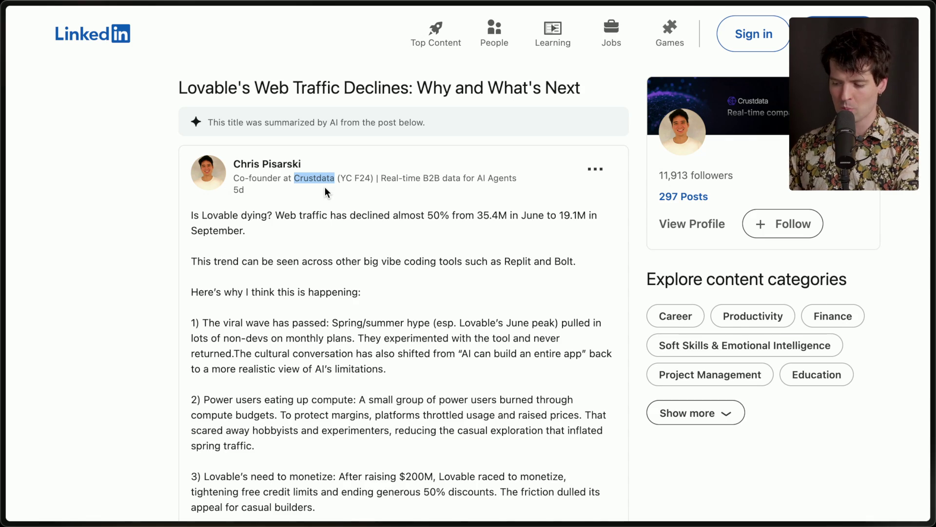
mouse_move(931, 263)
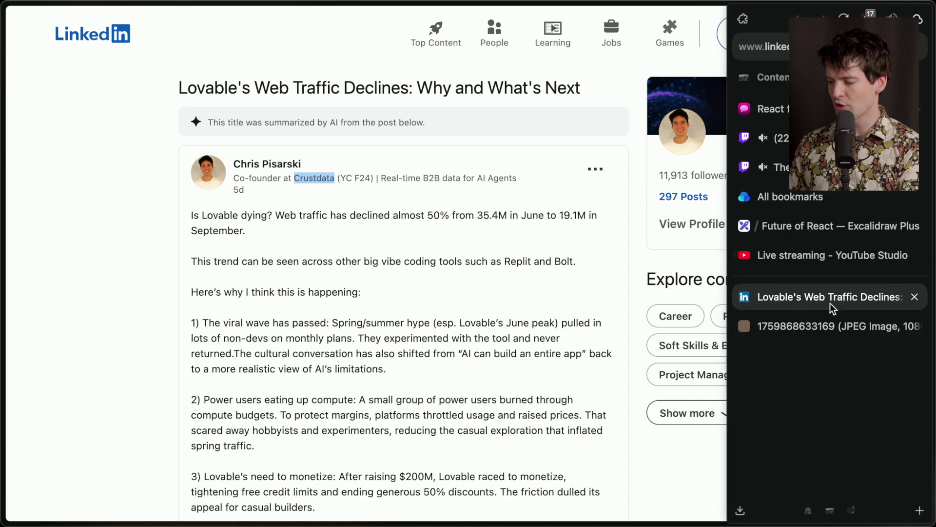
click(791, 320)
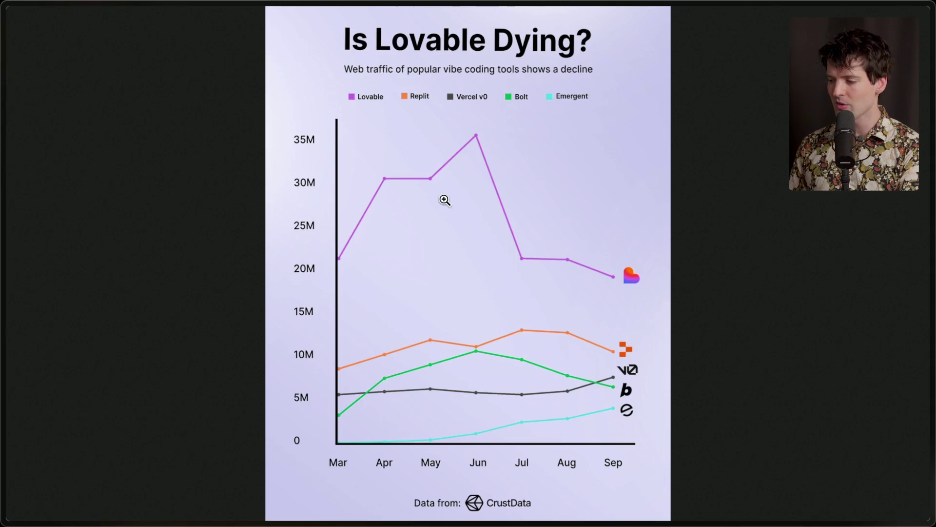
mouse_move(850, 276)
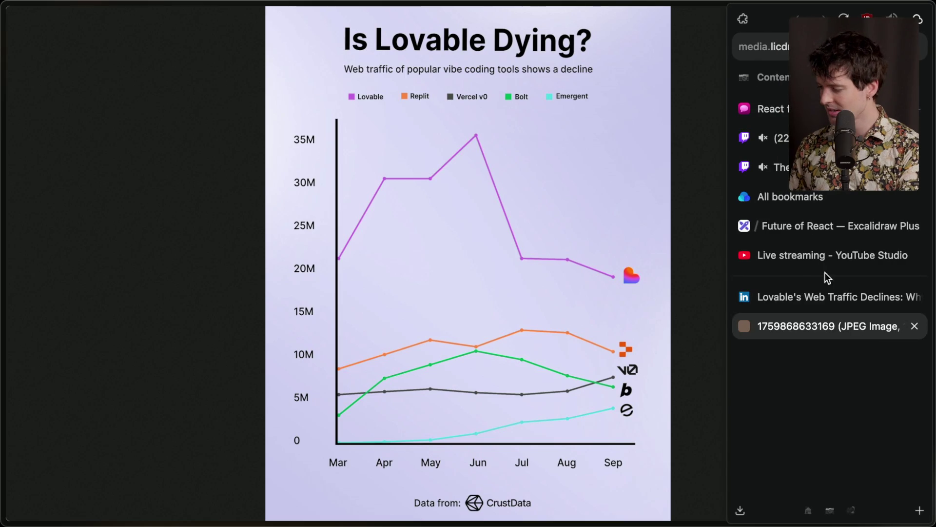
click(803, 292)
Step: Switch to the Future of React board and create a new blank board
mouse_move(929, 234)
click(812, 230)
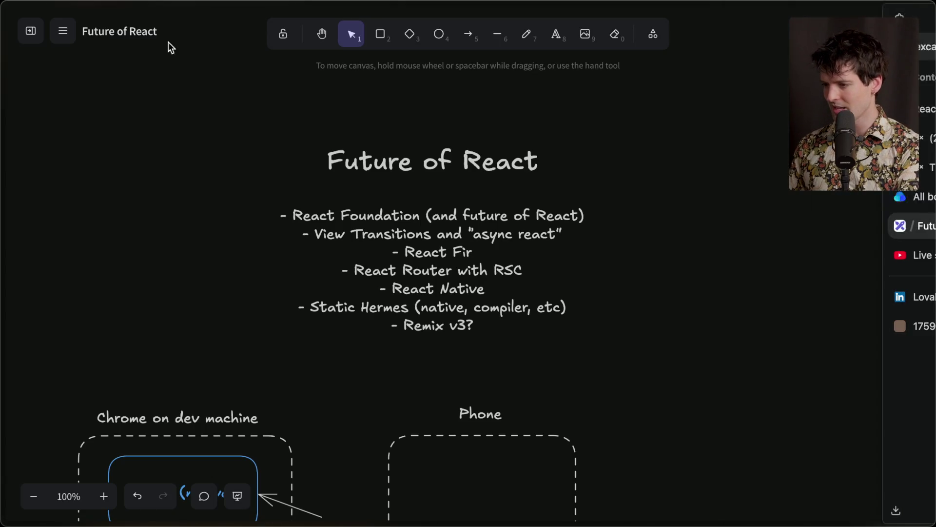
click(39, 33)
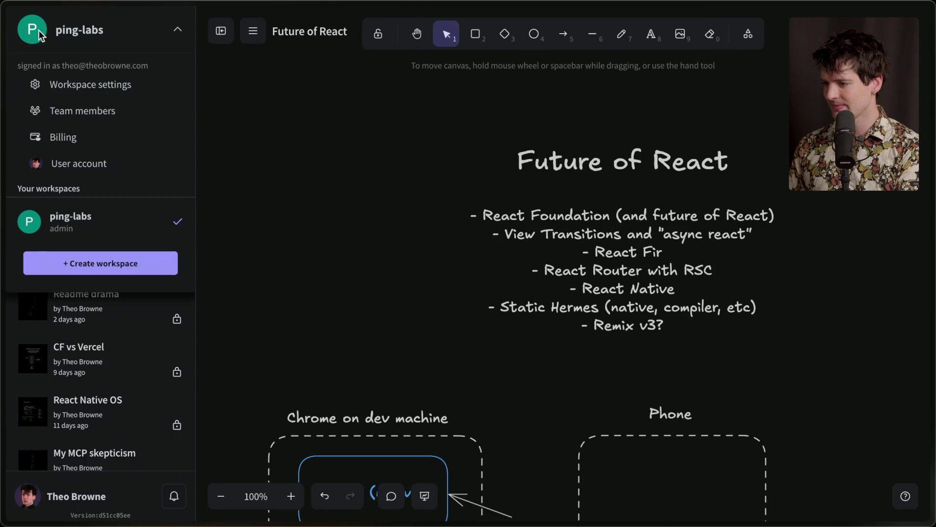
click(177, 30)
click(181, 152)
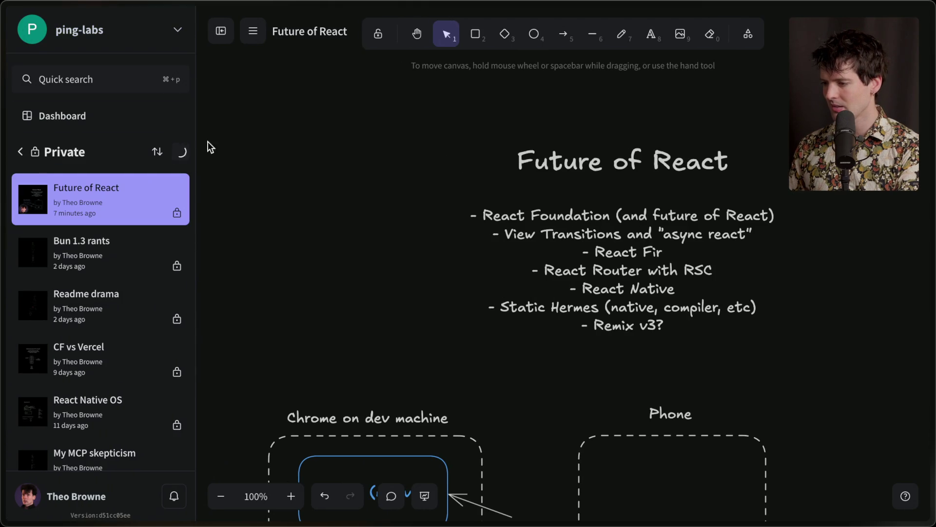
Step: Rename the untitled board to 'Is Vibe Coding Dead'
click(138, 29)
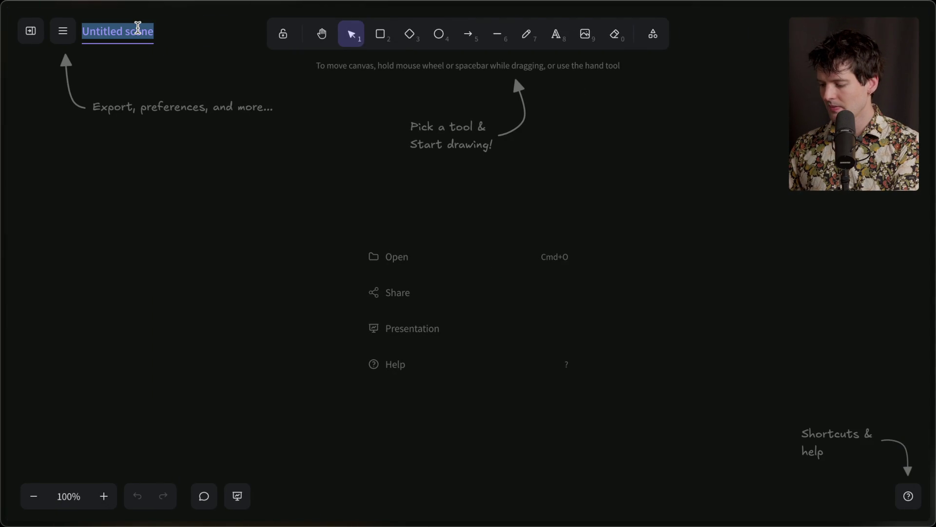
text(Is Vibe CODI)
key(BackSpace)
key(BackSpace)
key(BackSpace)
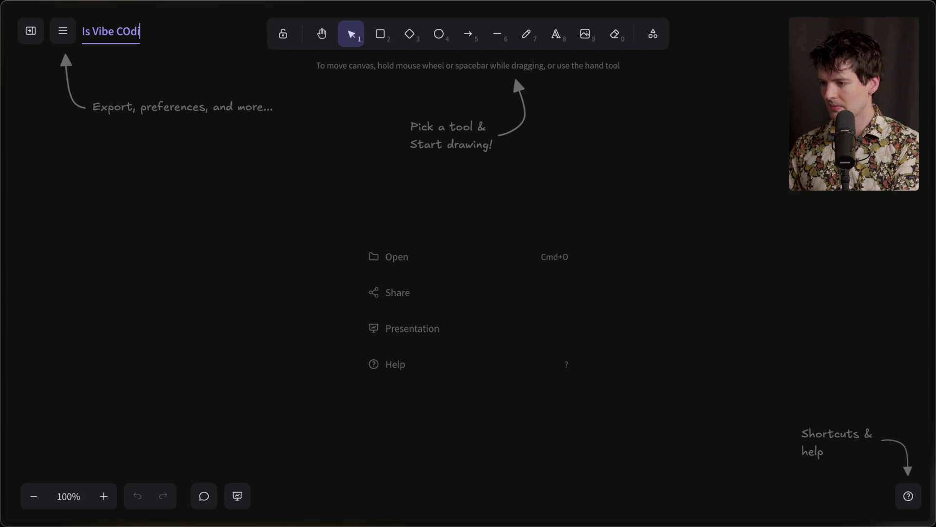
text(oding Dead?)
key(BackSpace)
key(Return)
Step: Add an extra-large 'Is vibe coding dead?' heading centred at the top of the canvas
double_click(437, 99)
text(Is vibe coding dead?)
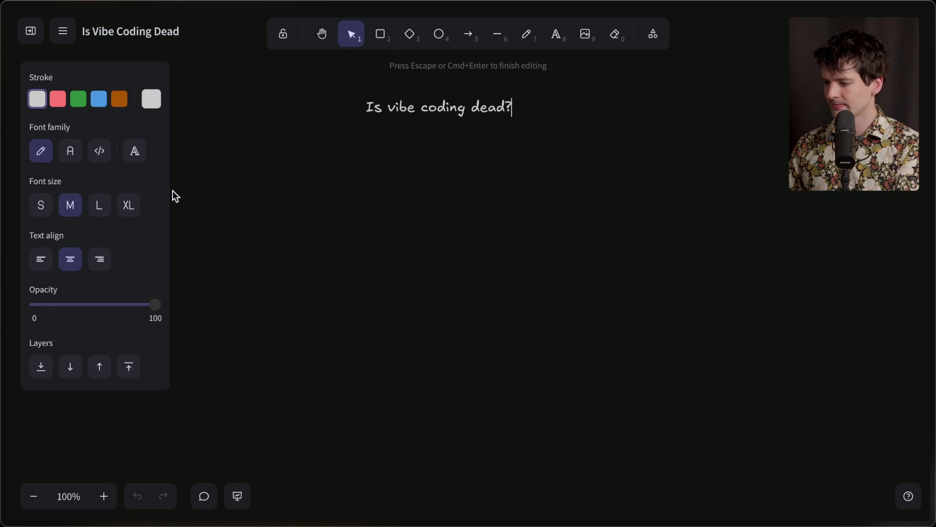
click(129, 205)
click(589, 231)
mouse_move(460, 110)
mouse_down()
mouse_move(490, 132)
mouse_move(484, 119)
mouse_up()
drag(465, 193, 480, 210)
mouse_move(861, 293)
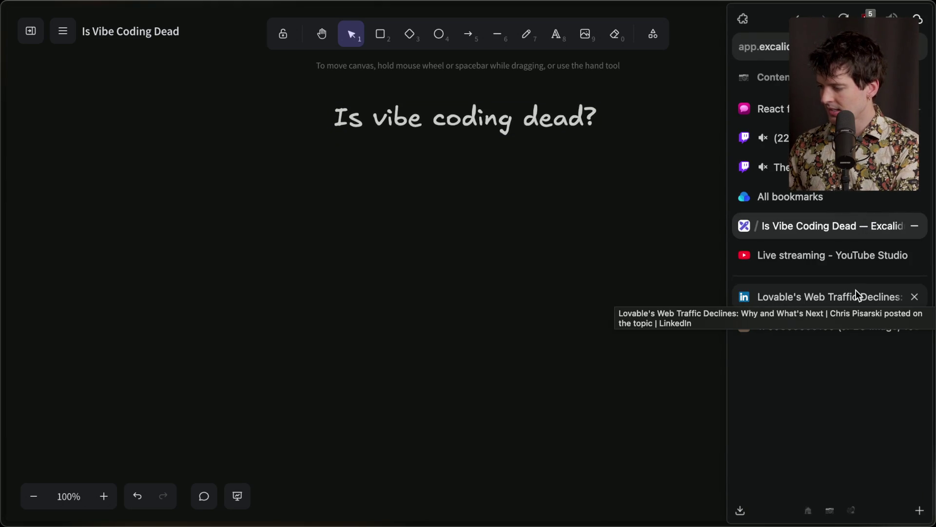
Step: Bring back the Lovable traffic post, clear the Crustdata highlight, and return to the Is Vibe Coding Dead board
click(857, 296)
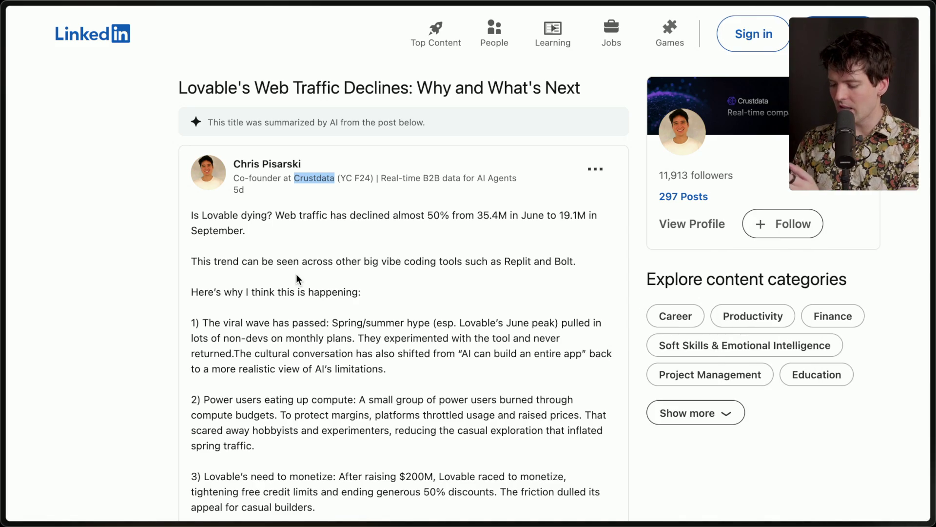
click(333, 234)
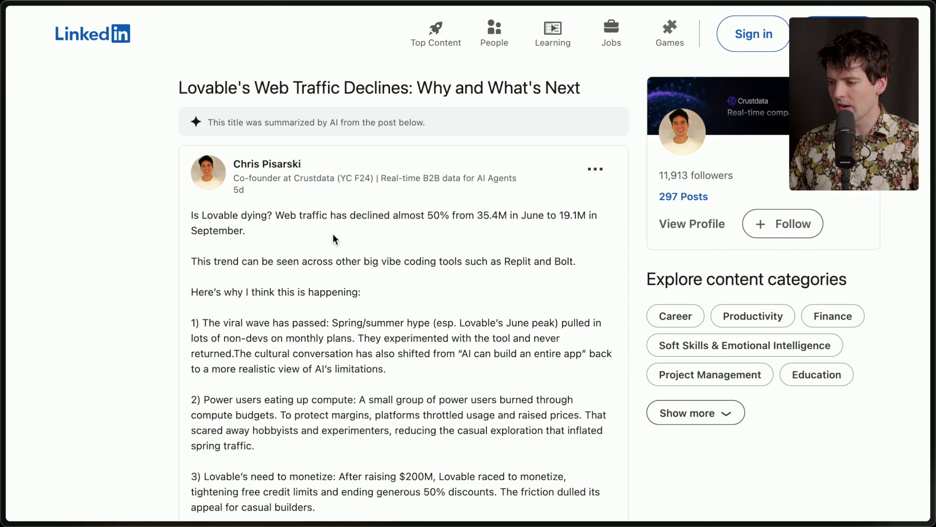
mouse_move(932, 356)
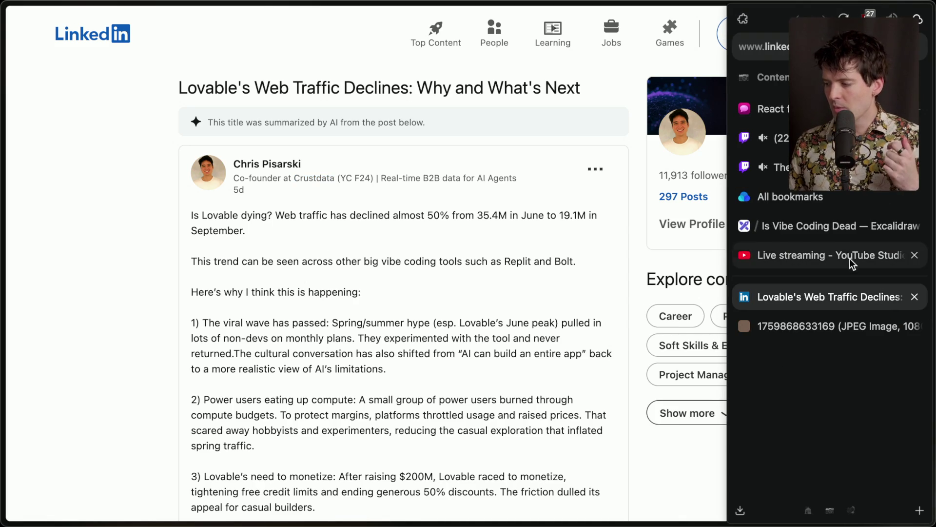
click(833, 229)
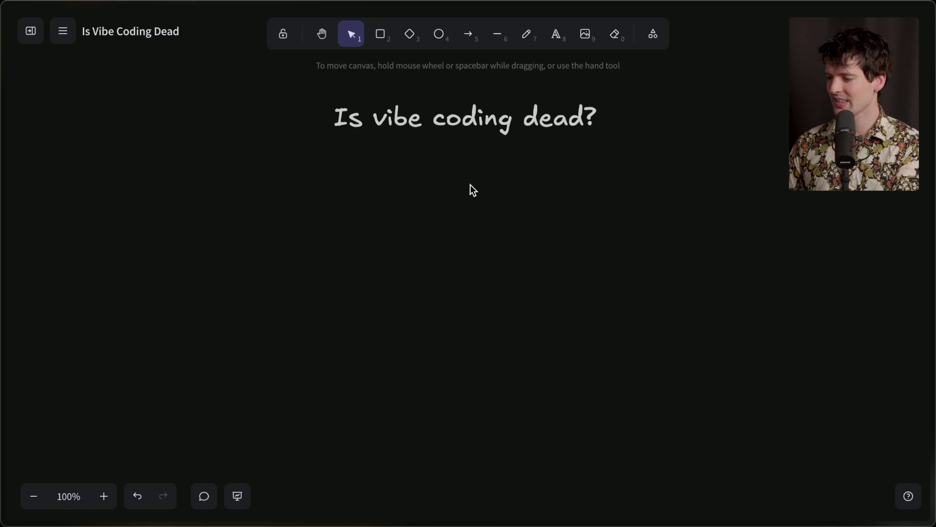
Step: Add a large multi-line scope note under the heading: 'We are talking about WEB APPS, for building SMALL APPS…'
double_click(460, 195)
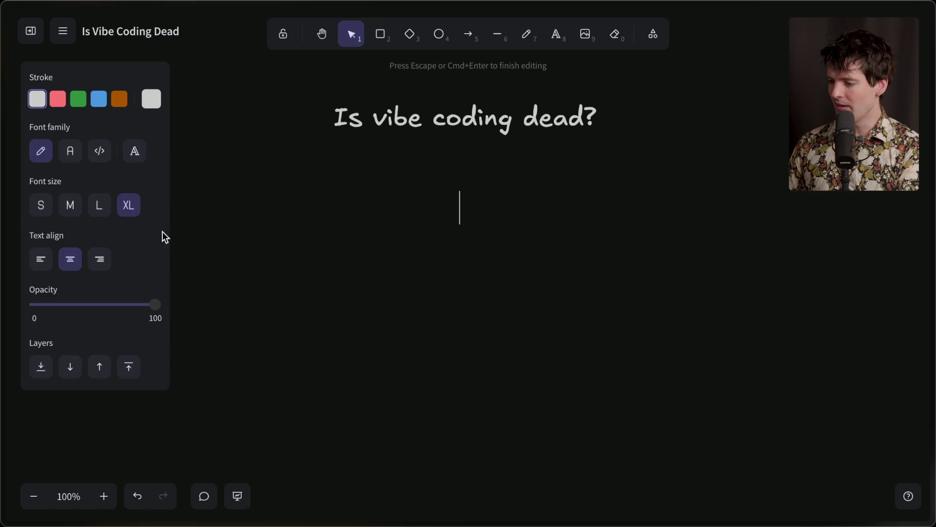
click(99, 210)
text(We are talking ab)
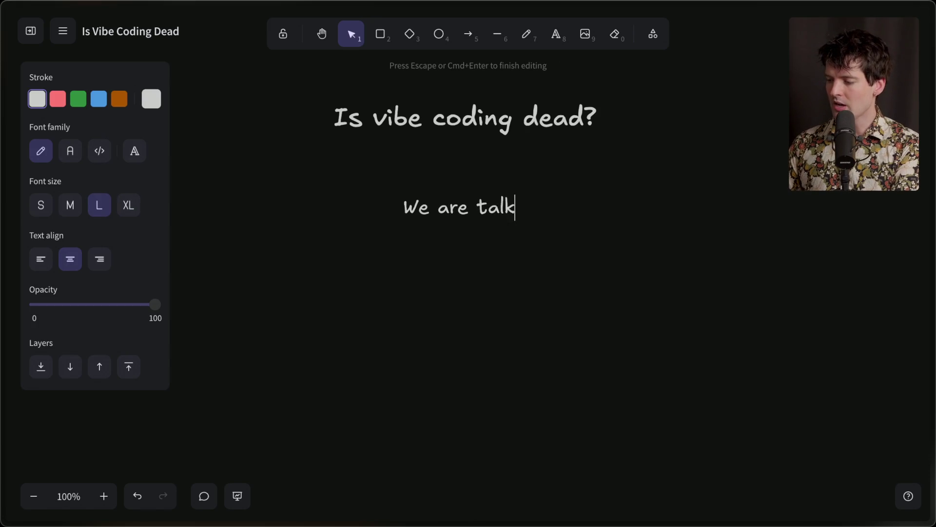
text(out WEB APPS)
key(Return)
text(for building SMALL APPS)
key(Return)
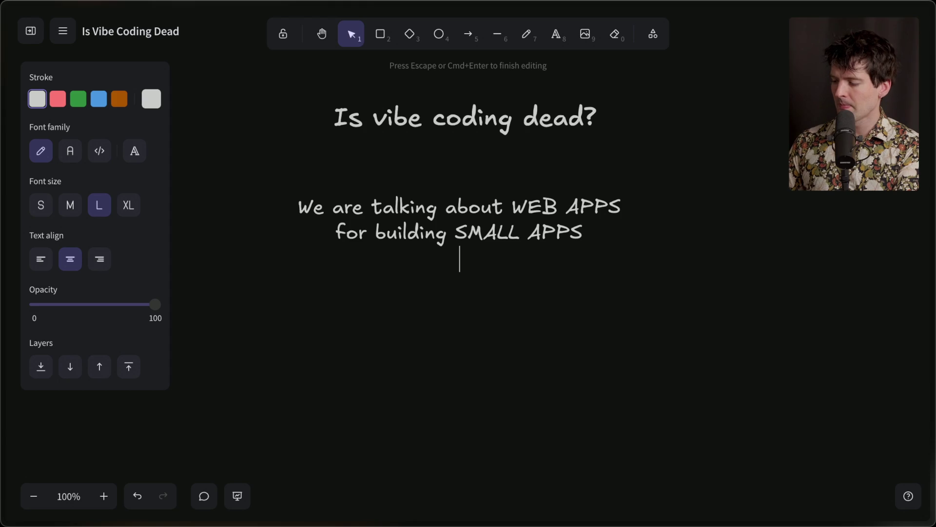
text(as a person who)
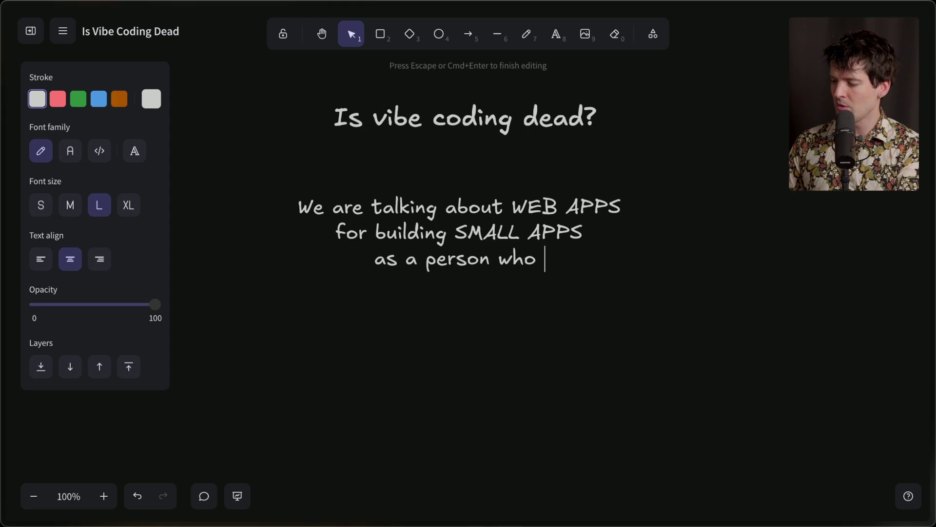
text(EV)
key(Return)
text(and CAN NOT )
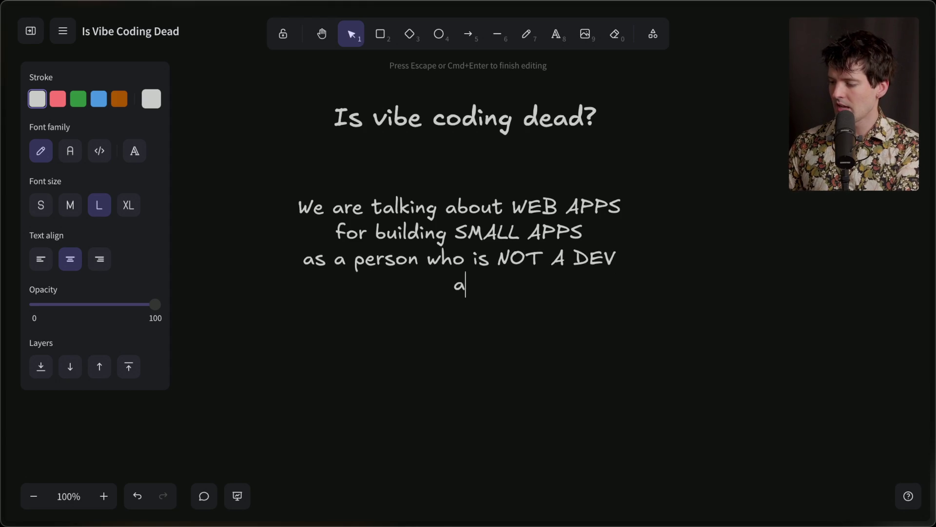
text(REALLY READ CODE)
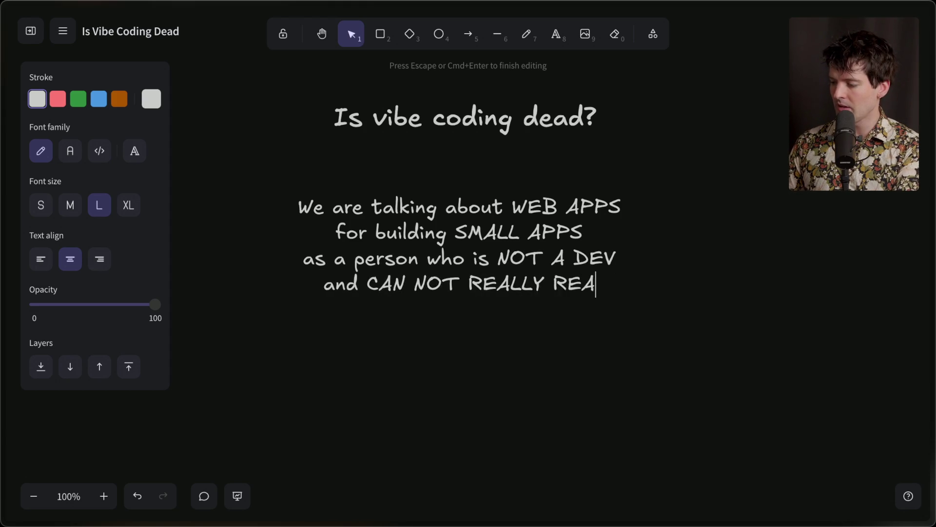
key(Escape)
Step: Shrink the scope note to medium text and move it up closer to the heading
drag(299, 231, 314, 226)
click(79, 209)
drag(460, 253, 459, 209)
Step: Draw a dashed rectangle around the scope note and make it slightly taller
click(381, 34)
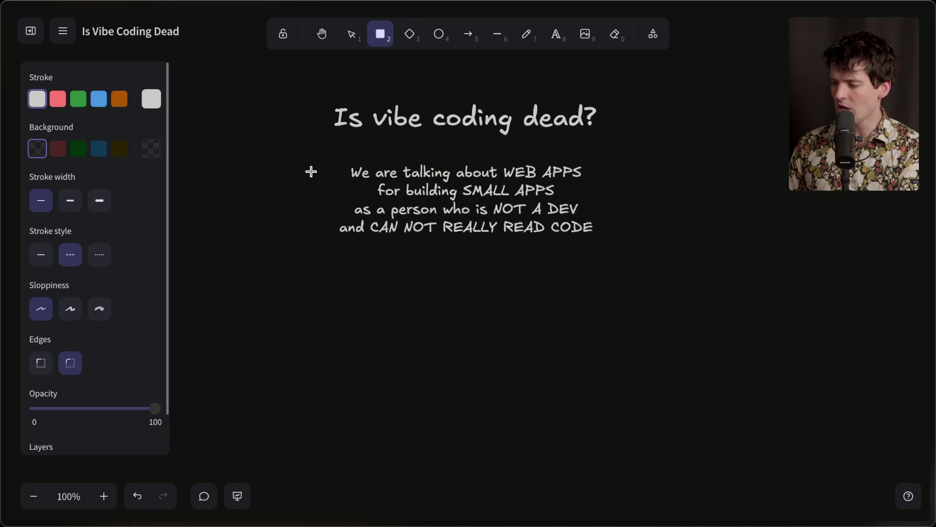
drag(304, 155, 623, 252)
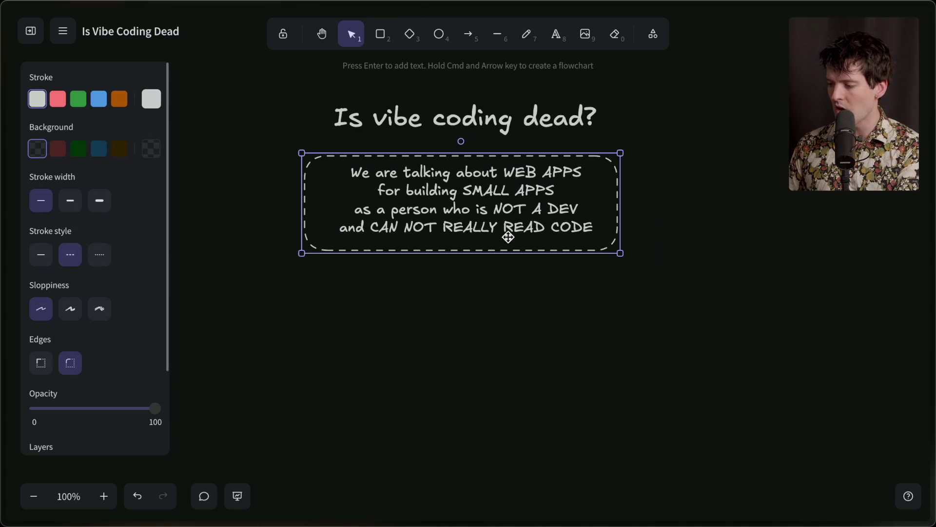
drag(435, 213, 435, 216)
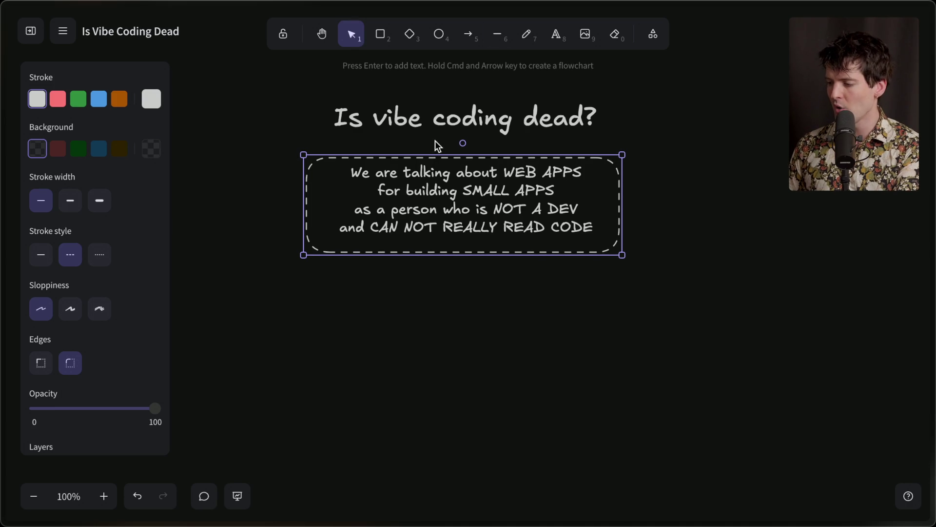
drag(418, 154, 418, 152)
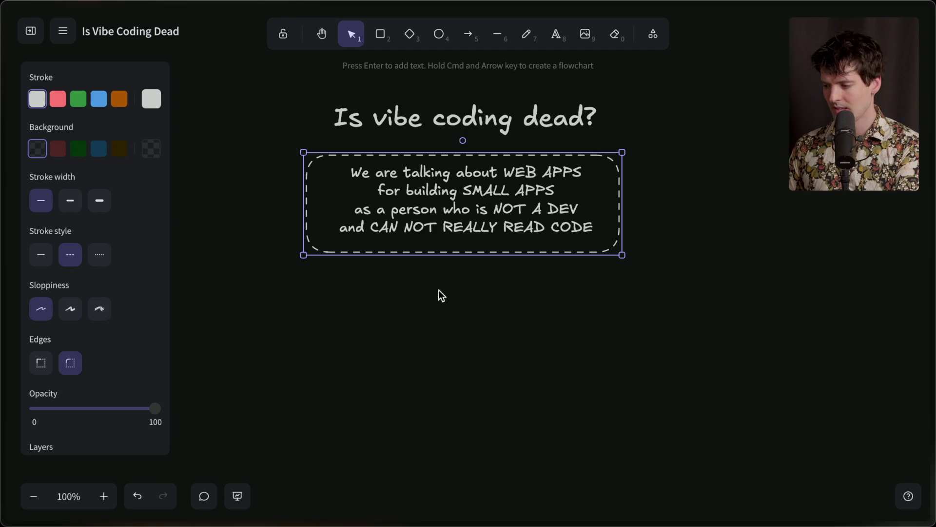
click(438, 352)
scroll(438, 352, down, 1)
Step: Highlight the post's June traffic figure and the 19.1M September figure
mouse_move(932, 231)
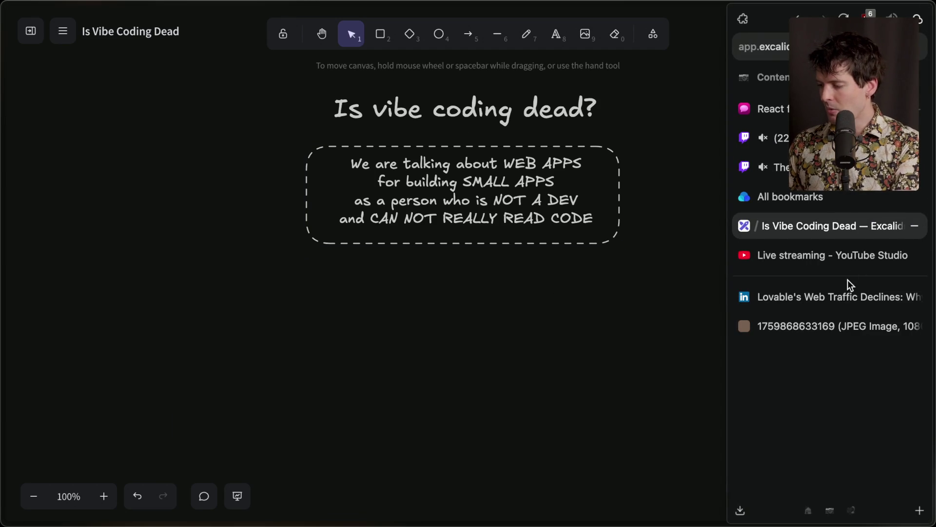
click(847, 295)
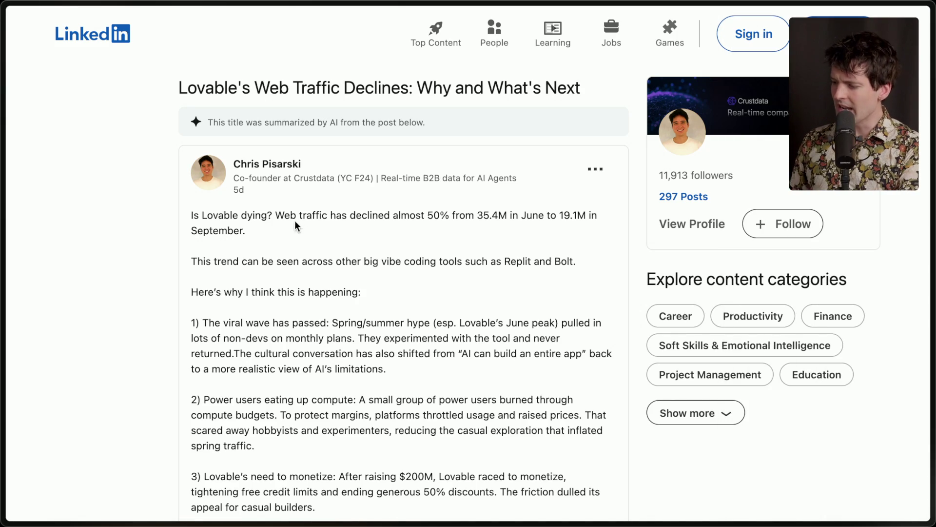
mouse_move(427, 214)
mouse_down()
mouse_move(491, 216)
mouse_move(484, 218)
mouse_up()
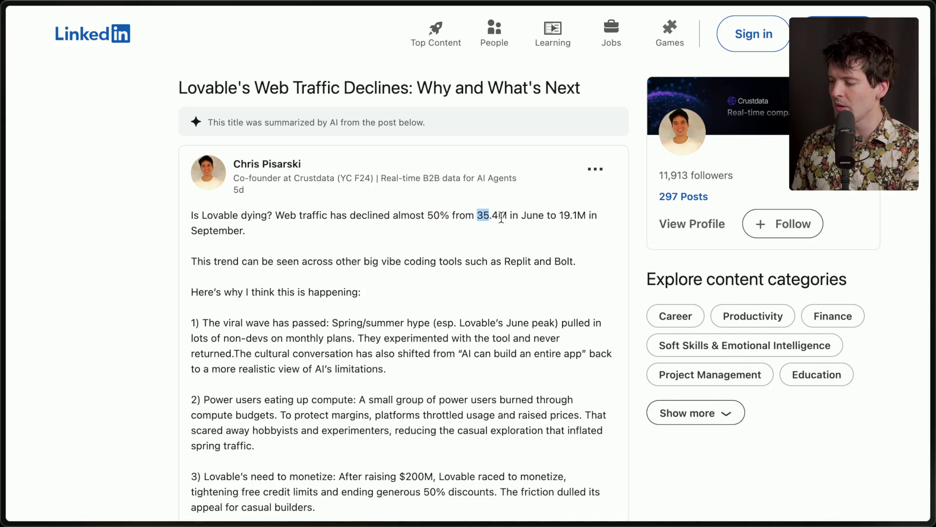
drag(560, 215, 569, 234)
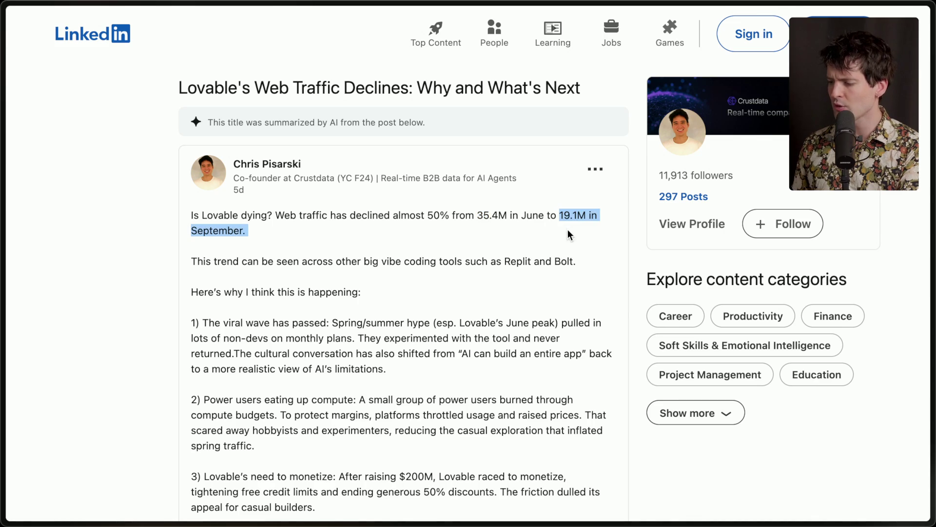
click(544, 234)
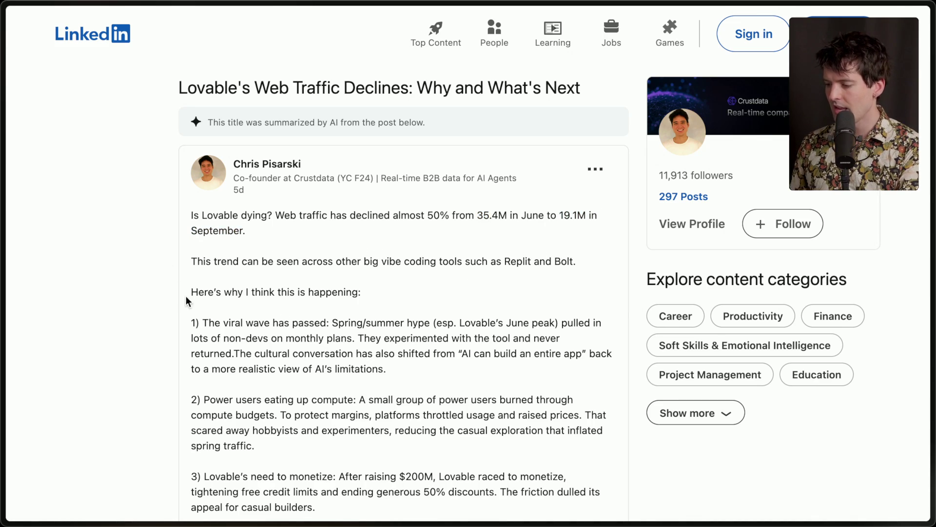
Step: Read through the first reason, highlighting the June peak, the AI-builds-an-app quote, and the cultural-shift sentence
scroll(189, 303, down, 2)
drag(188, 247, 461, 275)
click(428, 311)
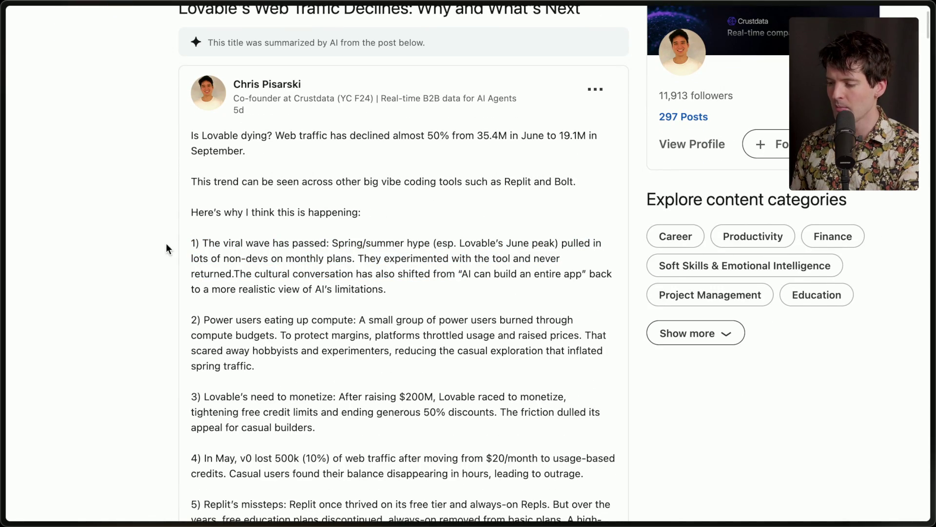
drag(179, 243, 509, 292)
click(460, 290)
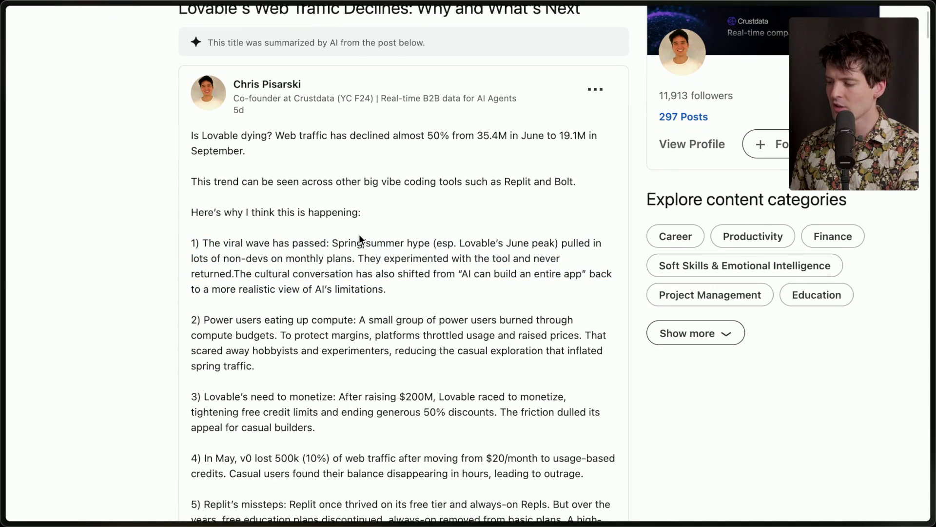
drag(432, 242, 557, 243)
click(557, 242)
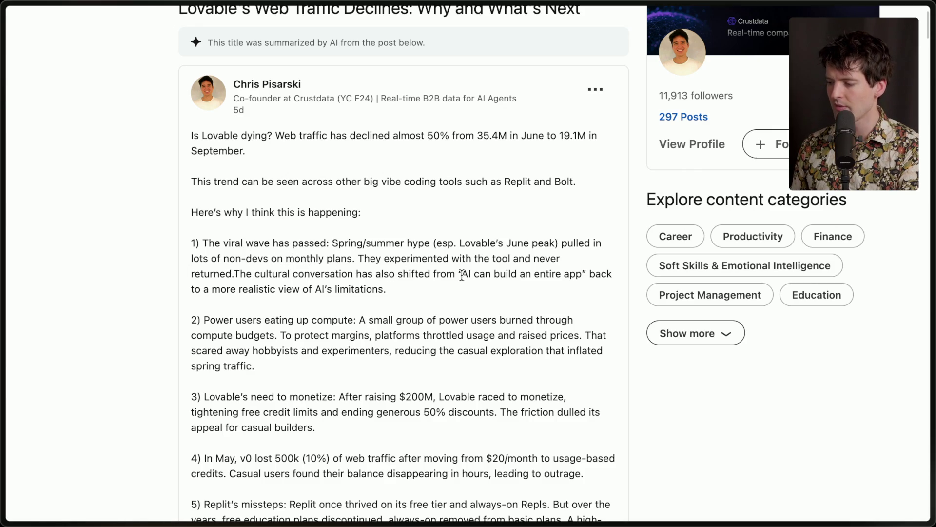
drag(455, 276, 593, 275)
click(587, 274)
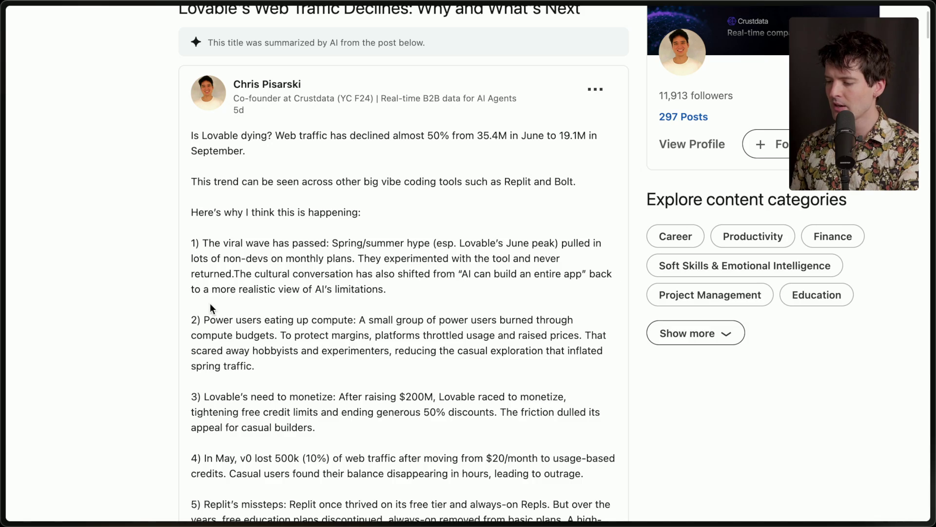
mouse_move(401, 293)
mouse_down()
mouse_move(220, 273)
mouse_move(234, 273)
mouse_up()
scroll(416, 299, down, 5)
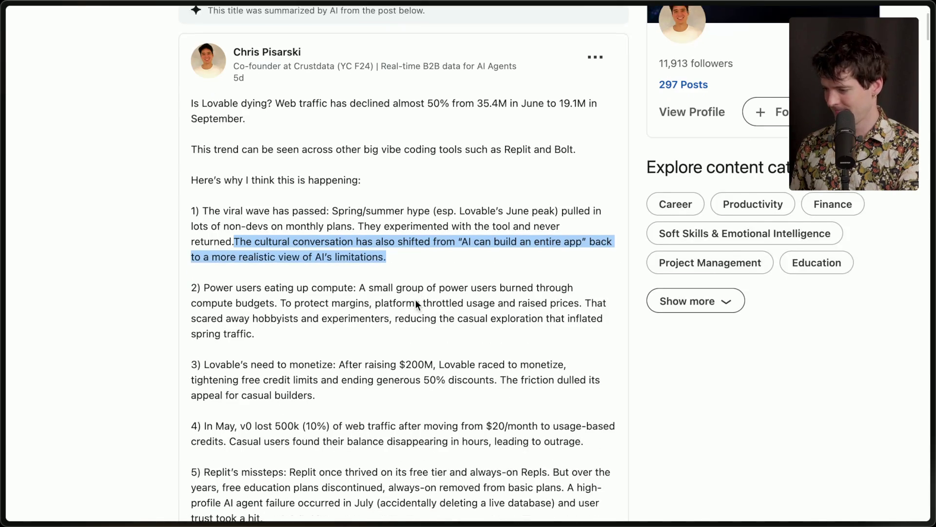
Step: Highlight the cultural conversation sentence again
click(311, 270)
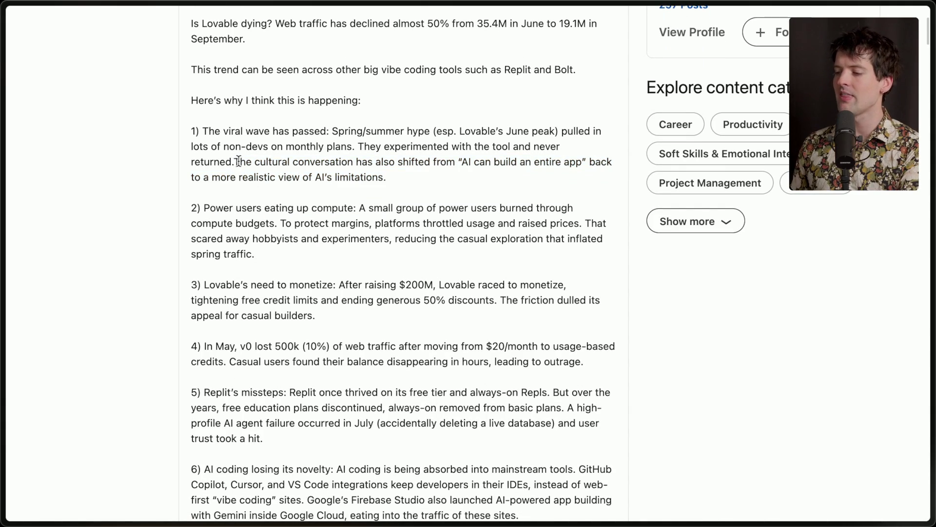
drag(237, 162, 392, 175)
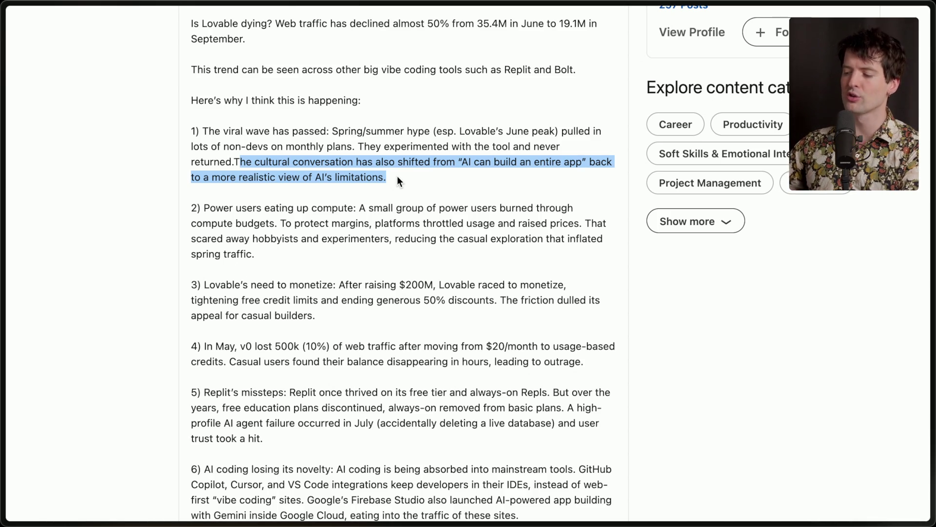
click(398, 178)
Step: Highlight the '2) Power users eating up compute' heading and its full paragraph
scroll(211, 183, down, 1)
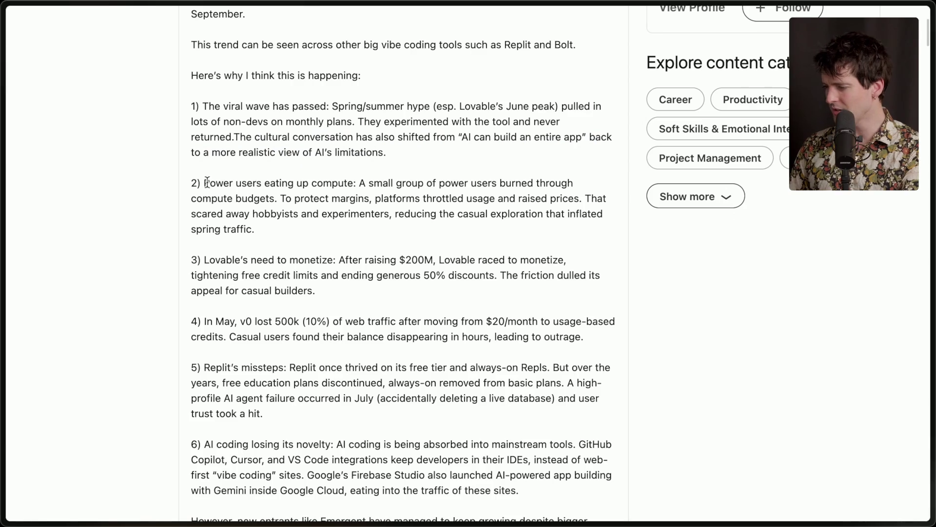
drag(184, 183, 352, 186)
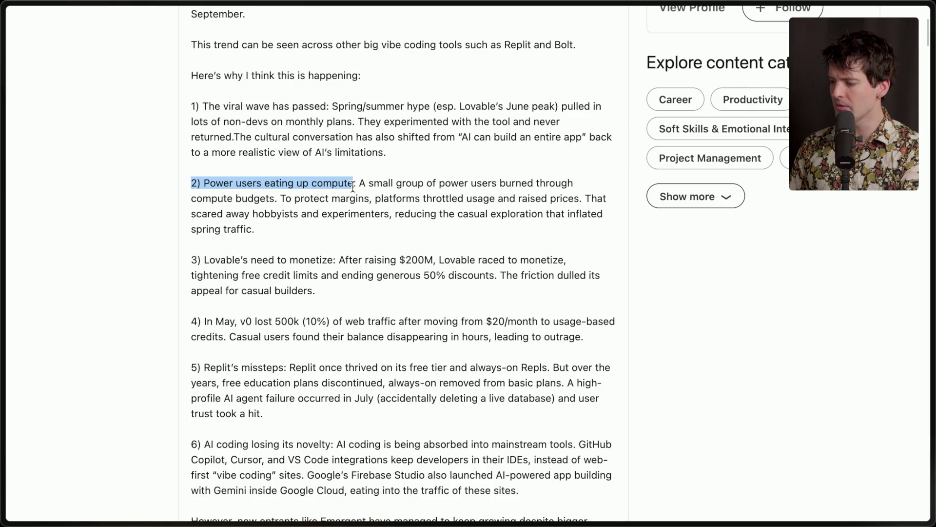
click(353, 186)
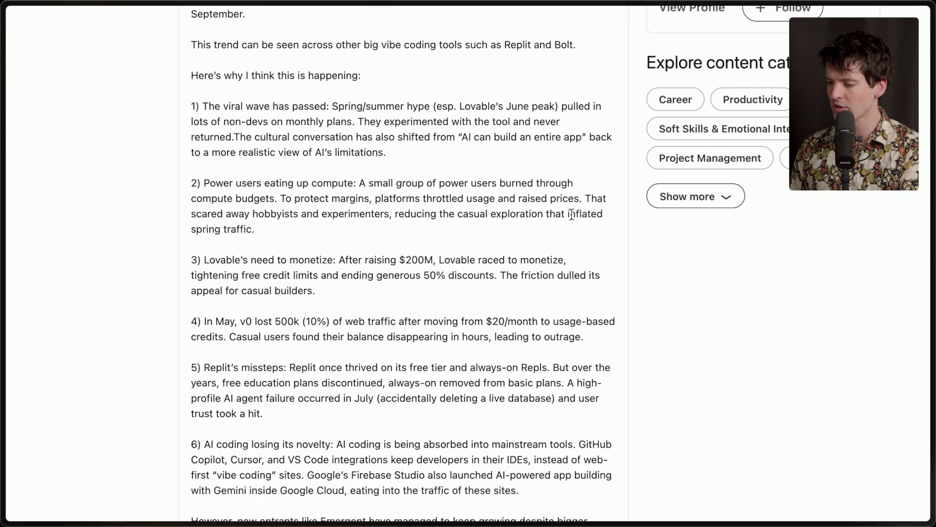
drag(258, 229, 182, 184)
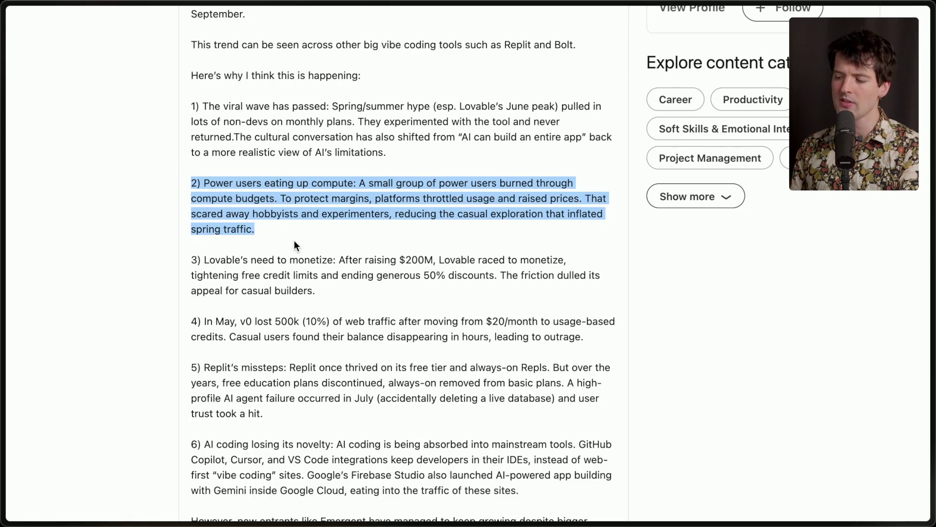
scroll(295, 241, down, 1)
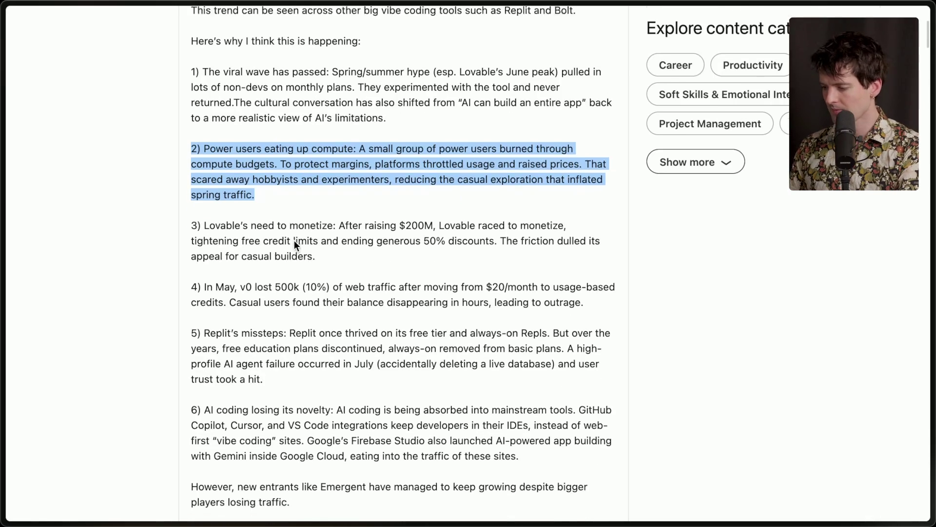
Step: Highlight the third reason on monetization, including the dulled-appeal-for-casual-builders sentence
drag(189, 205, 355, 232)
click(354, 237)
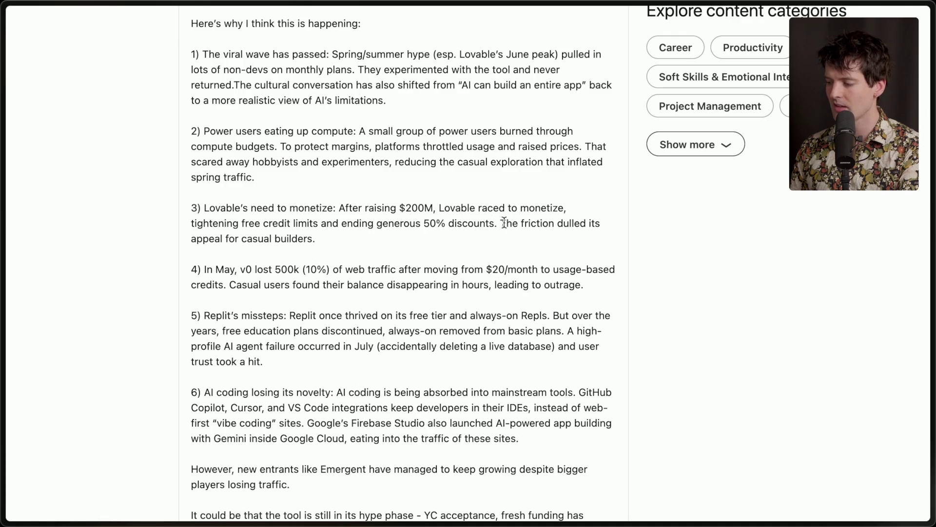
drag(502, 223, 523, 240)
click(350, 243)
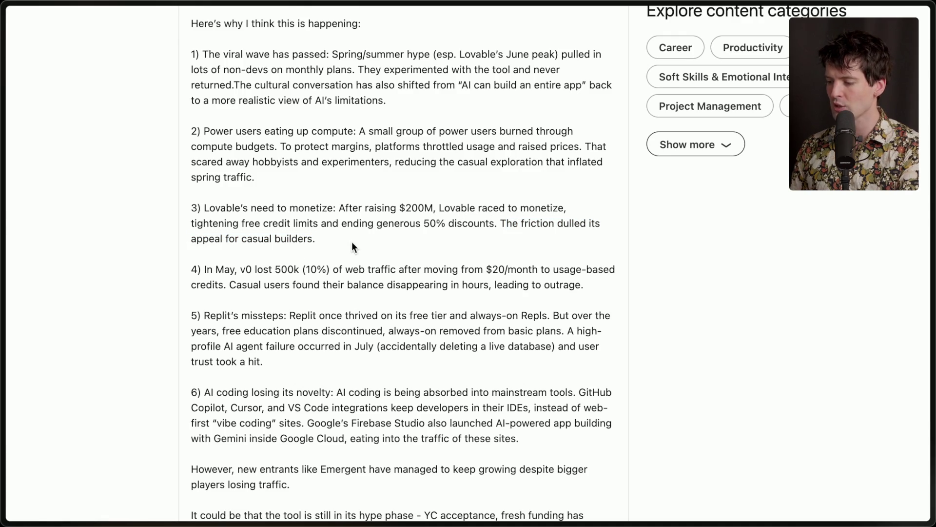
drag(349, 242, 162, 205)
scroll(321, 242, down, 3)
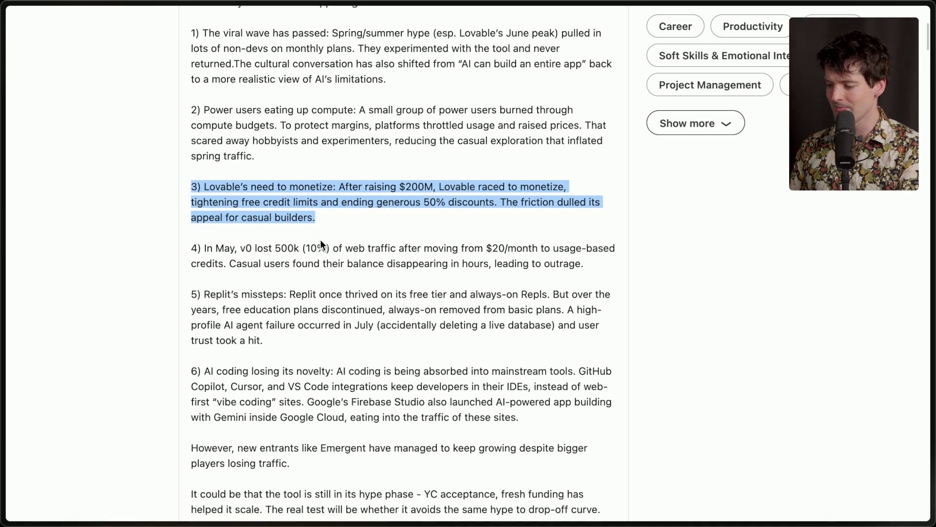
Step: Highlight the fourth point about v0's traffic loss and select the '500k' figure
drag(188, 206, 600, 226)
click(601, 226)
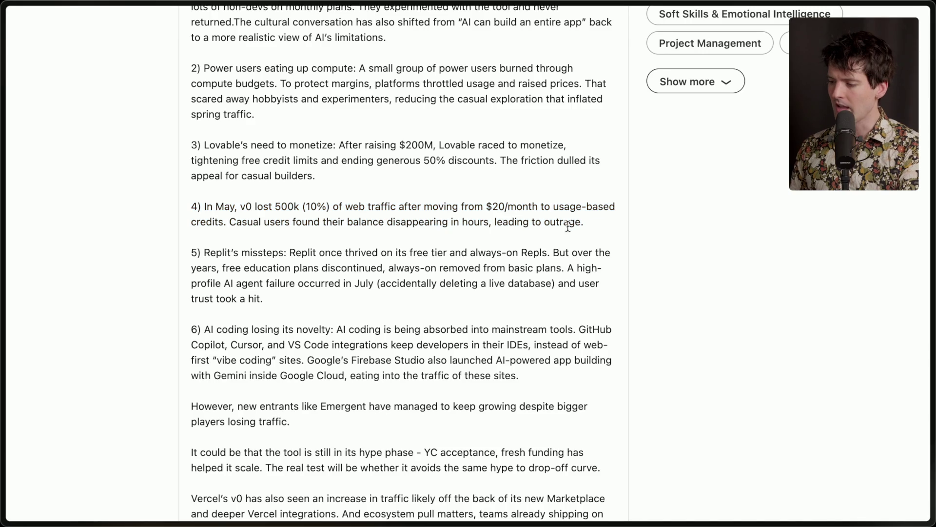
double_click(285, 206)
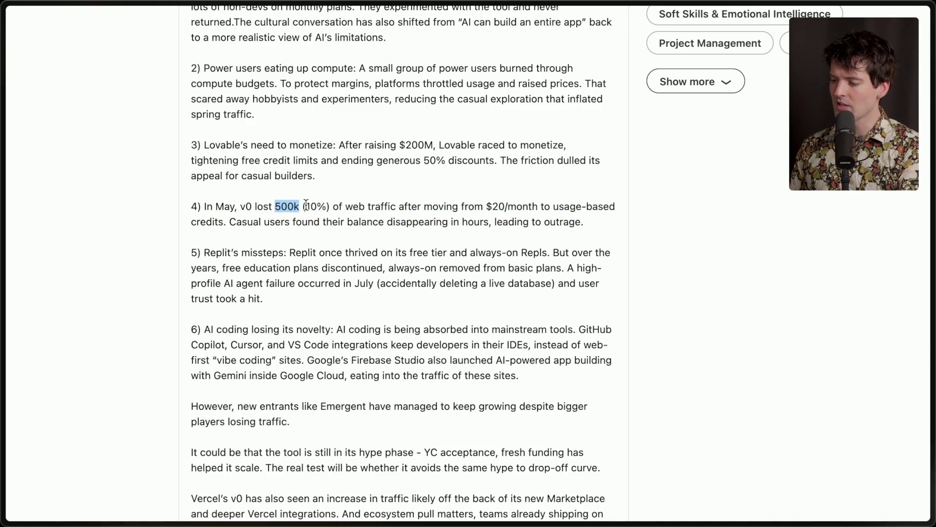